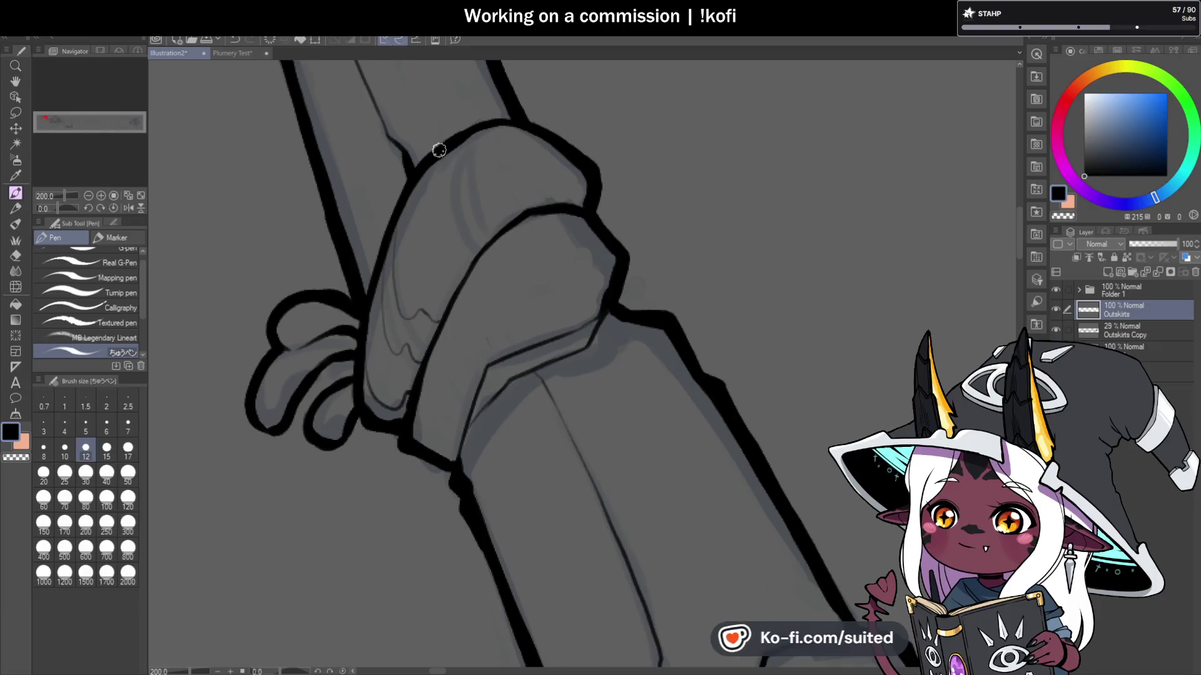
Step: Draw thin curved fold lines inside the raised arm's sleeve cuff
{"action": "left_click_drag", "start_coordinate": [489, 174], "coordinate": [520, 217]}
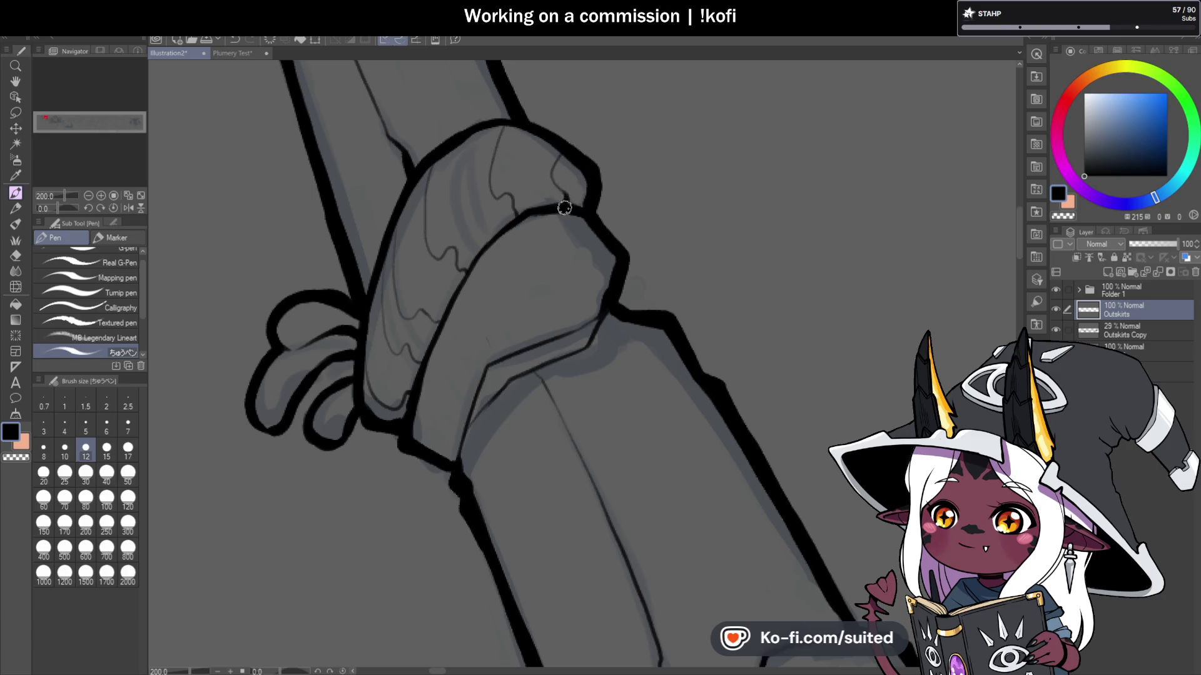
{"action": "scroll", "coordinate": [564, 208], "scroll_direction": "down", "scroll_amount": 6}
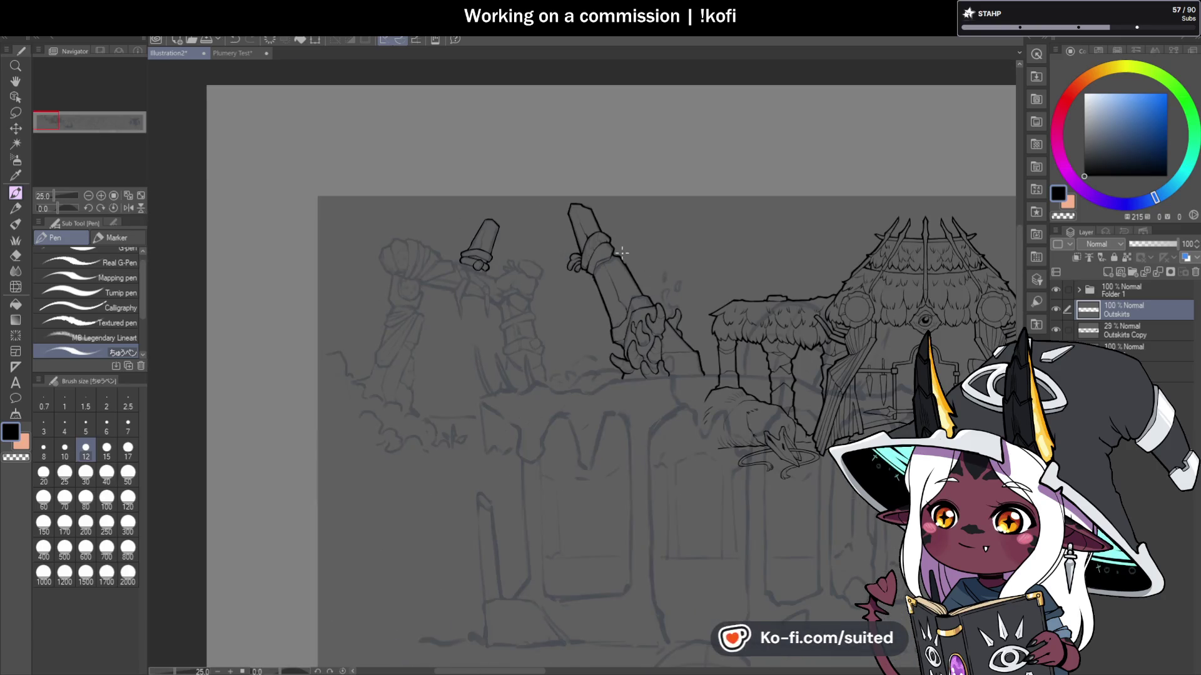
{"action": "scroll", "coordinate": [621, 252], "scroll_direction": "up", "scroll_amount": 8}
{"action": "left_click_drag", "start_coordinate": [561, 156], "coordinate": [535, 196]}
{"action": "left_click_drag", "start_coordinate": [413, 139], "coordinate": [424, 267]}
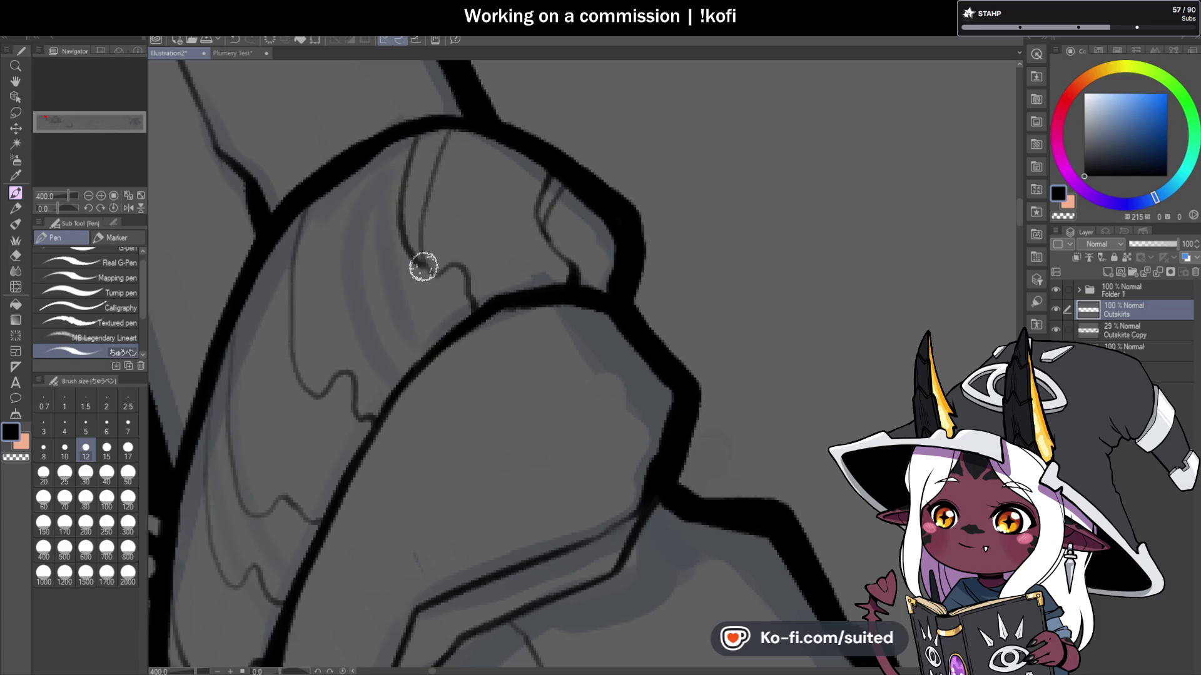
Step: Redraw and darken the fold lines along the sleeve, zooming out to check them
{"action": "scroll", "coordinate": [550, 194], "scroll_direction": "down", "scroll_amount": 2}
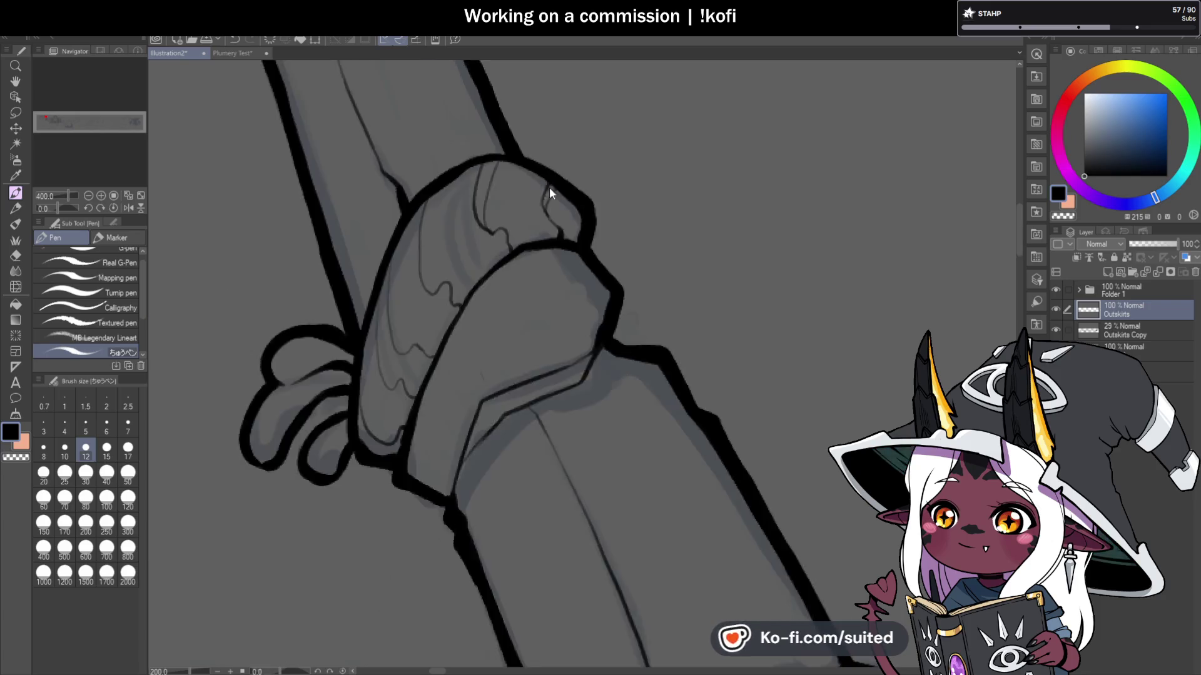
{"action": "scroll", "coordinate": [582, 188], "scroll_direction": "down", "scroll_amount": 1}
{"action": "scroll", "coordinate": [588, 164], "scroll_direction": "down", "scroll_amount": 1}
{"action": "scroll", "coordinate": [534, 242], "scroll_direction": "up", "scroll_amount": 4}
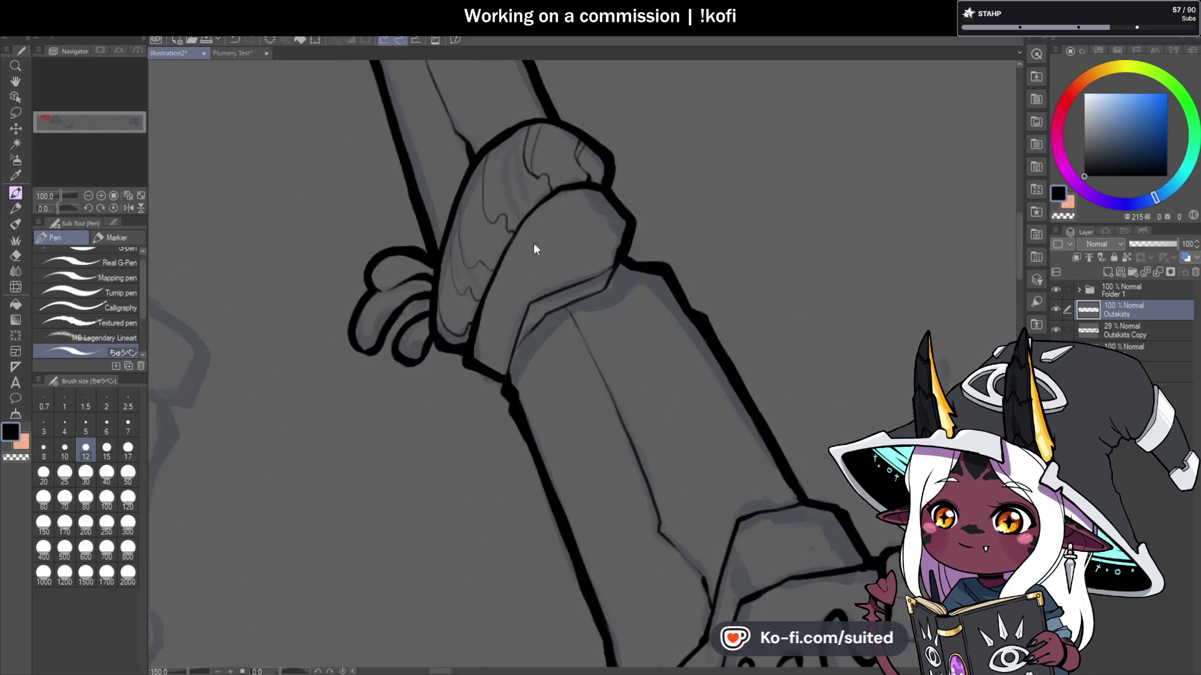
{"action": "mouse_move", "coordinate": [521, 255]}
{"action": "left_mouse_down"}
{"action": "mouse_move", "coordinate": [464, 194]}
{"action": "mouse_move", "coordinate": [430, 94]}
{"action": "left_mouse_up"}
{"action": "scroll", "coordinate": [441, 151], "scroll_direction": "up", "scroll_amount": 1}
{"action": "mouse_move", "coordinate": [442, 142]}
{"action": "left_mouse_down"}
{"action": "mouse_move", "coordinate": [450, 88]}
{"action": "mouse_move", "coordinate": [443, 285]}
{"action": "left_mouse_up"}
{"action": "scroll", "coordinate": [501, 161], "scroll_direction": "down", "scroll_amount": 8}
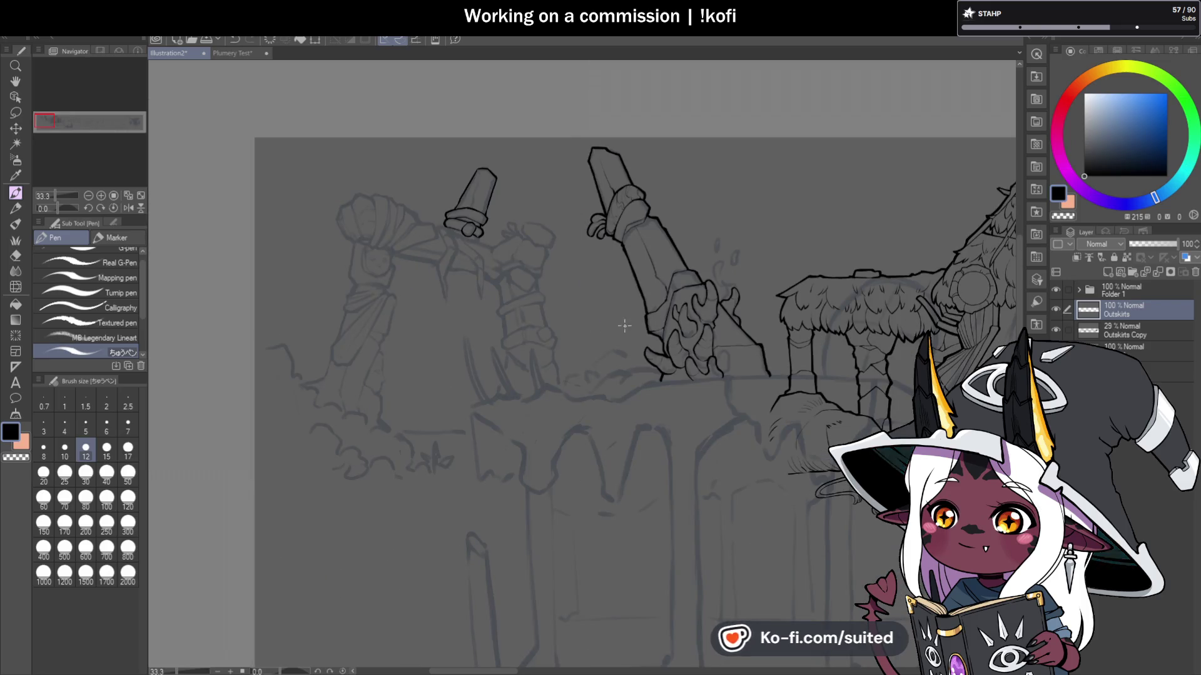
Step: Zoom in and touch up the knuckle outline with transparent colour, then return to black
{"action": "scroll", "coordinate": [441, 230], "scroll_direction": "up", "scroll_amount": 2}
{"action": "scroll", "coordinate": [440, 234], "scroll_direction": "up", "scroll_amount": 3}
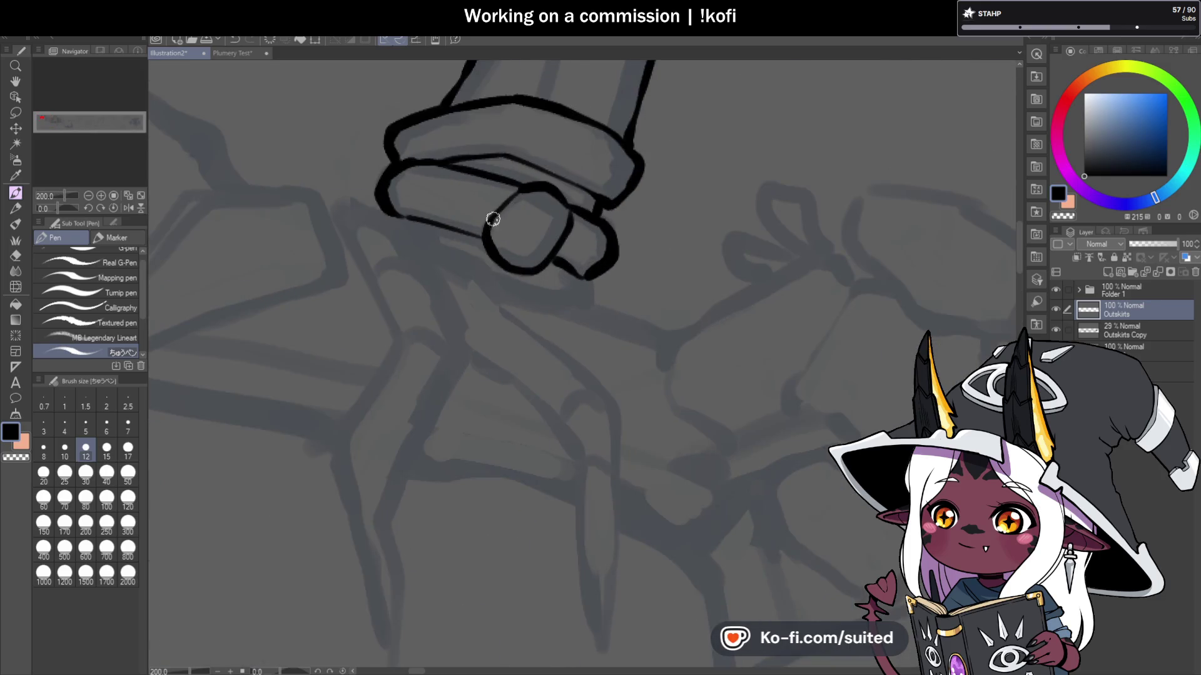
{"action": "key", "text": "c"}
{"action": "key", "text": "c"}
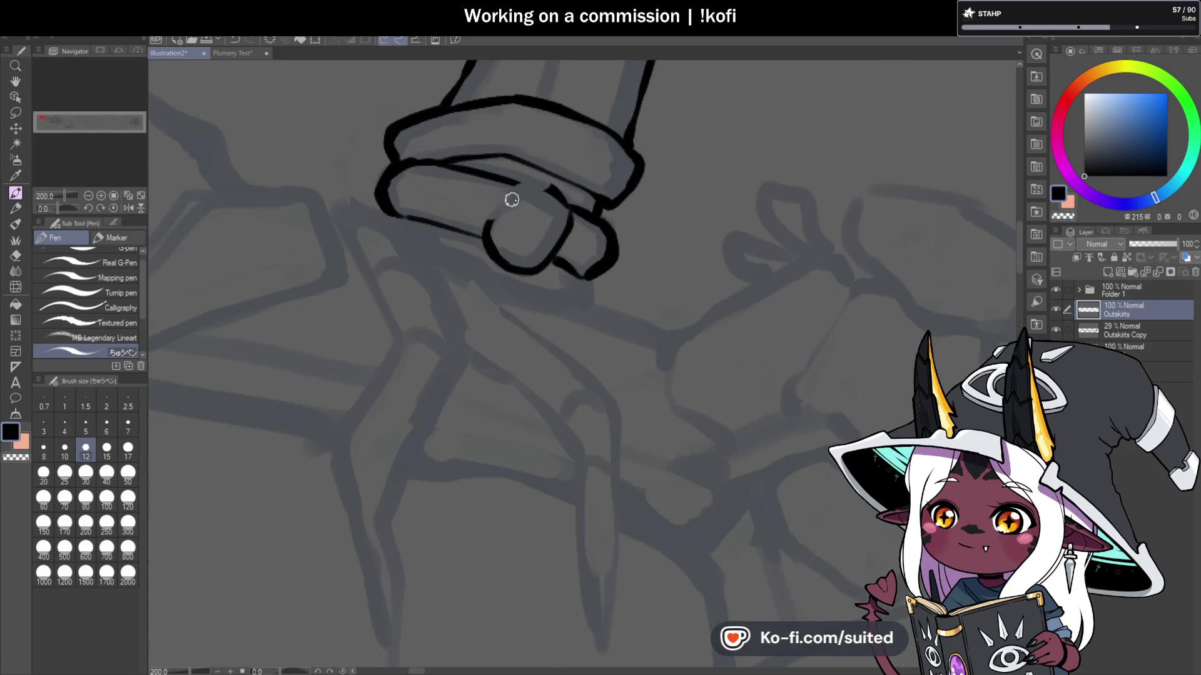
{"action": "mouse_move", "coordinate": [510, 185]}
{"action": "left_mouse_down"}
{"action": "mouse_move", "coordinate": [545, 188]}
{"action": "mouse_move", "coordinate": [486, 233]}
{"action": "left_mouse_up"}
{"action": "key", "text": "c"}
{"action": "key", "text": "c"}
Step: Ink bold outlines on both knuckles' edges and add thin crease lines
{"action": "mouse_move", "coordinate": [547, 186]}
{"action": "left_mouse_down"}
{"action": "mouse_move", "coordinate": [557, 220]}
{"action": "mouse_move", "coordinate": [519, 267]}
{"action": "mouse_move", "coordinate": [554, 222]}
{"action": "left_mouse_up"}
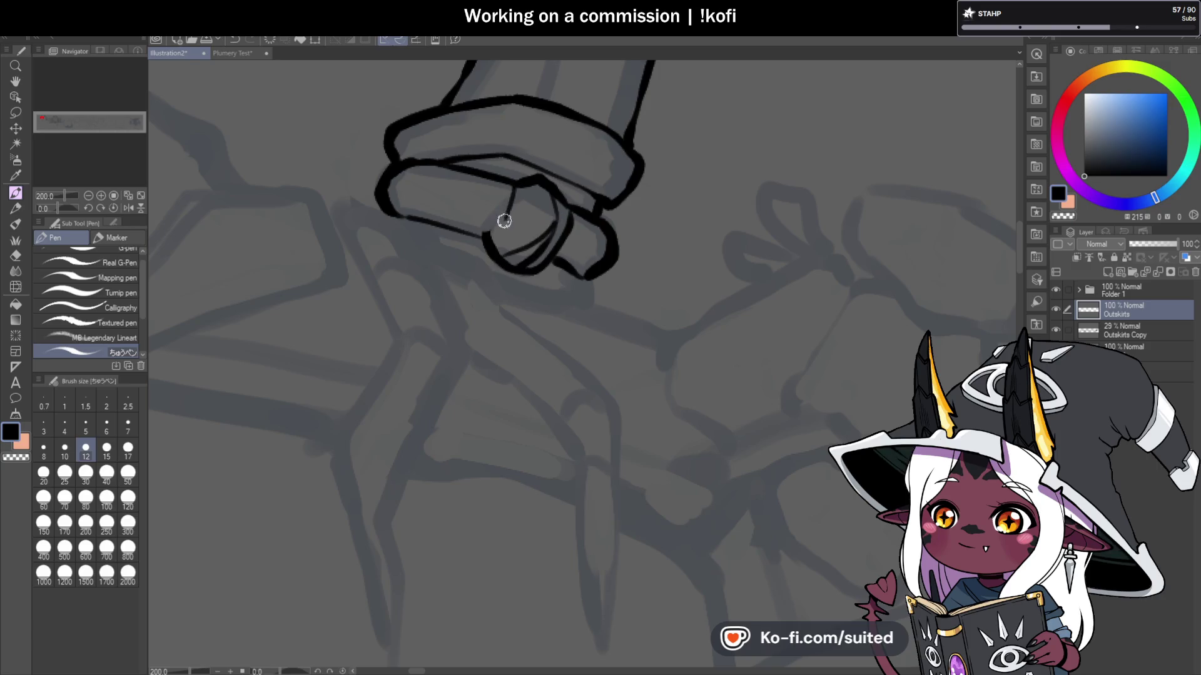
{"action": "left_click_drag", "start_coordinate": [516, 186], "coordinate": [487, 236]}
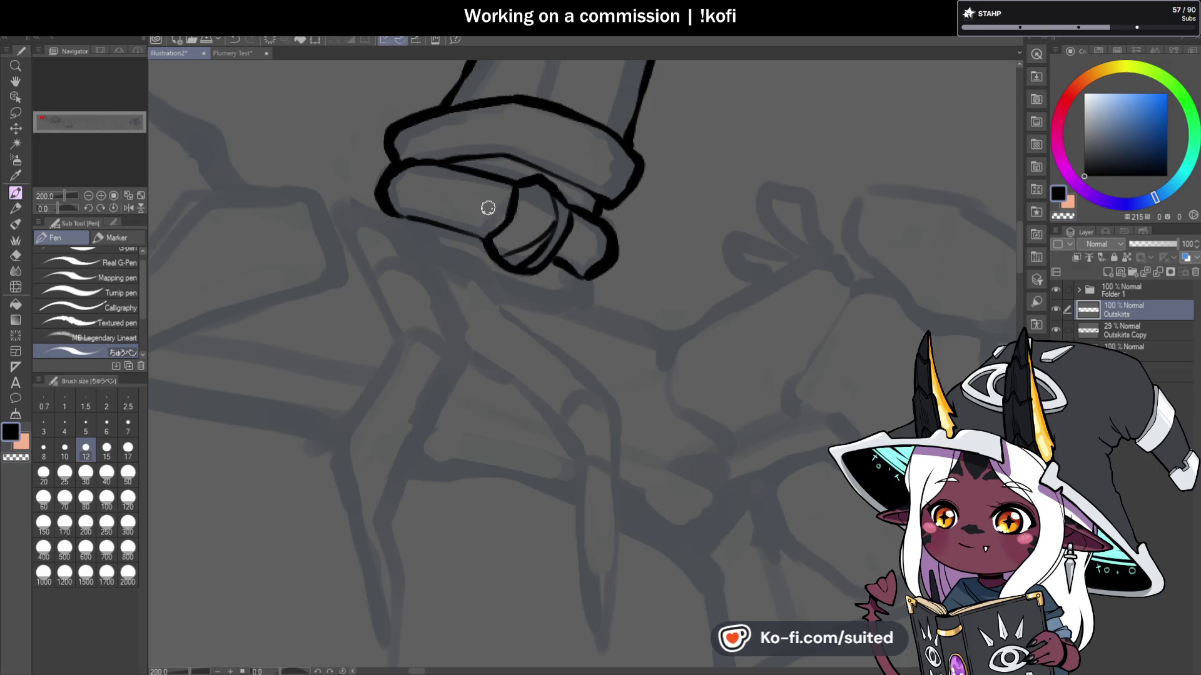
{"action": "left_click_drag", "start_coordinate": [458, 176], "coordinate": [451, 220]}
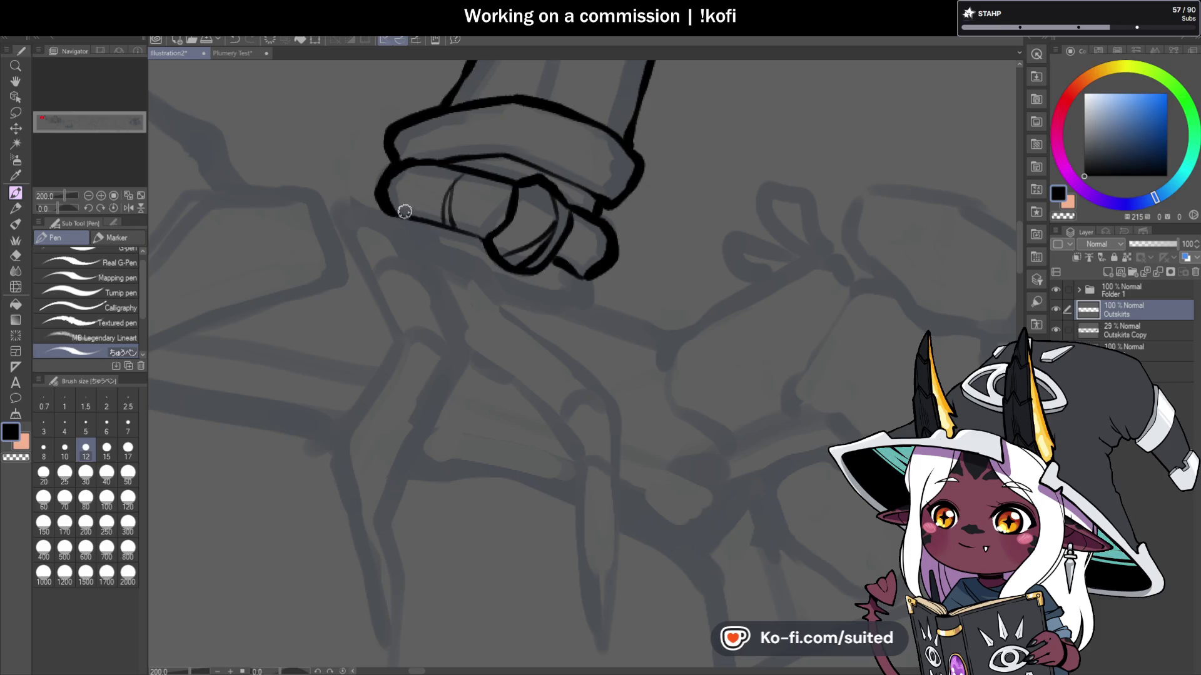
{"action": "scroll", "coordinate": [625, 204], "scroll_direction": "down", "scroll_amount": 3}
{"action": "scroll", "coordinate": [591, 216], "scroll_direction": "up", "scroll_amount": 3}
{"action": "mouse_move", "coordinate": [579, 192]}
{"action": "left_mouse_down"}
{"action": "mouse_move", "coordinate": [560, 248]}
{"action": "mouse_move", "coordinate": [612, 232]}
{"action": "left_mouse_up"}
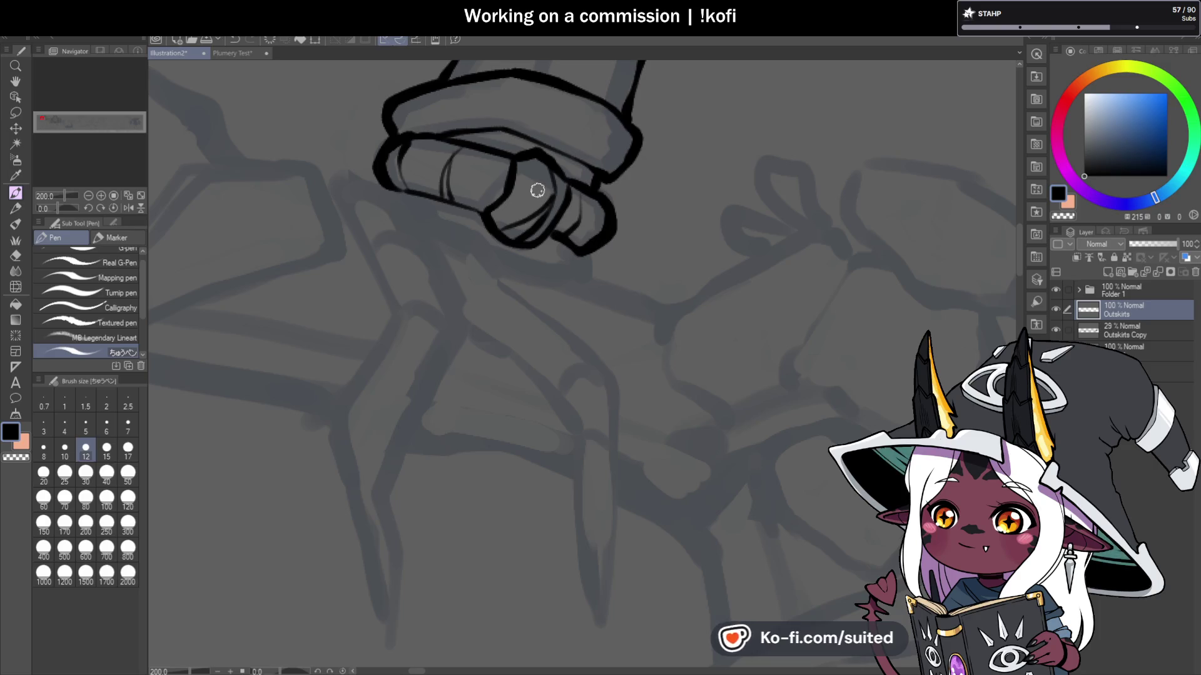
{"action": "scroll", "coordinate": [536, 194], "scroll_direction": "down", "scroll_amount": 3}
{"action": "scroll", "coordinate": [621, 185], "scroll_direction": "up", "scroll_amount": 2}
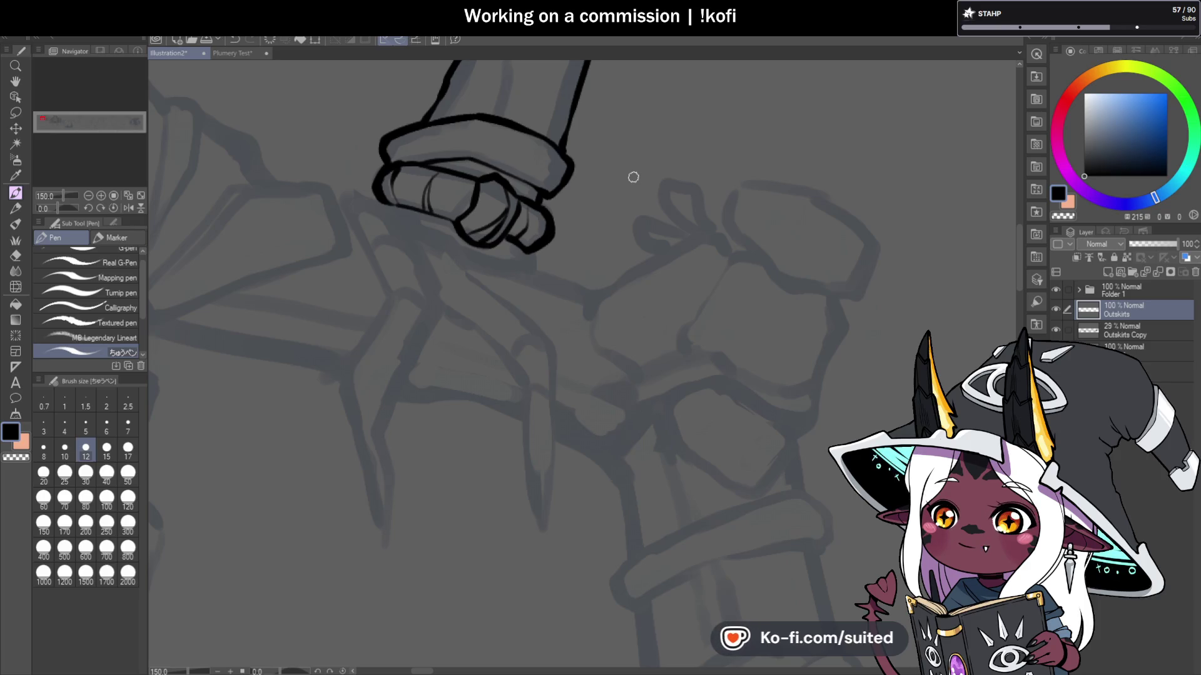
{"action": "scroll", "coordinate": [338, 158], "scroll_direction": "down", "scroll_amount": 4}
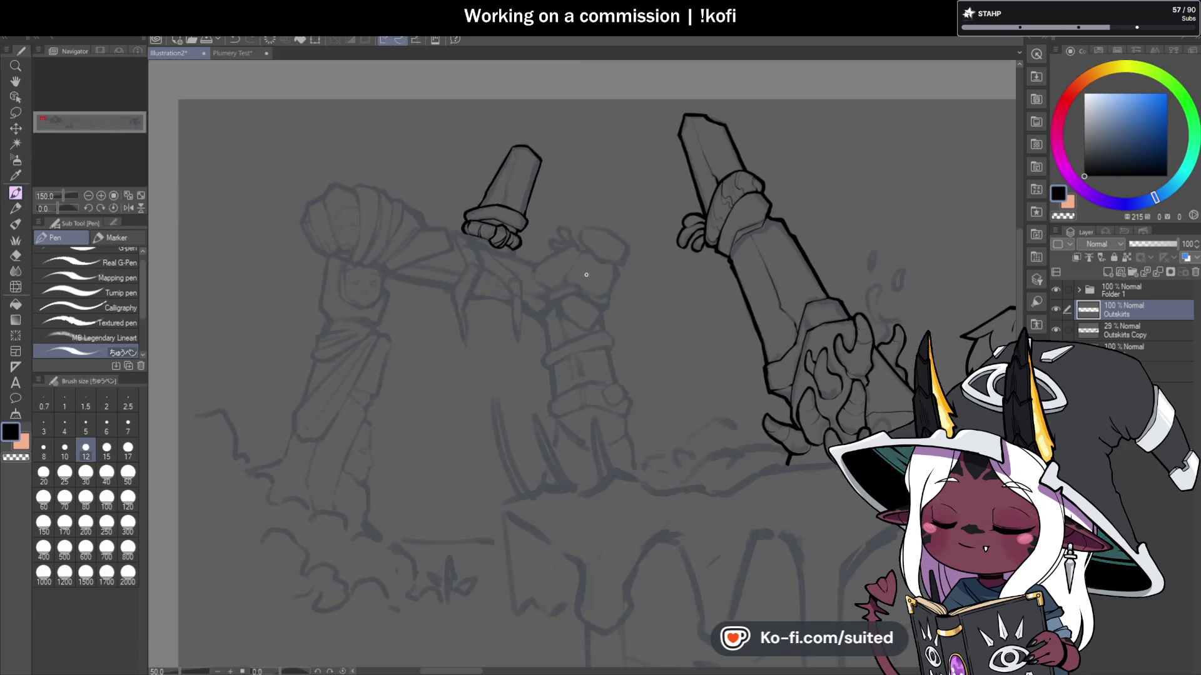
Step: Draw thin facet lines down the inside of the left arm guard, plus a diagonal near its top
{"action": "scroll", "coordinate": [507, 144], "scroll_direction": "up", "scroll_amount": 5}
{"action": "mouse_move", "coordinate": [491, 139]}
{"action": "left_mouse_down"}
{"action": "mouse_move", "coordinate": [493, 198]}
{"action": "mouse_move", "coordinate": [478, 244]}
{"action": "left_mouse_up"}
{"action": "left_click_drag", "start_coordinate": [460, 199], "coordinate": [507, 169]}
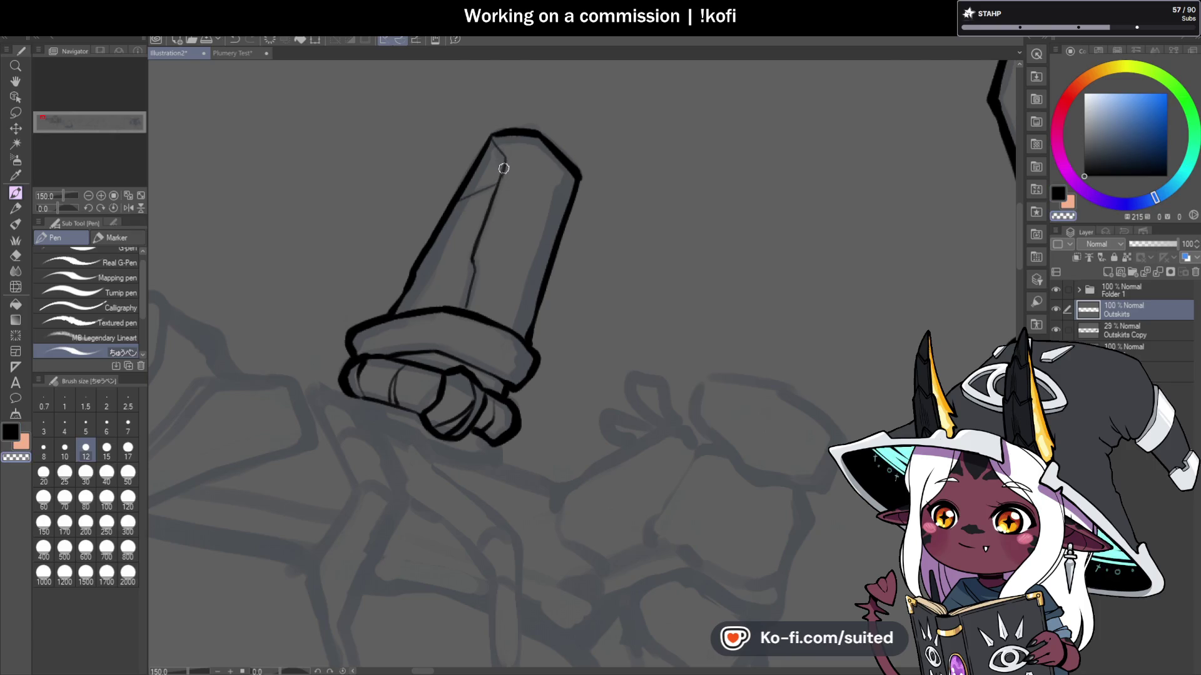
{"action": "left_click_drag", "start_coordinate": [472, 257], "coordinate": [465, 310]}
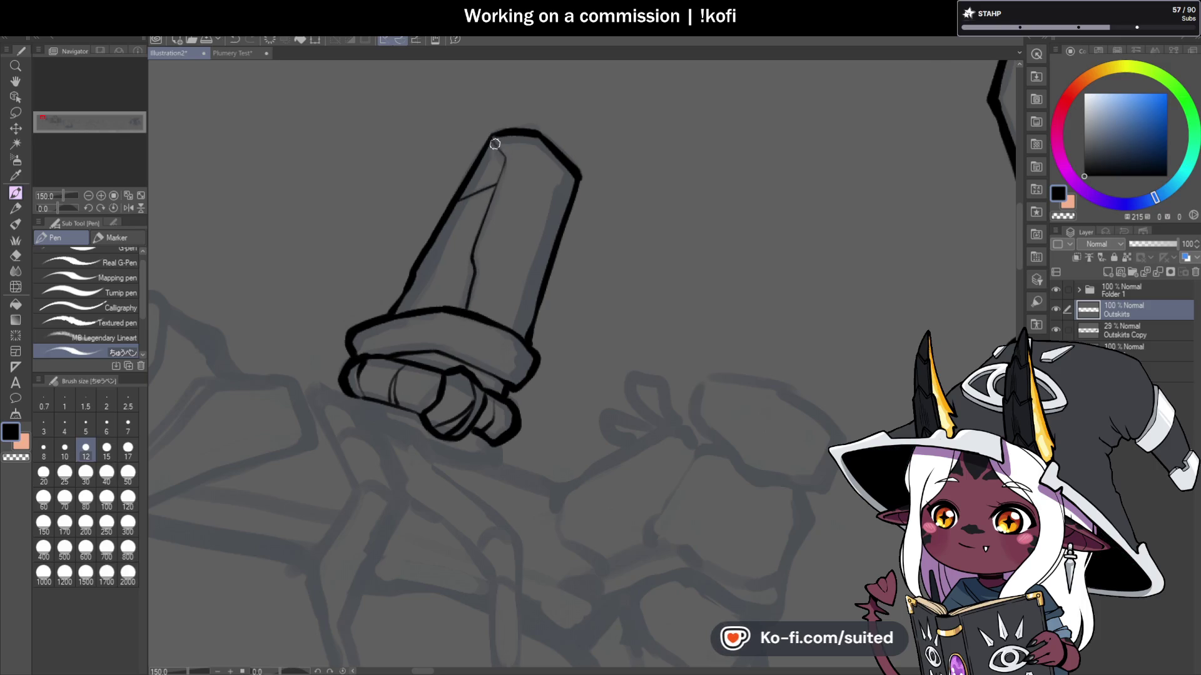
Step: Draw a line beneath the hand, then undo it with Ctrl+Z
{"action": "scroll", "coordinate": [495, 145], "scroll_direction": "down", "scroll_amount": 5}
{"action": "scroll", "coordinate": [543, 207], "scroll_direction": "up", "scroll_amount": 3}
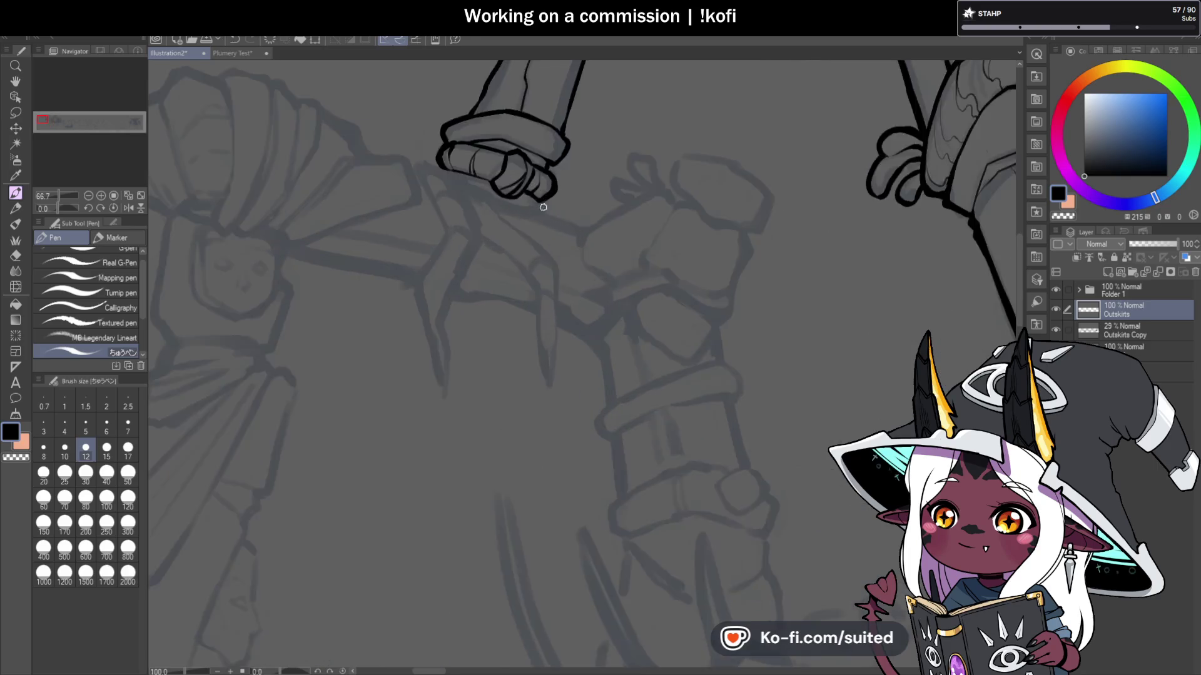
{"action": "scroll", "coordinate": [543, 207], "scroll_direction": "up", "scroll_amount": 3}
{"action": "mouse_move", "coordinate": [352, 152]}
{"action": "left_mouse_down"}
{"action": "mouse_move", "coordinate": [413, 154]}
{"action": "mouse_move", "coordinate": [396, 153]}
{"action": "mouse_move", "coordinate": [443, 236]}
{"action": "left_mouse_up"}
{"action": "key", "text": "ctrl+z"}
{"action": "key", "text": "ctrl+z"}
Step: Outline the first claw below the left fist down to its tip, plus a stroke under the cuff
{"action": "mouse_move", "coordinate": [359, 153]}
{"action": "left_mouse_down"}
{"action": "mouse_move", "coordinate": [401, 244]}
{"action": "mouse_move", "coordinate": [354, 341]}
{"action": "left_mouse_up"}
{"action": "mouse_move", "coordinate": [368, 397]}
{"action": "left_mouse_down"}
{"action": "mouse_move", "coordinate": [374, 404]}
{"action": "mouse_move", "coordinate": [441, 257]}
{"action": "left_mouse_up"}
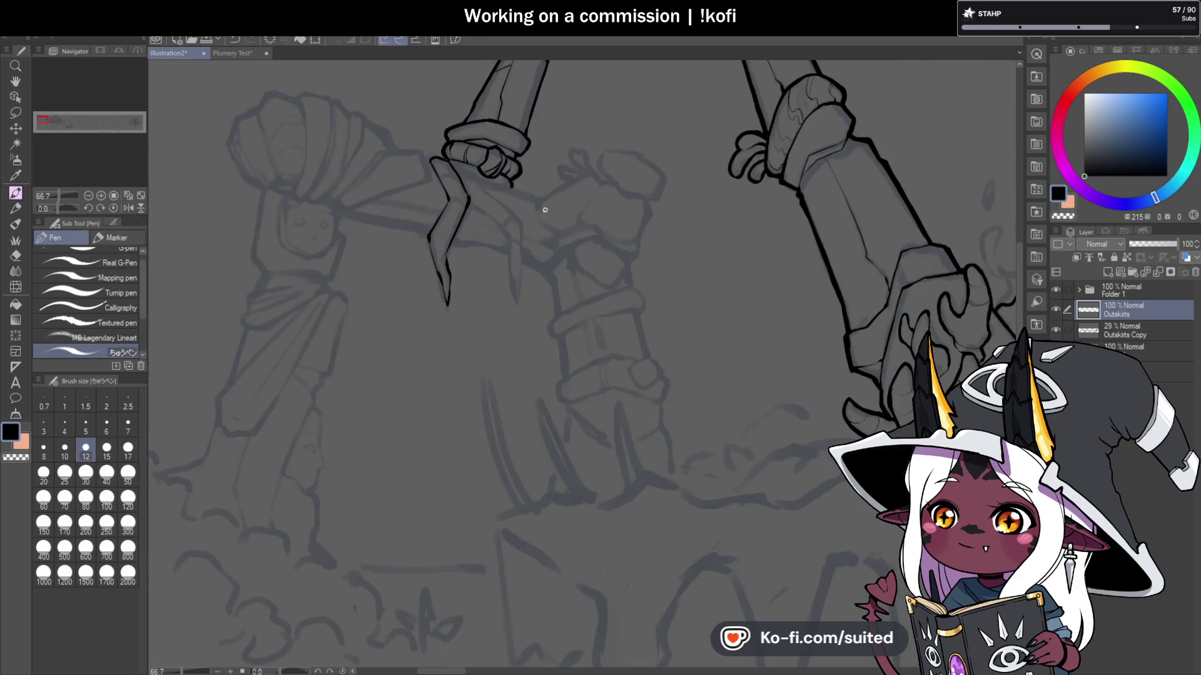
{"action": "mouse_move", "coordinate": [407, 148]}
{"action": "left_mouse_down"}
{"action": "mouse_move", "coordinate": [477, 201]}
{"action": "mouse_move", "coordinate": [527, 299]}
{"action": "left_mouse_up"}
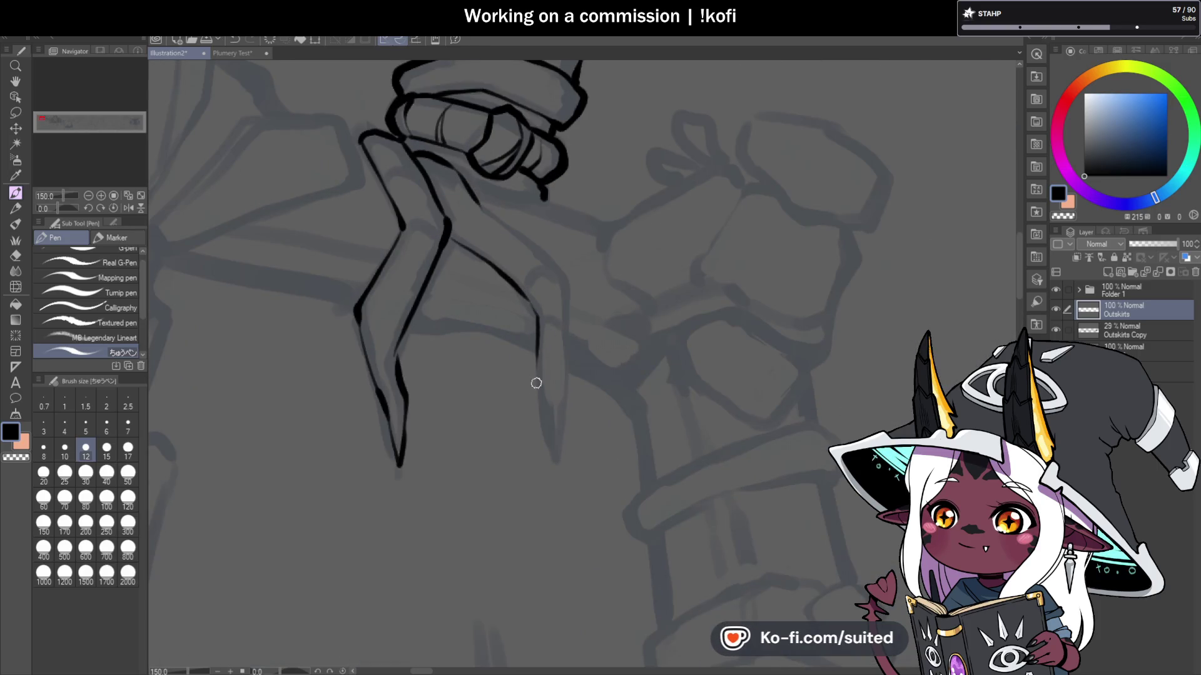
{"action": "left_click_drag", "start_coordinate": [553, 453], "coordinate": [565, 272]}
Step: Draw claw edges running up to and down-left from the hand
{"action": "scroll", "coordinate": [556, 264], "scroll_direction": "down", "scroll_amount": 5}
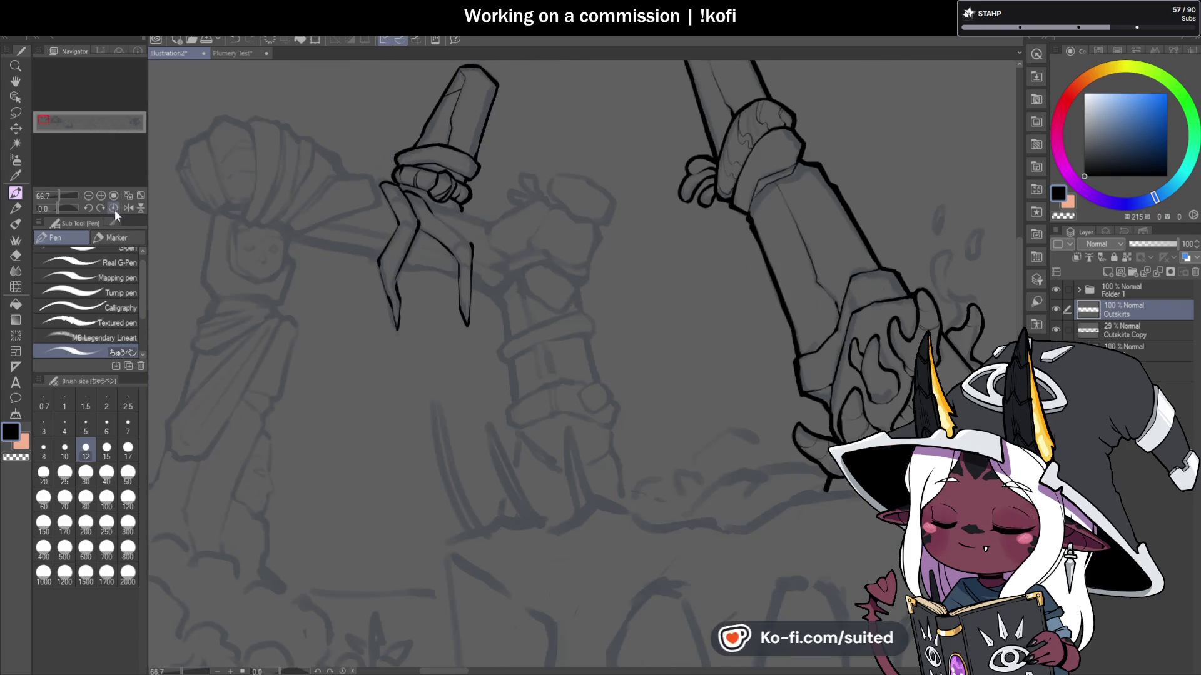
{"action": "scroll", "coordinate": [652, 273], "scroll_direction": "up", "scroll_amount": 5}
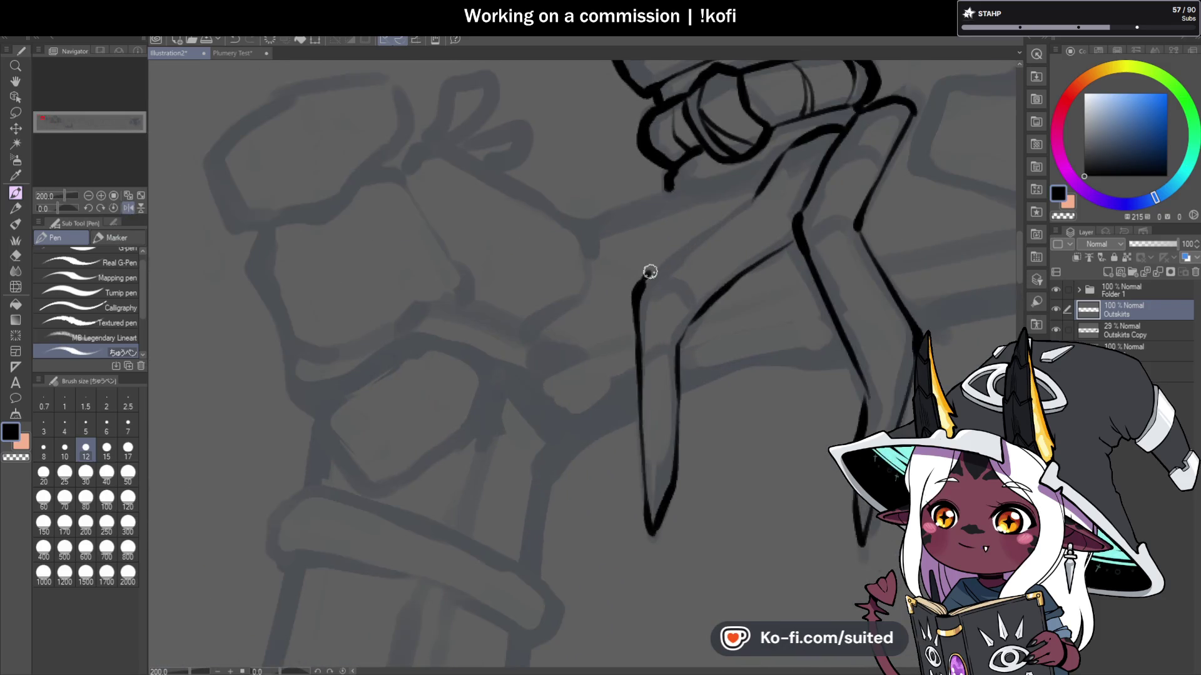
{"action": "left_click_drag", "start_coordinate": [643, 278], "coordinate": [724, 219]}
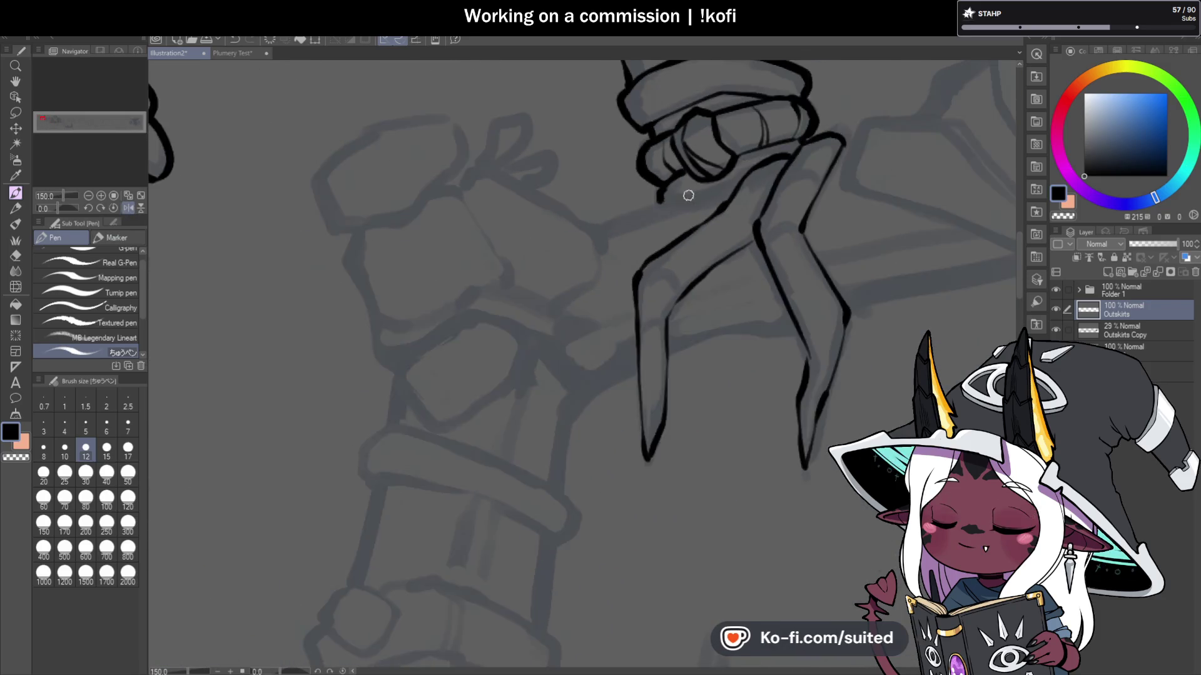
{"action": "mouse_move", "coordinate": [769, 167]}
{"action": "left_mouse_down"}
{"action": "mouse_move", "coordinate": [738, 187]}
{"action": "mouse_move", "coordinate": [568, 233]}
{"action": "left_mouse_up"}
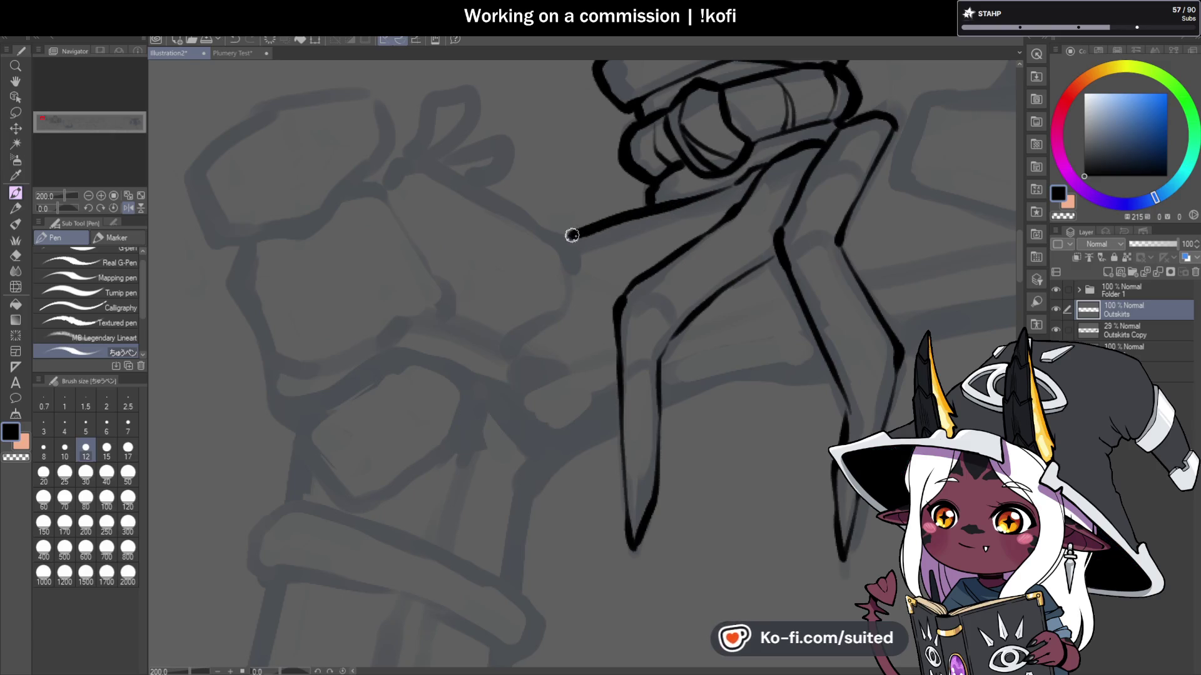
{"action": "scroll", "coordinate": [341, 233], "scroll_direction": "down", "scroll_amount": 3}
{"action": "scroll", "coordinate": [556, 192], "scroll_direction": "up", "scroll_amount": 2}
{"action": "scroll", "coordinate": [557, 191], "scroll_direction": "up", "scroll_amount": 1}
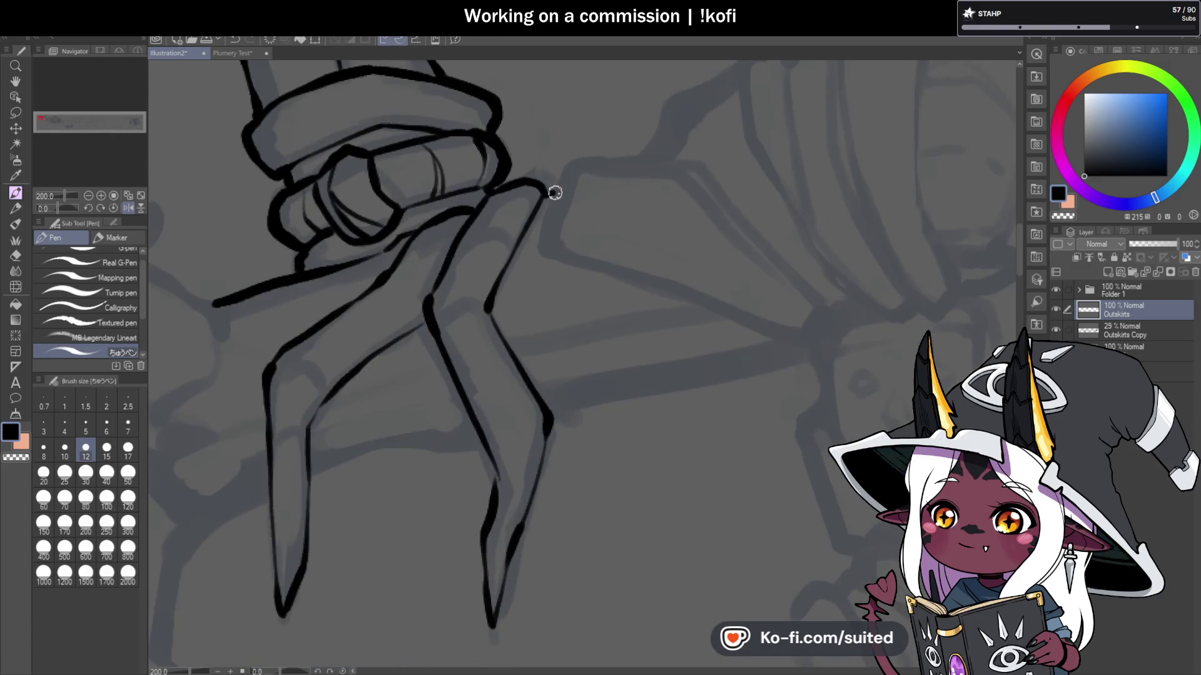
{"action": "scroll", "coordinate": [424, 238], "scroll_direction": "down", "scroll_amount": 4}
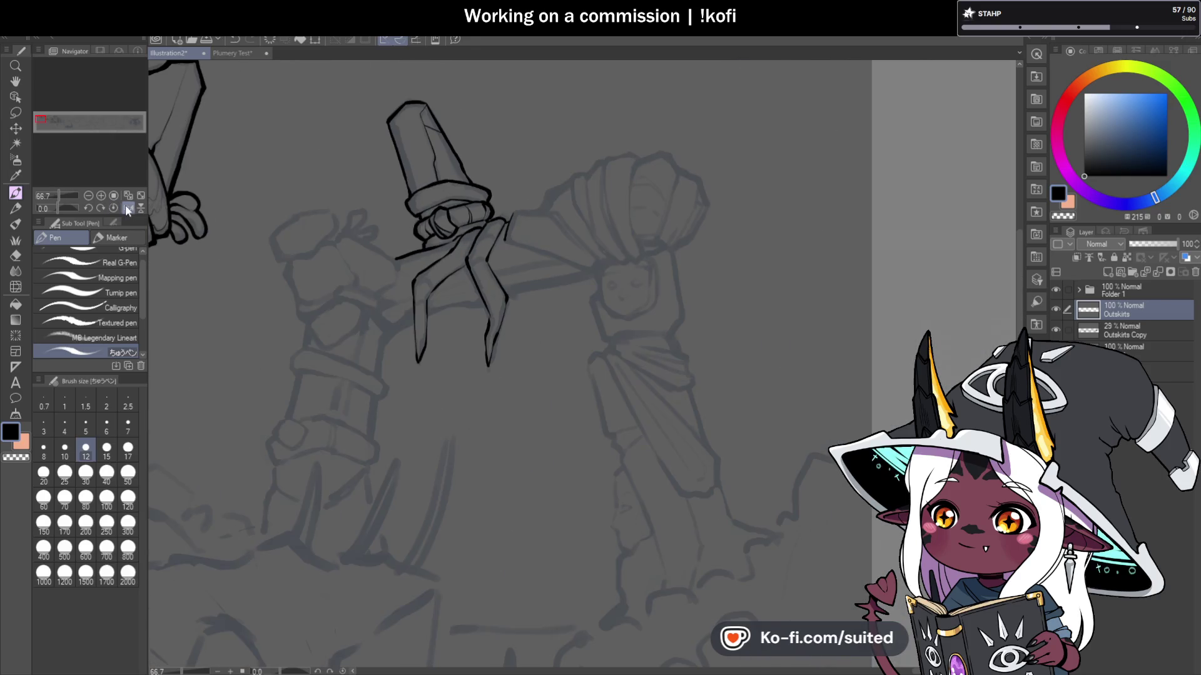
Step: Flip the canvas horizontally to check, then draw a line from the hand toward the pillar
{"action": "left_click", "coordinate": [125, 205]}
{"action": "scroll", "coordinate": [122, 207], "scroll_direction": "down", "scroll_amount": 1}
{"action": "scroll", "coordinate": [758, 362], "scroll_direction": "up", "scroll_amount": 1}
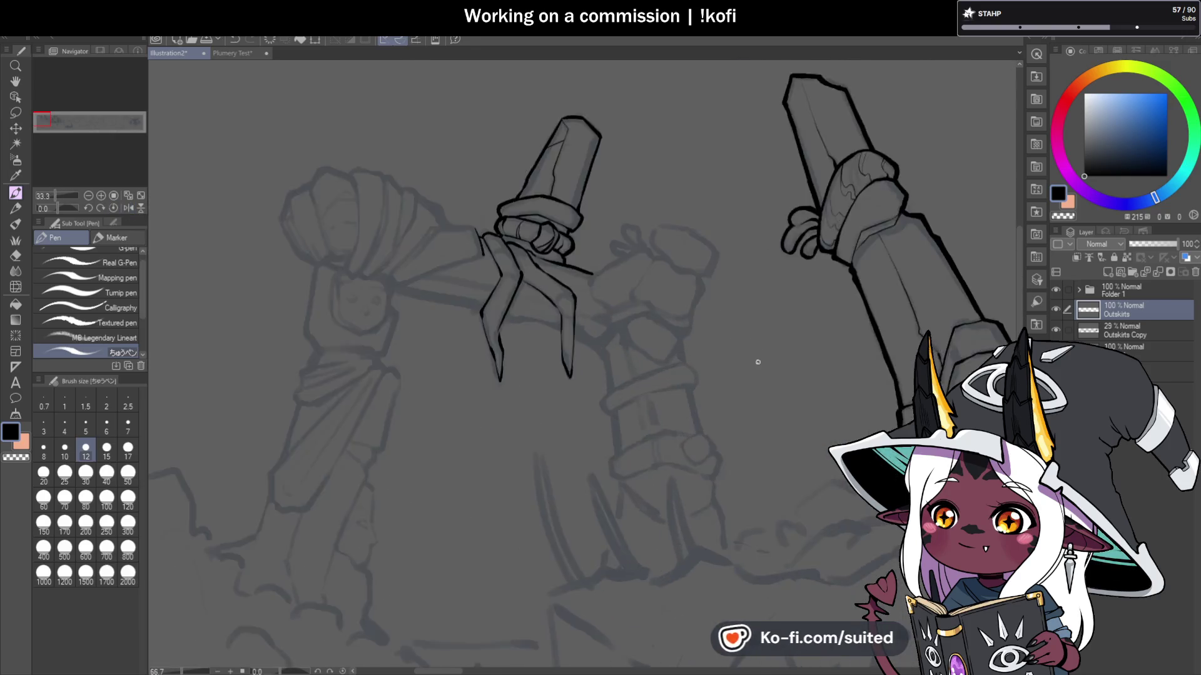
{"action": "scroll", "coordinate": [758, 362], "scroll_direction": "up", "scroll_amount": 1}
{"action": "scroll", "coordinate": [556, 269], "scroll_direction": "up", "scroll_amount": 2}
{"action": "mouse_move", "coordinate": [509, 209]}
{"action": "left_mouse_down"}
{"action": "mouse_move", "coordinate": [592, 161]}
{"action": "mouse_move", "coordinate": [669, 140]}
{"action": "left_mouse_up"}
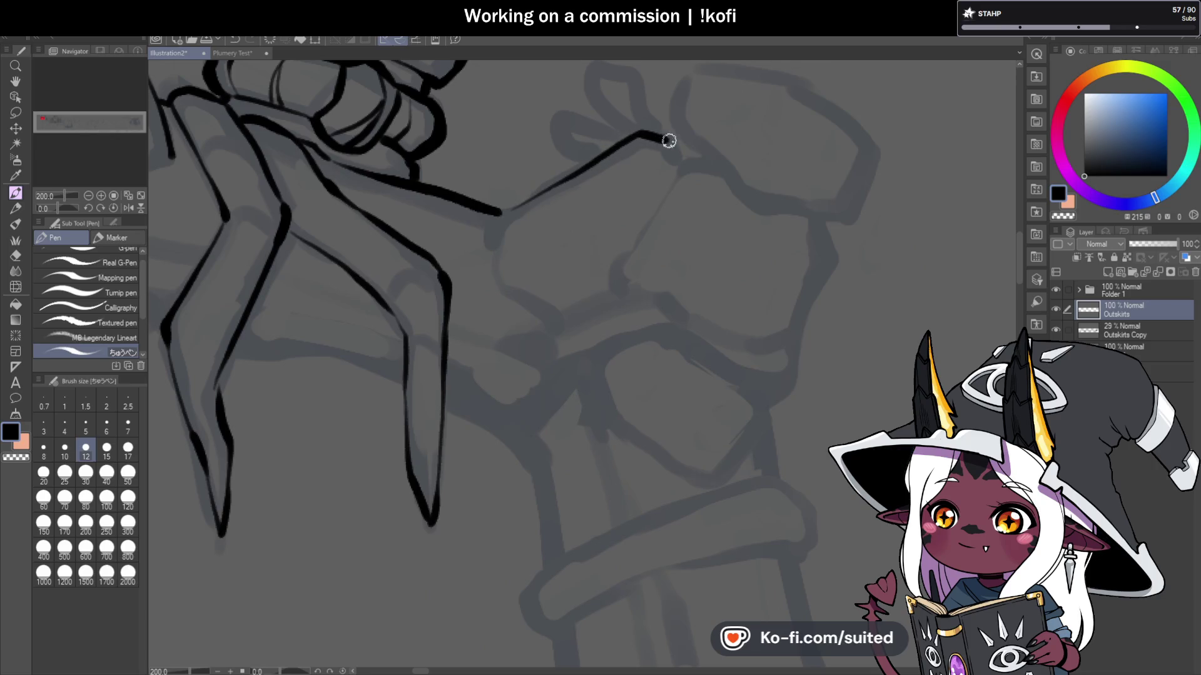
Step: Ink the first stone block's vertical edge, thin diagonal edge and lower side
{"action": "mouse_move", "coordinate": [500, 214]}
{"action": "left_mouse_down"}
{"action": "mouse_move", "coordinate": [496, 273]}
{"action": "mouse_move", "coordinate": [554, 322]}
{"action": "left_mouse_up"}
{"action": "scroll", "coordinate": [626, 275], "scroll_direction": "down", "scroll_amount": 2}
{"action": "scroll", "coordinate": [676, 207], "scroll_direction": "up", "scroll_amount": 2}
{"action": "left_click_drag", "start_coordinate": [630, 174], "coordinate": [589, 281]}
{"action": "left_click_drag", "start_coordinate": [526, 306], "coordinate": [584, 282]}
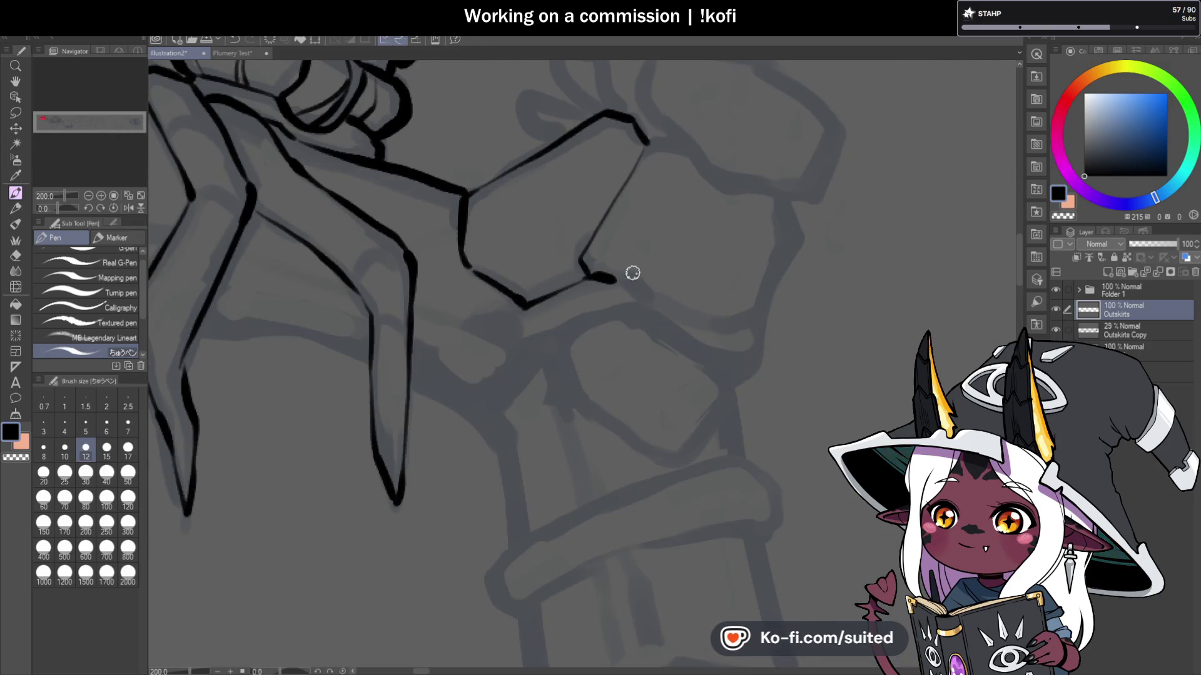
{"action": "scroll", "coordinate": [654, 142], "scroll_direction": "down", "scroll_amount": 4}
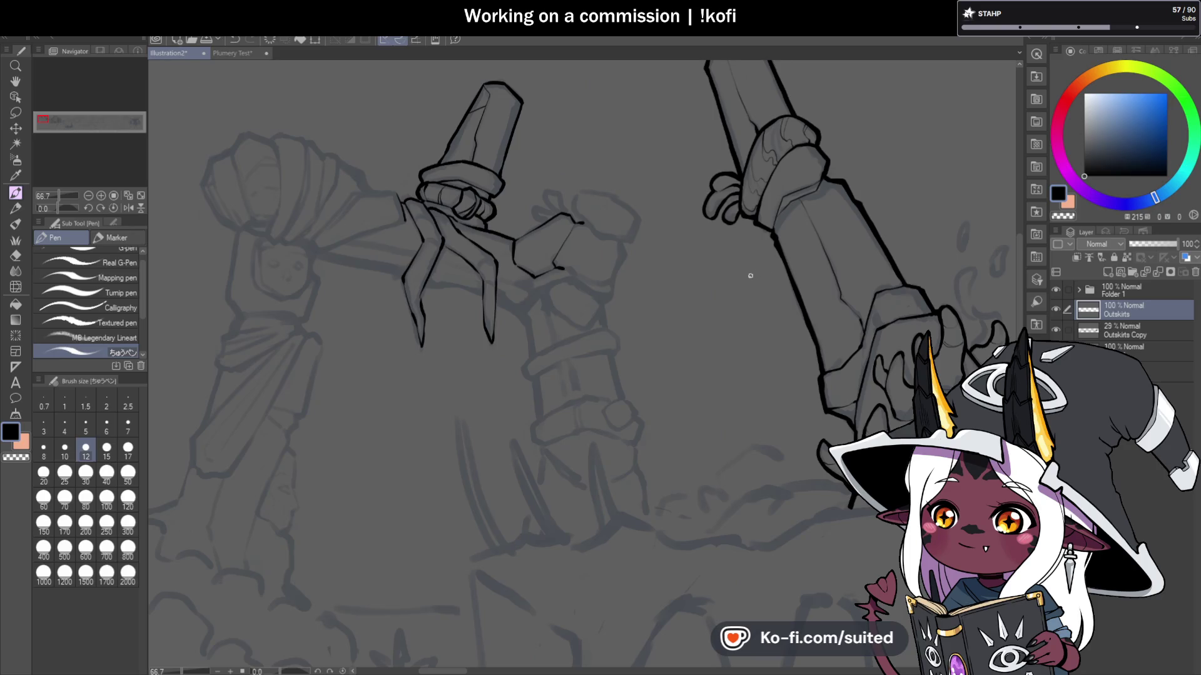
{"action": "scroll", "coordinate": [485, 297], "scroll_direction": "up", "scroll_amount": 4}
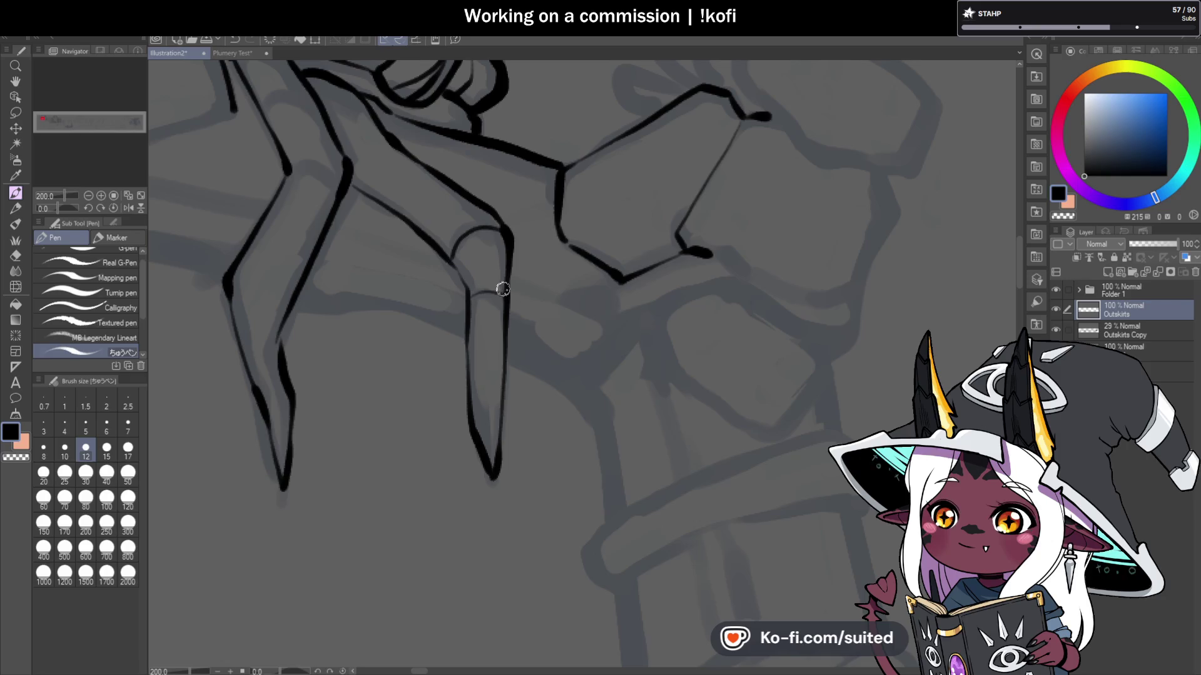
Step: Ink a double crease at the claw's finger joint
{"action": "left_click_drag", "start_coordinate": [468, 295], "coordinate": [502, 289]}
{"action": "scroll", "coordinate": [589, 284], "scroll_direction": "down", "scroll_amount": 3}
{"action": "scroll", "coordinate": [500, 212], "scroll_direction": "up", "scroll_amount": 3}
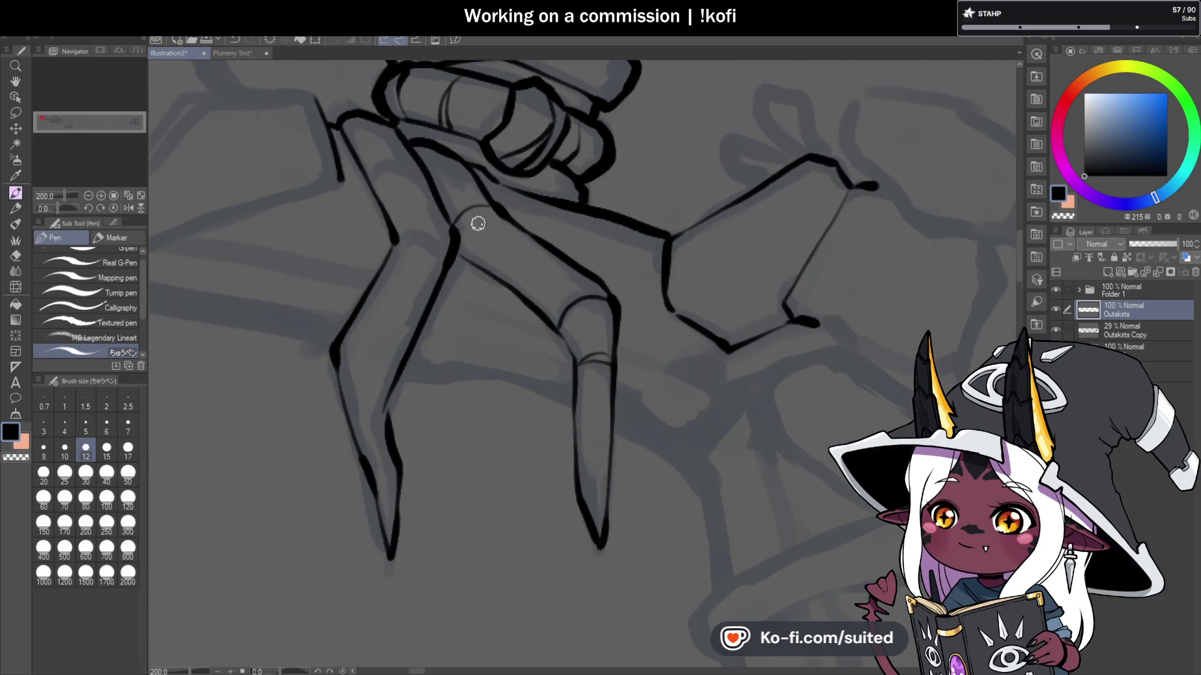
{"action": "scroll", "coordinate": [477, 223], "scroll_direction": "down", "scroll_amount": 3}
{"action": "scroll", "coordinate": [635, 209], "scroll_direction": "up", "scroll_amount": 3}
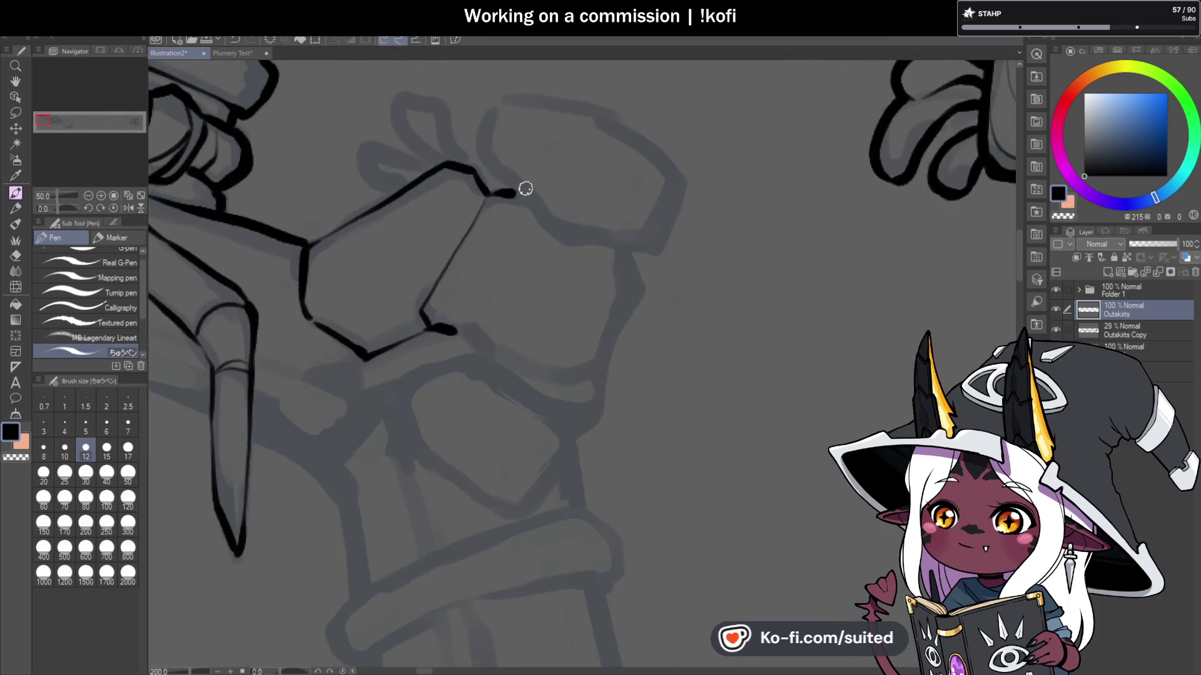
Step: Outline the stone block's top, right and bottom edges in bold black
{"action": "left_click_drag", "start_coordinate": [493, 108], "coordinate": [500, 96]}
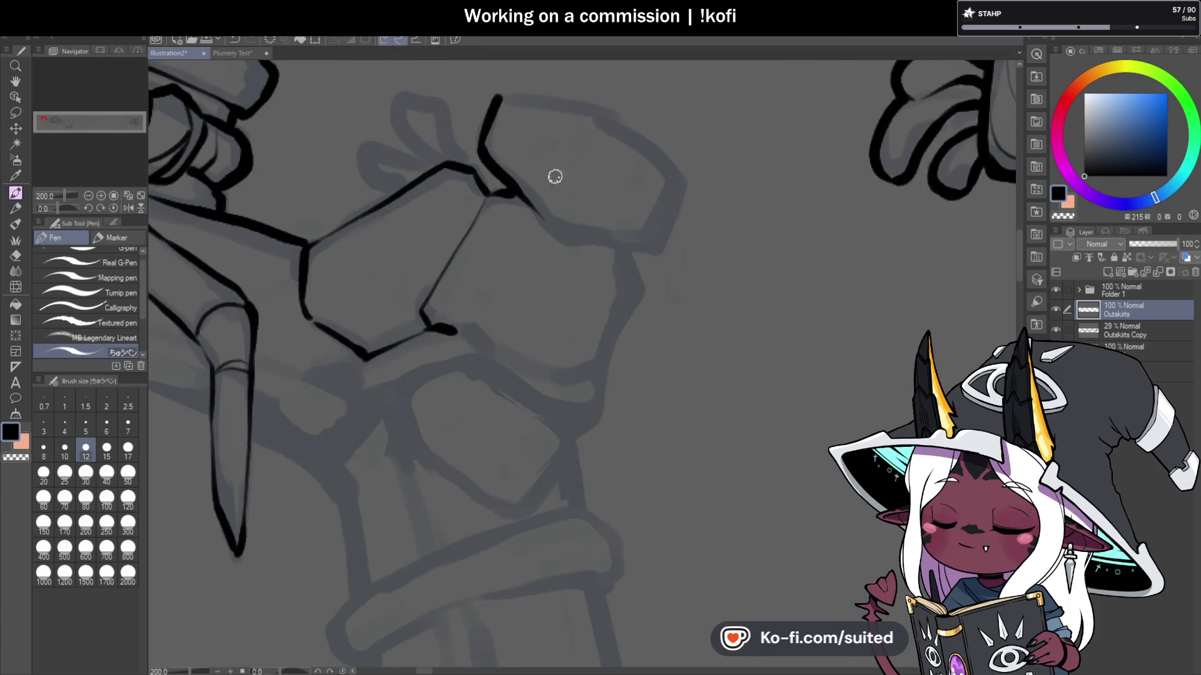
{"action": "left_click_drag", "start_coordinate": [609, 243], "coordinate": [657, 236]}
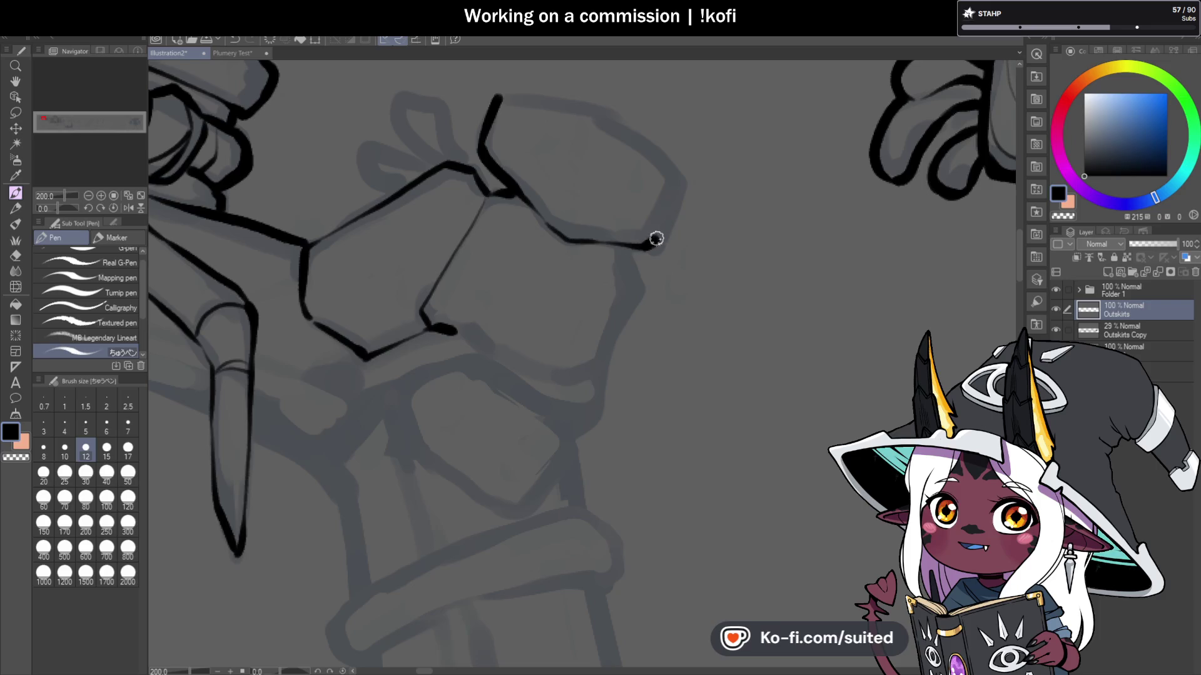
{"action": "mouse_move", "coordinate": [496, 95]}
{"action": "left_mouse_down"}
{"action": "mouse_move", "coordinate": [609, 113]}
{"action": "mouse_move", "coordinate": [682, 177]}
{"action": "mouse_move", "coordinate": [647, 236]}
{"action": "left_mouse_up"}
{"action": "scroll", "coordinate": [573, 203], "scroll_direction": "down", "scroll_amount": 3}
{"action": "scroll", "coordinate": [573, 204], "scroll_direction": "up", "scroll_amount": 3}
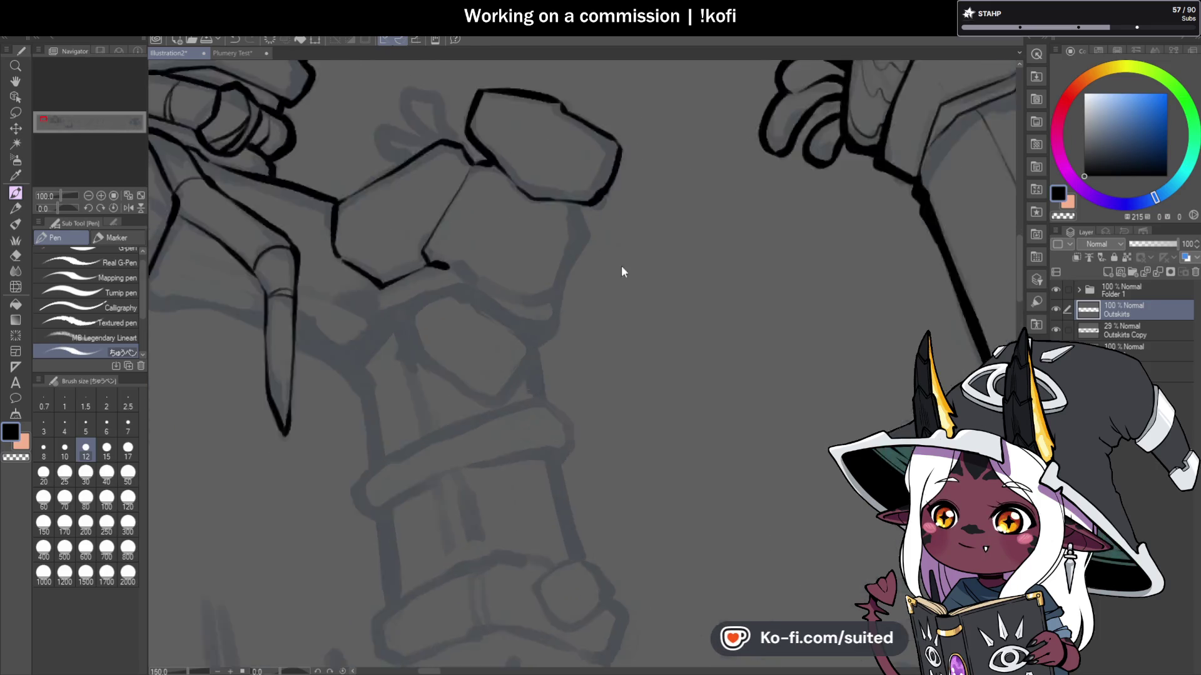
{"action": "left_click_drag", "start_coordinate": [575, 247], "coordinate": [547, 312]}
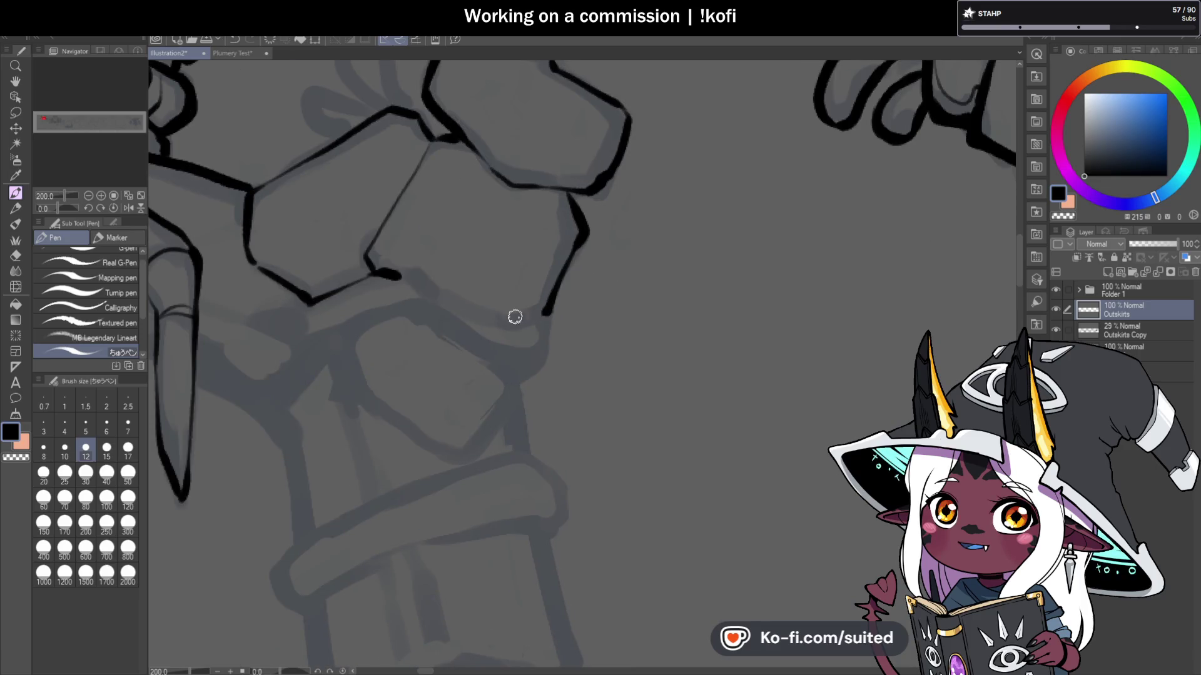
{"action": "mouse_move", "coordinate": [459, 320]}
{"action": "left_mouse_down"}
{"action": "mouse_move", "coordinate": [544, 322]}
{"action": "mouse_move", "coordinate": [537, 356]}
{"action": "mouse_move", "coordinate": [514, 367]}
{"action": "mouse_move", "coordinate": [424, 310]}
{"action": "left_mouse_up"}
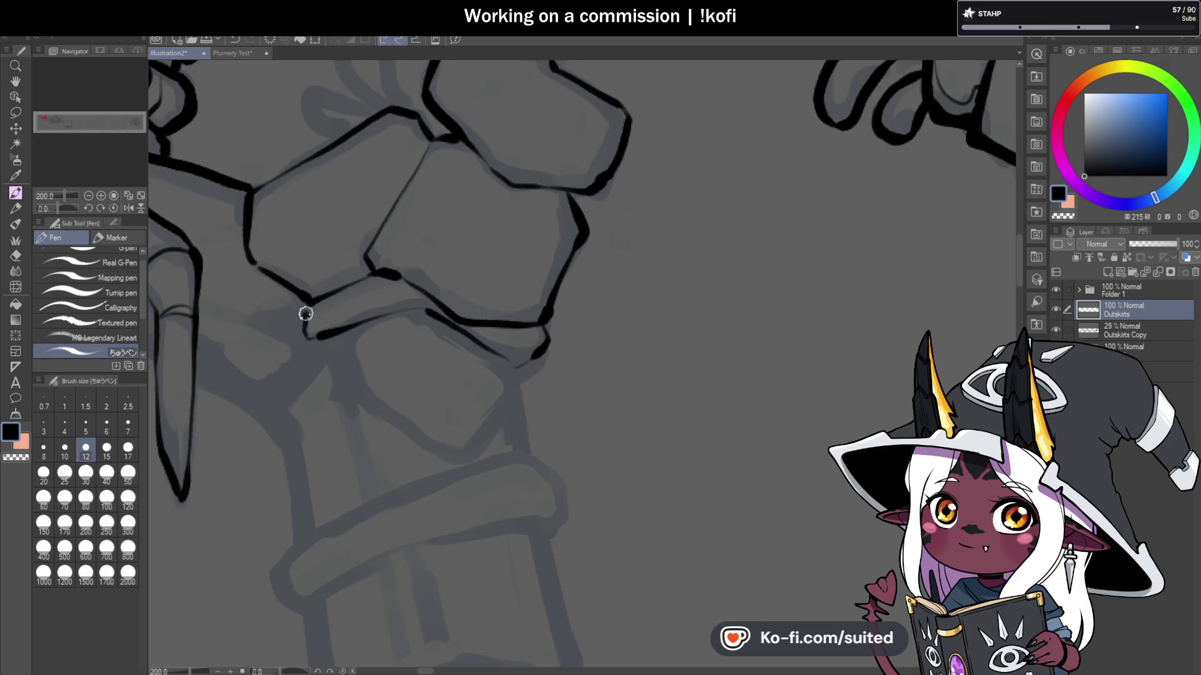
{"action": "scroll", "coordinate": [571, 250], "scroll_direction": "down", "scroll_amount": 4}
{"action": "scroll", "coordinate": [545, 318], "scroll_direction": "up", "scroll_amount": 2}
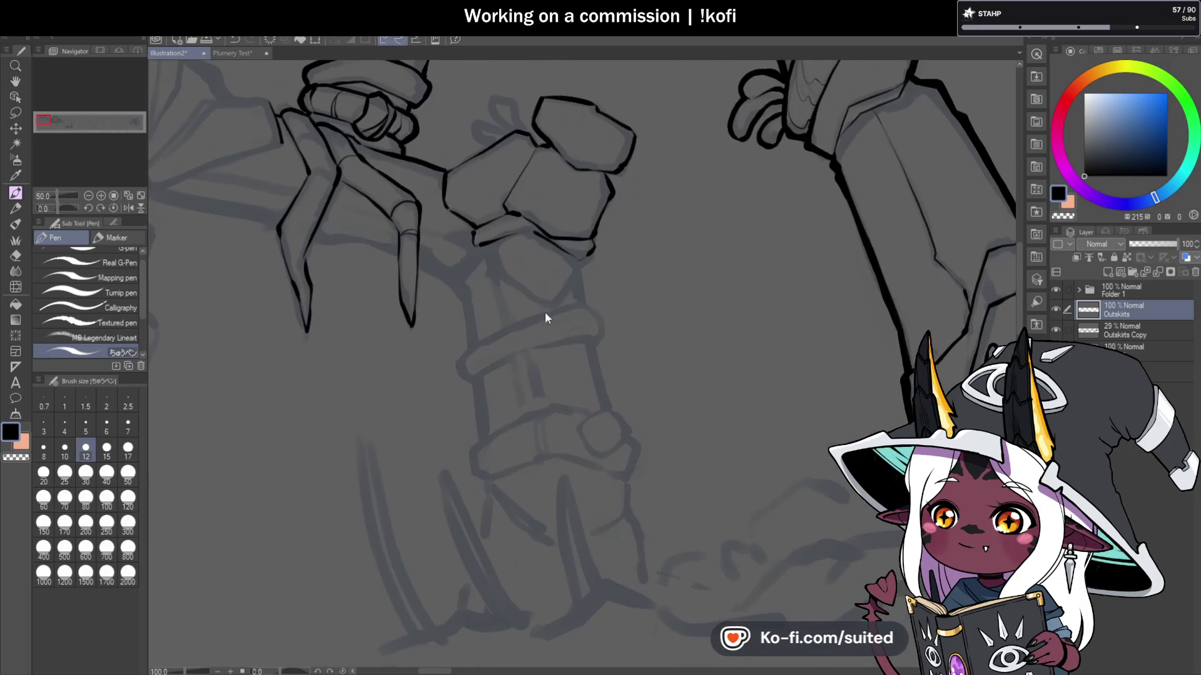
Step: Rotate the canvas, undo a bad stroke, and ink the next stone block's side and closing strokes
{"action": "left_click_drag", "start_coordinate": [57, 202], "coordinate": [45, 208]}
{"action": "scroll", "coordinate": [445, 487], "scroll_direction": "up", "scroll_amount": 2}
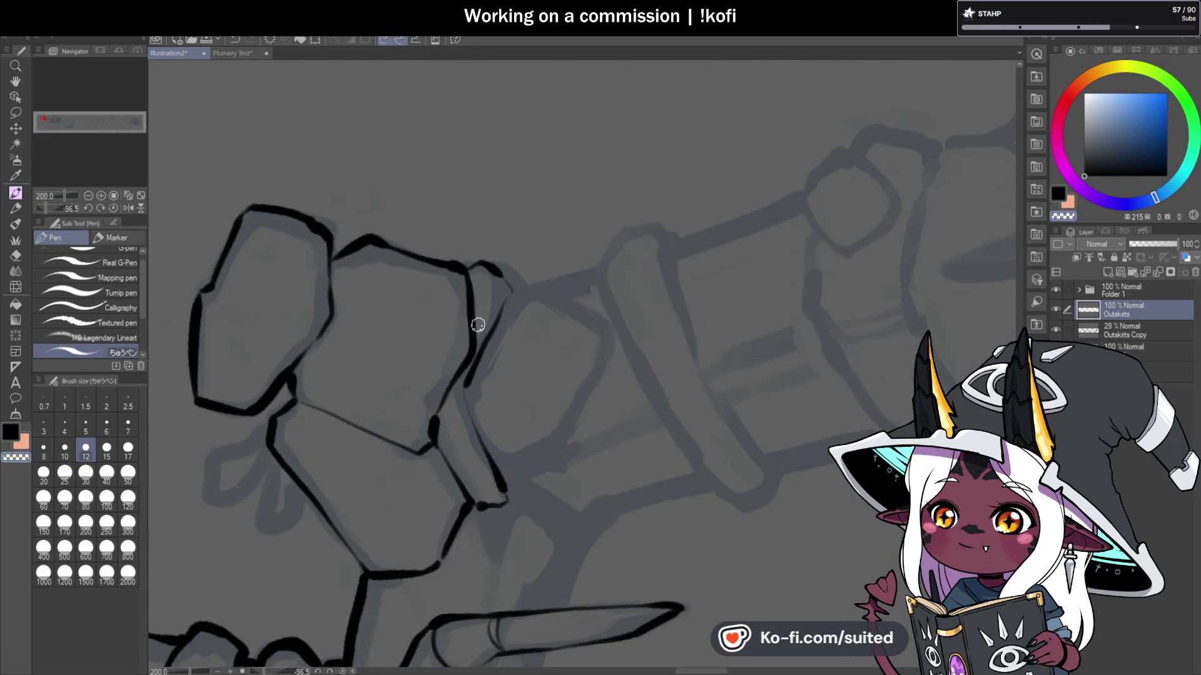
{"action": "key", "text": "ctrl+z"}
{"action": "left_click_drag", "start_coordinate": [475, 353], "coordinate": [464, 405]}
{"action": "left_click_drag", "start_coordinate": [515, 291], "coordinate": [536, 287]}
Step: Reset the canvas rotation upright and ink the block edge and the pillar's upper edges
{"action": "left_click", "coordinate": [113, 208]}
{"action": "scroll", "coordinate": [625, 277], "scroll_direction": "up", "scroll_amount": 2}
{"action": "mouse_move", "coordinate": [625, 277]}
{"action": "left_mouse_down"}
{"action": "mouse_move", "coordinate": [539, 410]}
{"action": "mouse_move", "coordinate": [422, 362]}
{"action": "mouse_move", "coordinate": [284, 222]}
{"action": "mouse_move", "coordinate": [313, 150]}
{"action": "mouse_move", "coordinate": [325, 288]}
{"action": "left_mouse_up"}
{"action": "scroll", "coordinate": [623, 294], "scroll_direction": "down", "scroll_amount": 4}
{"action": "scroll", "coordinate": [622, 294], "scroll_direction": "up", "scroll_amount": 2}
{"action": "left_click_drag", "start_coordinate": [570, 249], "coordinate": [580, 301]}
{"action": "mouse_move", "coordinate": [607, 378]}
{"action": "left_mouse_down"}
{"action": "mouse_move", "coordinate": [620, 357]}
{"action": "mouse_move", "coordinate": [585, 305]}
{"action": "mouse_move", "coordinate": [341, 402]}
{"action": "left_mouse_up"}
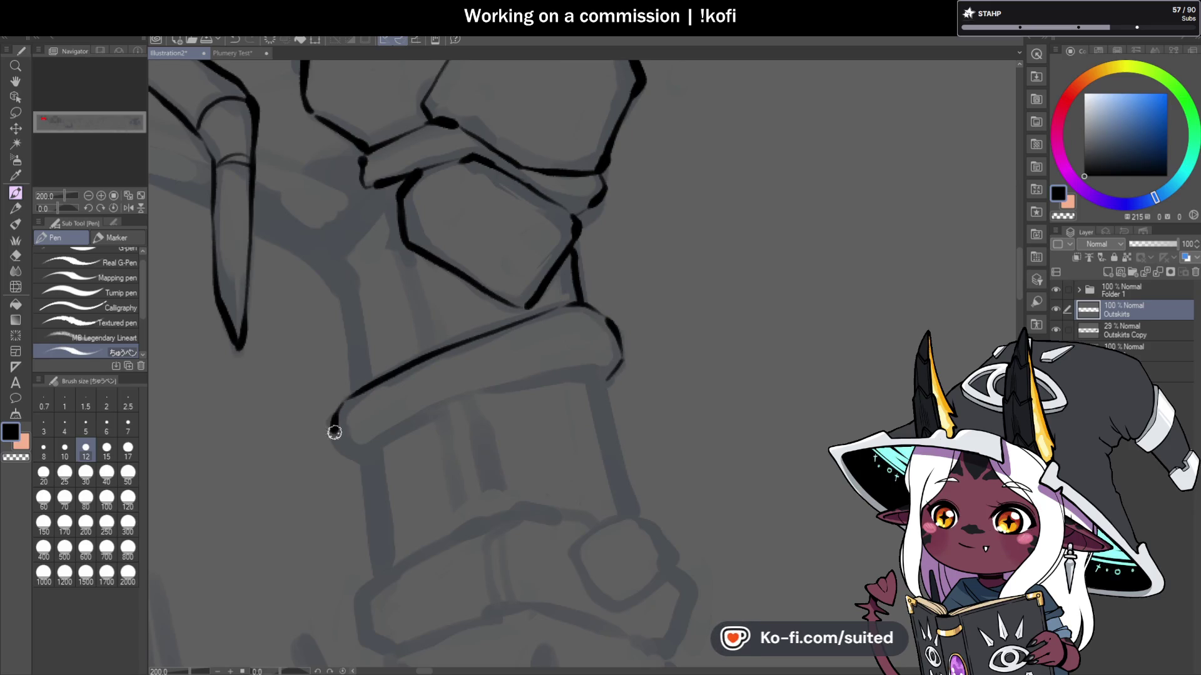
Step: Ink a short line under the block corner and both pillar sides below the ring band
{"action": "scroll", "coordinate": [334, 432], "scroll_direction": "down", "scroll_amount": 1}
{"action": "scroll", "coordinate": [419, 356], "scroll_direction": "up", "scroll_amount": 2}
{"action": "mouse_move", "coordinate": [399, 337]}
{"action": "left_mouse_down"}
{"action": "mouse_move", "coordinate": [421, 340]}
{"action": "mouse_move", "coordinate": [643, 220]}
{"action": "mouse_move", "coordinate": [851, 156]}
{"action": "mouse_move", "coordinate": [920, 174]}
{"action": "left_mouse_up"}
{"action": "scroll", "coordinate": [571, 276], "scroll_direction": "down", "scroll_amount": 2}
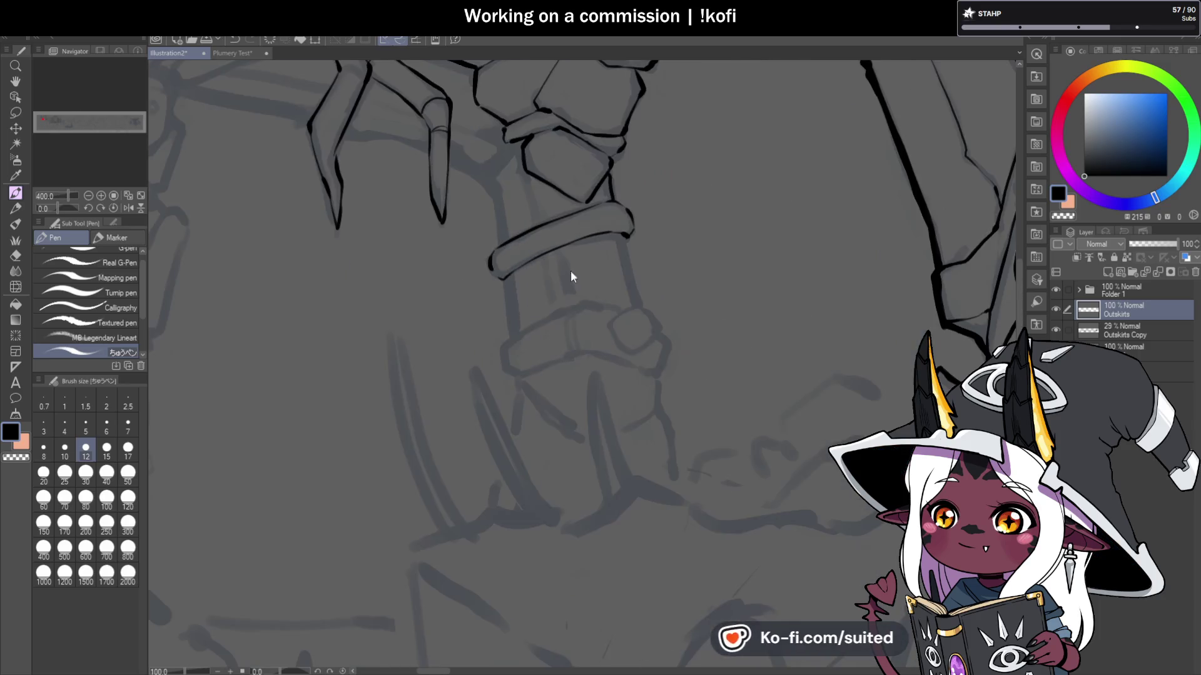
{"action": "scroll", "coordinate": [643, 220], "scroll_direction": "up", "scroll_amount": 1}
{"action": "scroll", "coordinate": [612, 260], "scroll_direction": "up", "scroll_amount": 1}
{"action": "left_click_drag", "start_coordinate": [610, 245], "coordinate": [628, 334]}
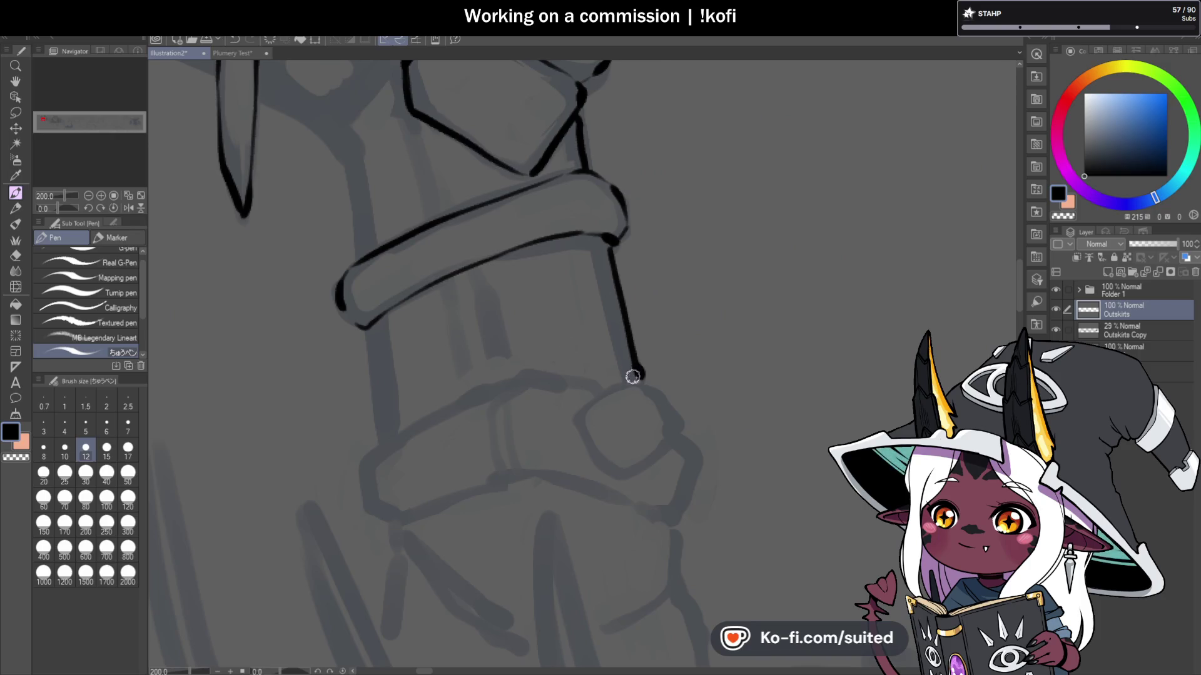
{"action": "left_click_drag", "start_coordinate": [371, 322], "coordinate": [381, 438]}
Step: Redraw the stone block's top edge with a thinner line
{"action": "scroll", "coordinate": [391, 370], "scroll_direction": "down", "scroll_amount": 1}
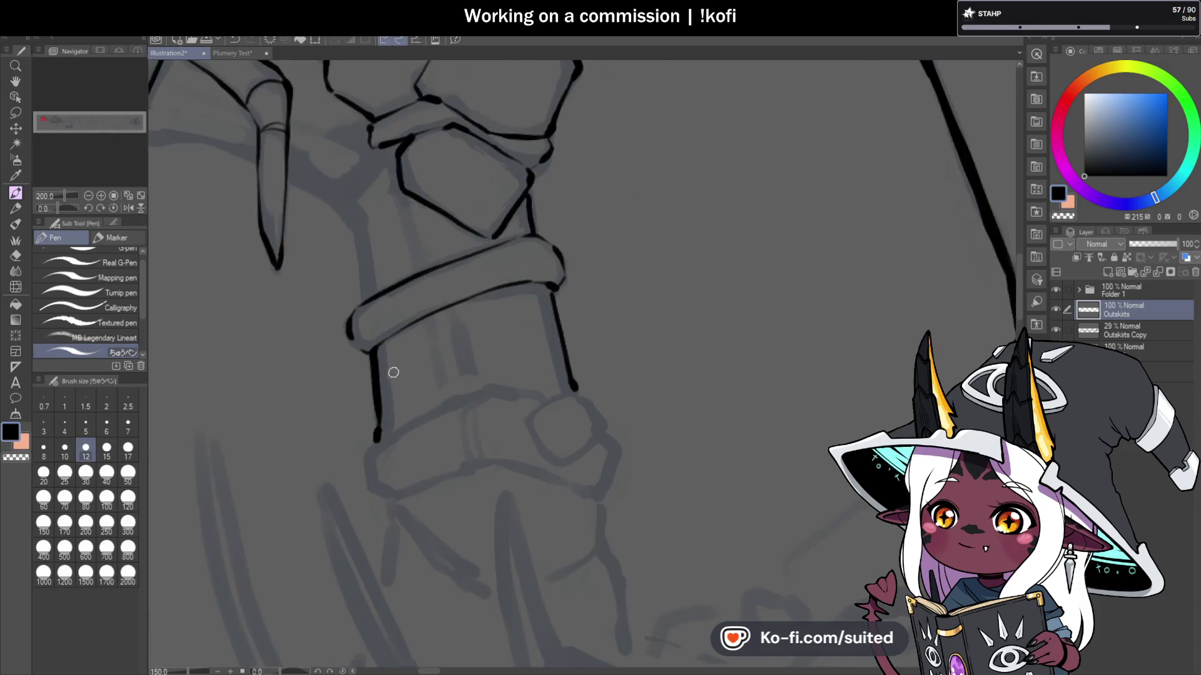
{"action": "scroll", "coordinate": [726, 272], "scroll_direction": "down", "scroll_amount": 1}
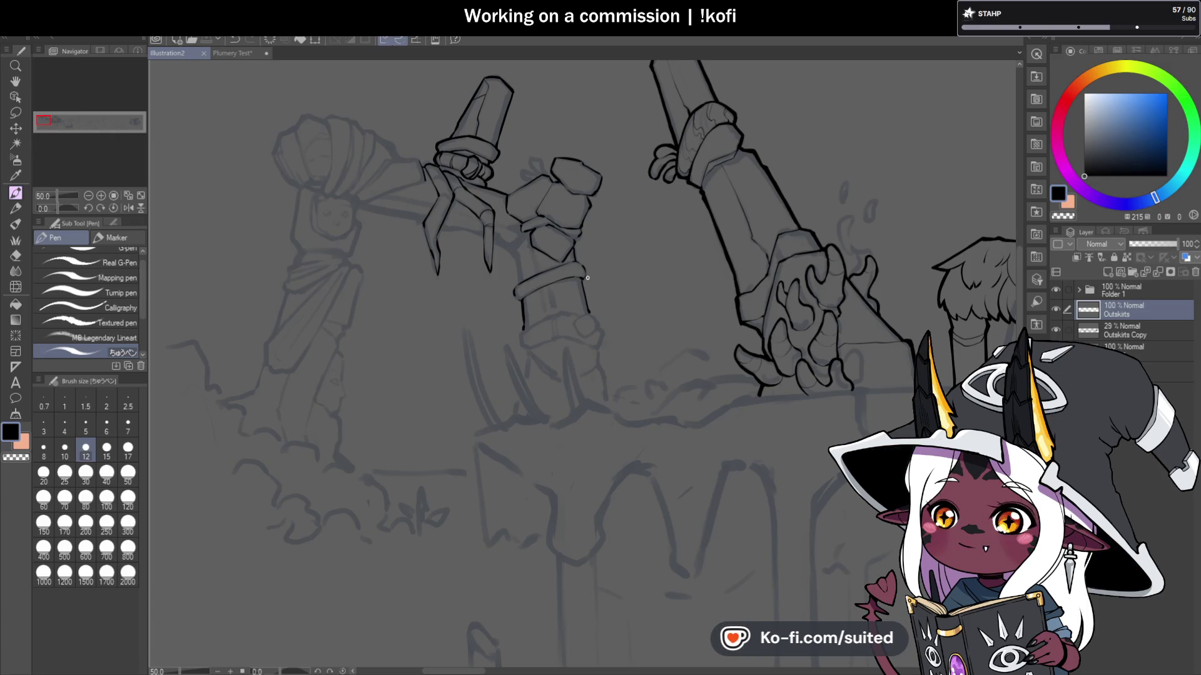
{"action": "scroll", "coordinate": [526, 181], "scroll_direction": "up", "scroll_amount": 2}
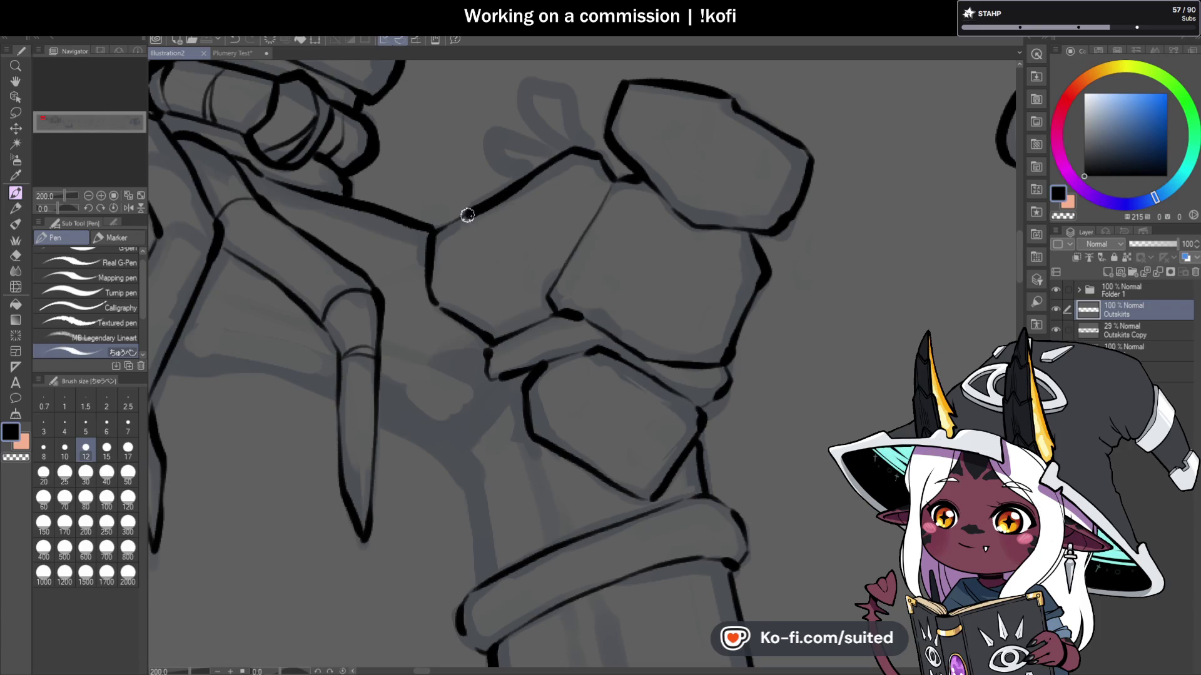
{"action": "mouse_move", "coordinate": [435, 225]}
{"action": "left_mouse_down"}
{"action": "mouse_move", "coordinate": [500, 194]}
{"action": "mouse_move", "coordinate": [438, 224]}
{"action": "left_mouse_up"}
{"action": "scroll", "coordinate": [572, 212], "scroll_direction": "down", "scroll_amount": 1}
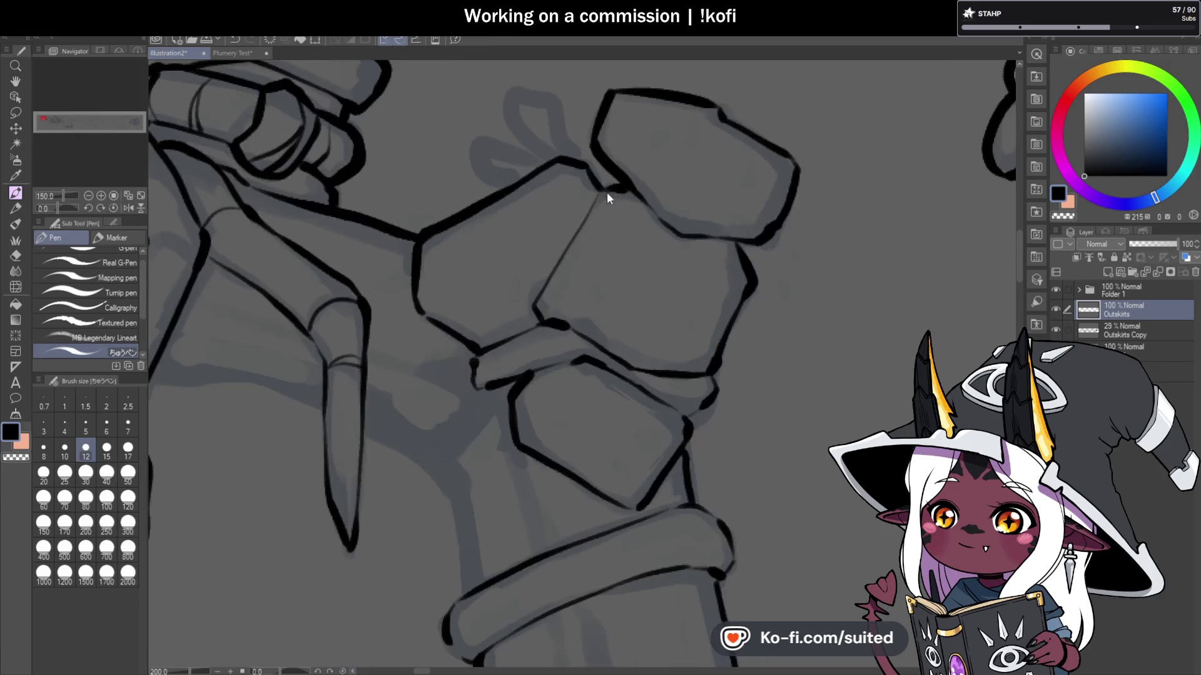
{"action": "scroll", "coordinate": [579, 229], "scroll_direction": "down", "scroll_amount": 2}
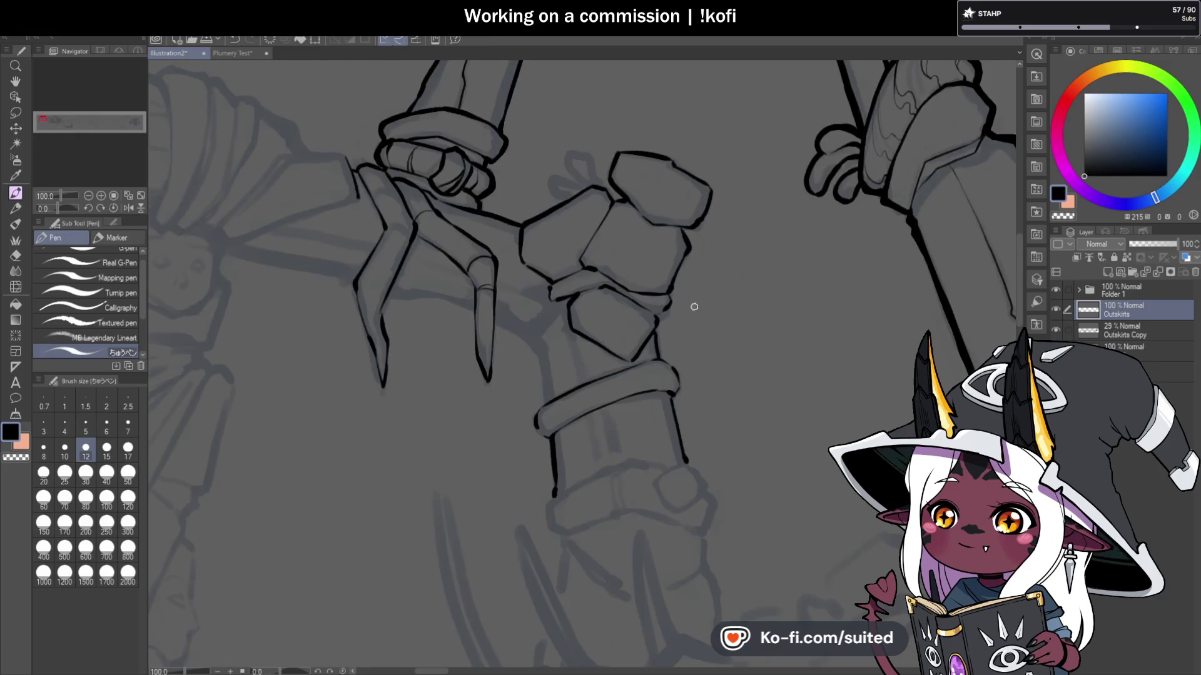
{"action": "scroll", "coordinate": [674, 182], "scroll_direction": "up", "scroll_amount": 2}
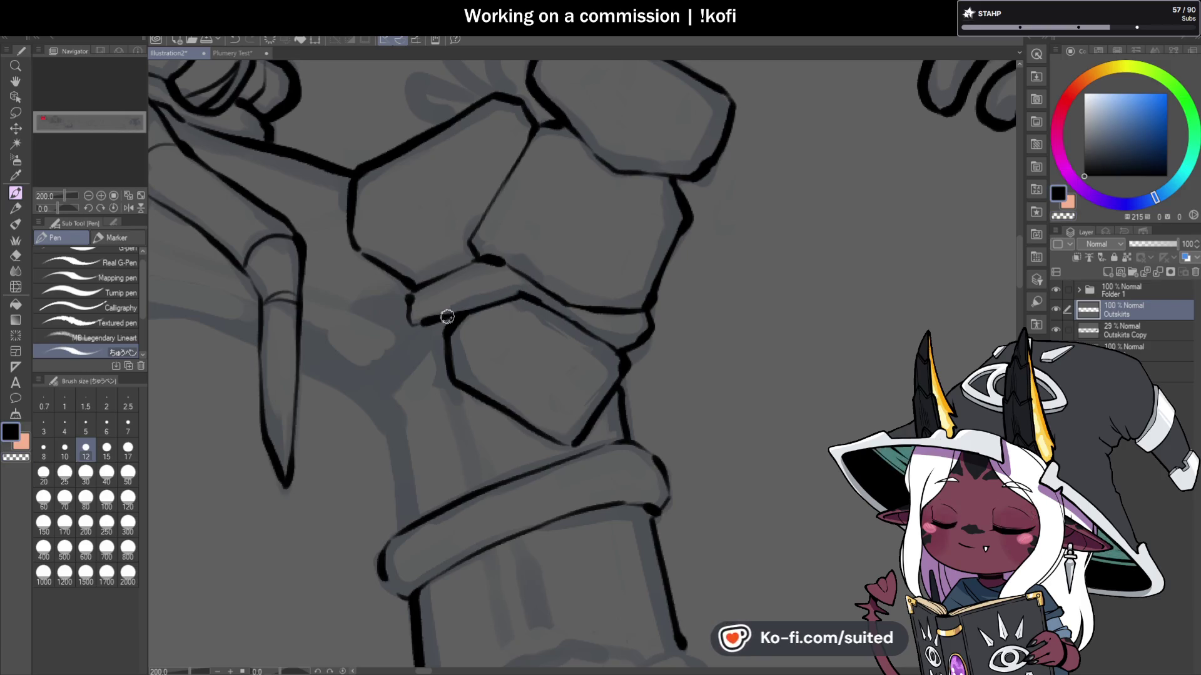
{"action": "scroll", "coordinate": [479, 254], "scroll_direction": "down", "scroll_amount": 4}
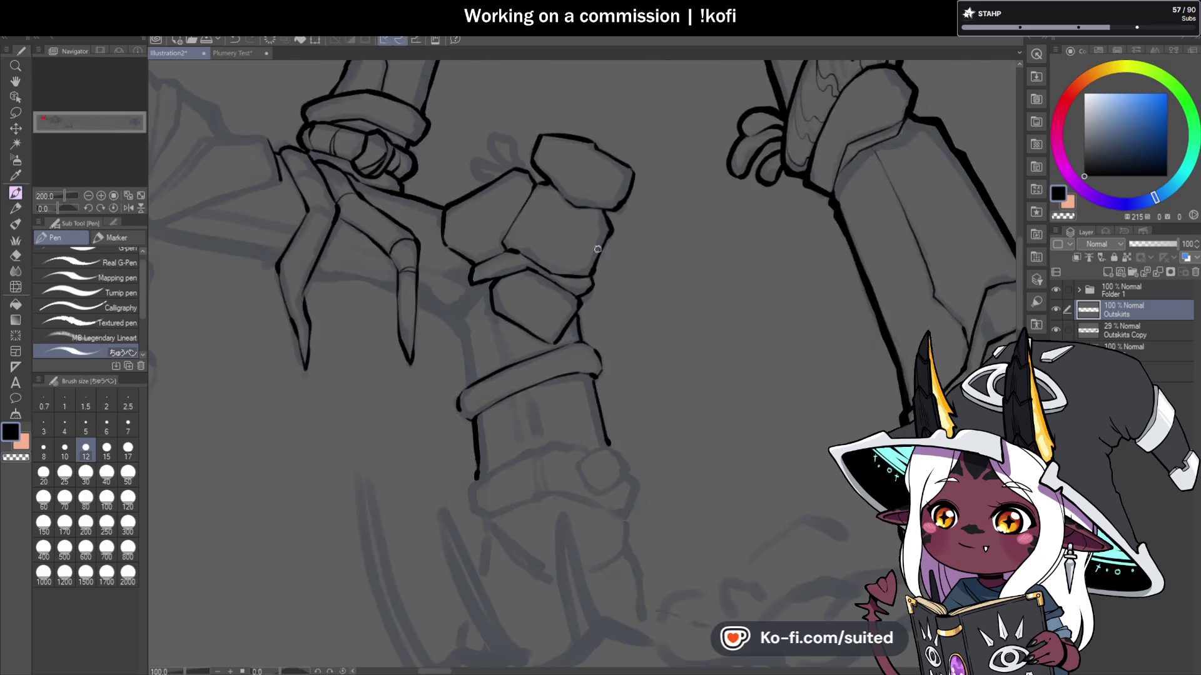
{"action": "scroll", "coordinate": [539, 273], "scroll_direction": "up", "scroll_amount": 4}
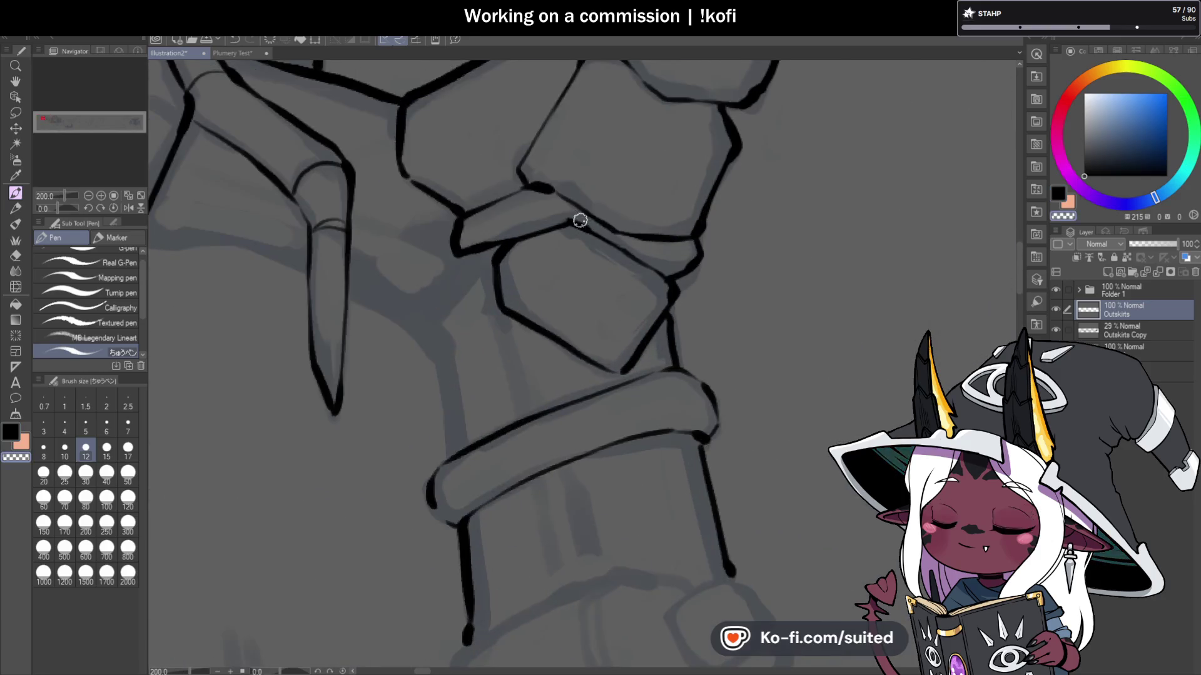
Step: Refine the ledge line between the stone blocks and ink the finger edge meeting the pillar
{"action": "mouse_move", "coordinate": [579, 212]}
{"action": "left_mouse_down"}
{"action": "mouse_move", "coordinate": [579, 225]}
{"action": "mouse_move", "coordinate": [528, 235]}
{"action": "left_mouse_up"}
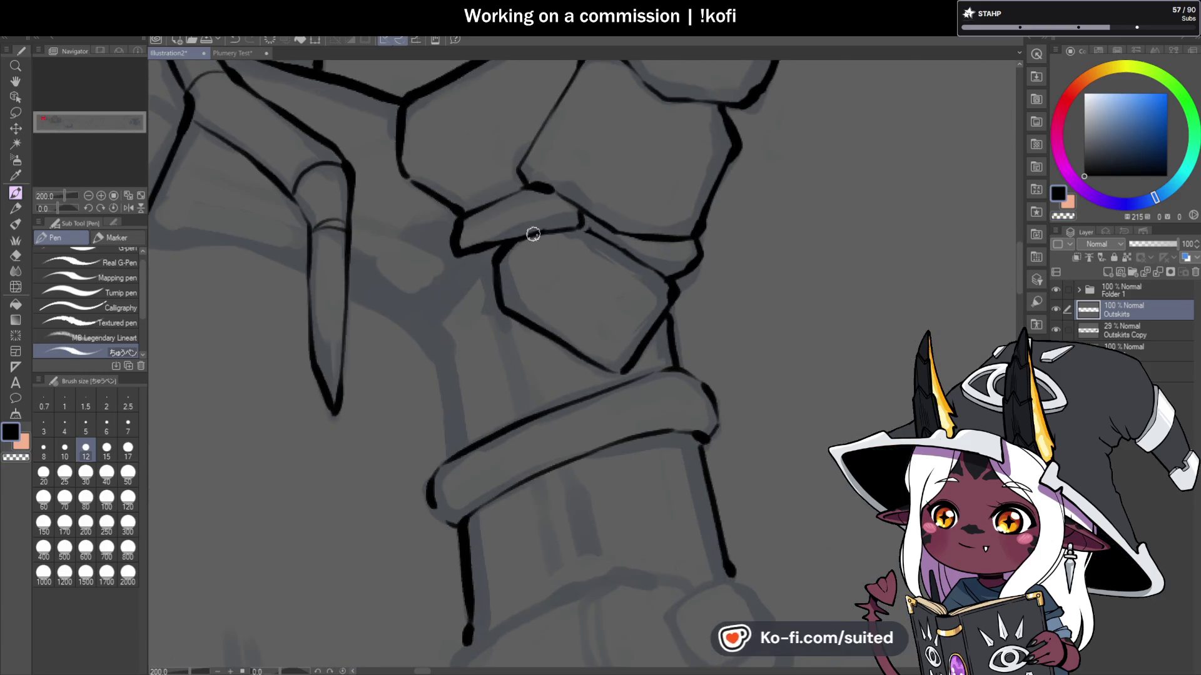
{"action": "scroll", "coordinate": [578, 231], "scroll_direction": "down", "scroll_amount": 4}
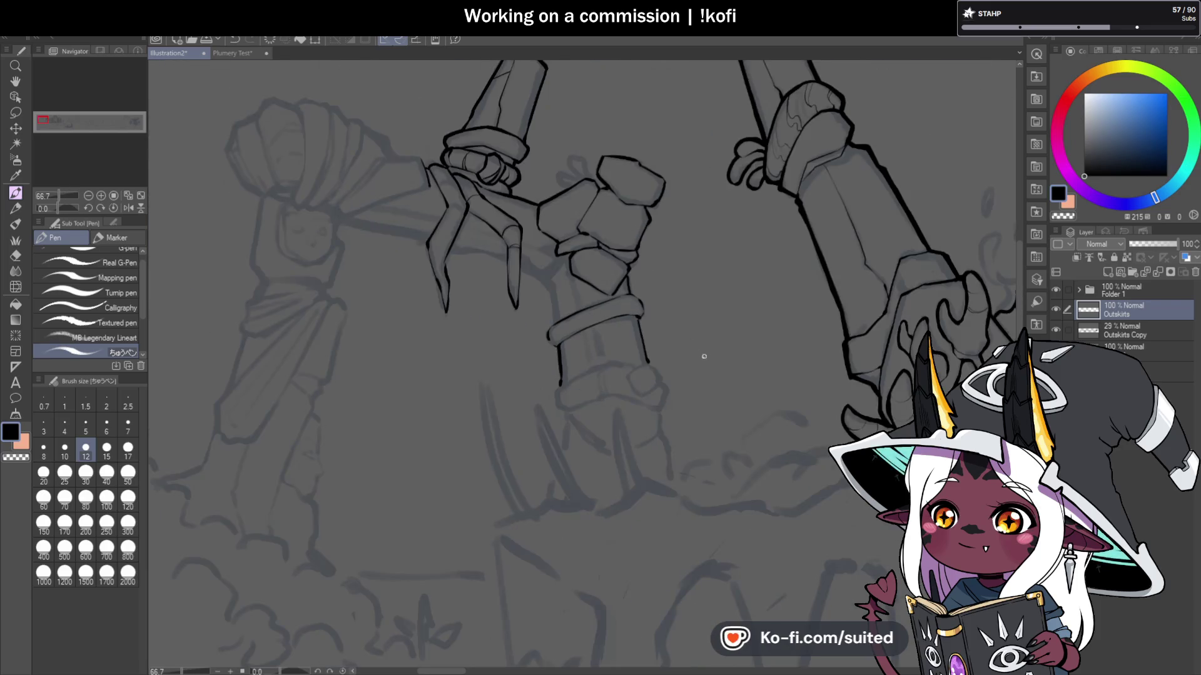
{"action": "scroll", "coordinate": [701, 420], "scroll_direction": "up", "scroll_amount": 1}
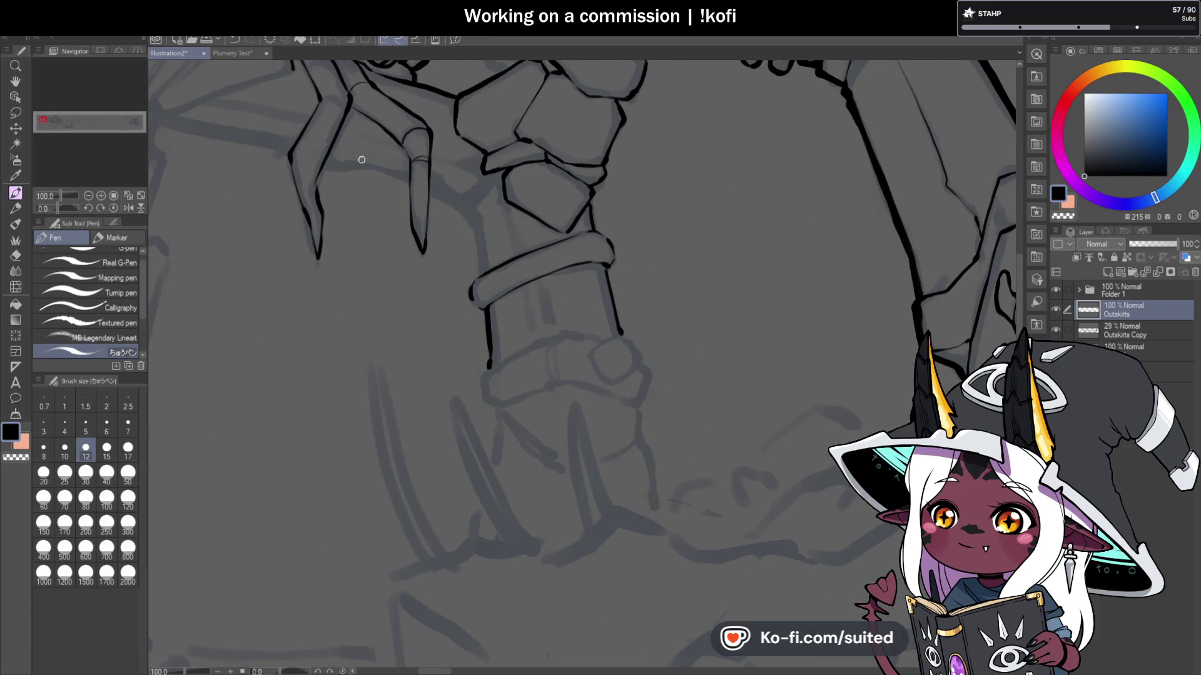
{"action": "scroll", "coordinate": [362, 159], "scroll_direction": "up", "scroll_amount": 1}
{"action": "mouse_move", "coordinate": [317, 157]}
{"action": "left_mouse_down"}
{"action": "mouse_move", "coordinate": [438, 188]}
{"action": "mouse_move", "coordinate": [524, 238]}
{"action": "left_mouse_up"}
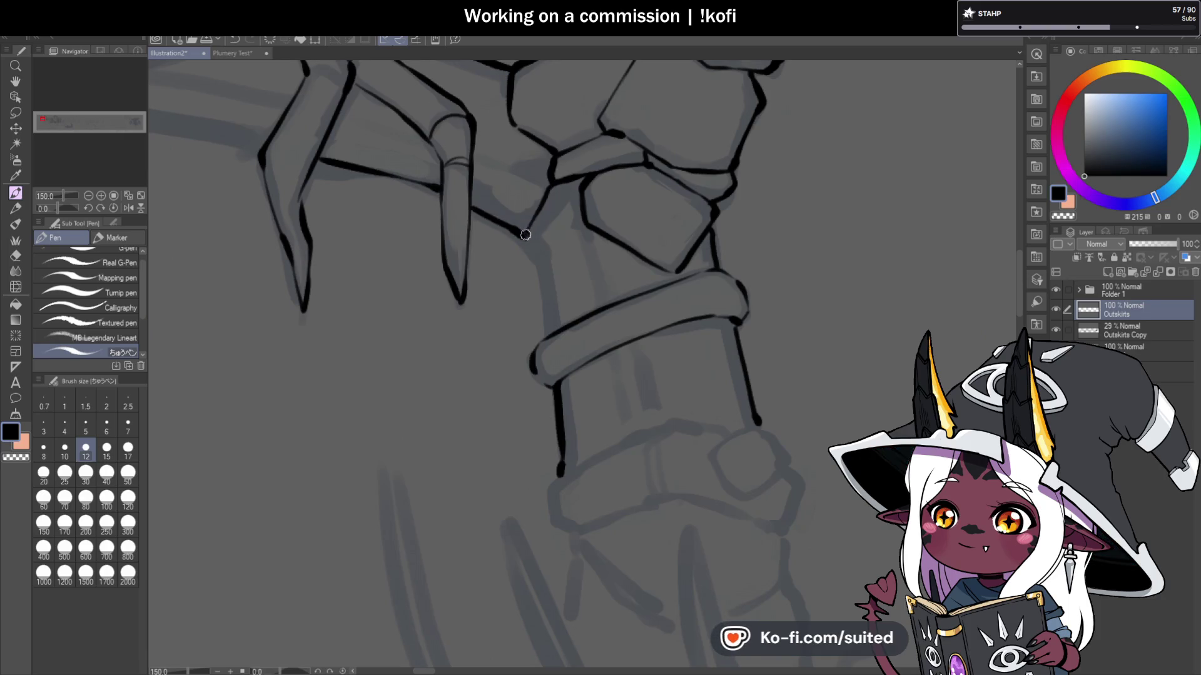
{"action": "scroll", "coordinate": [554, 329], "scroll_direction": "down", "scroll_amount": 2}
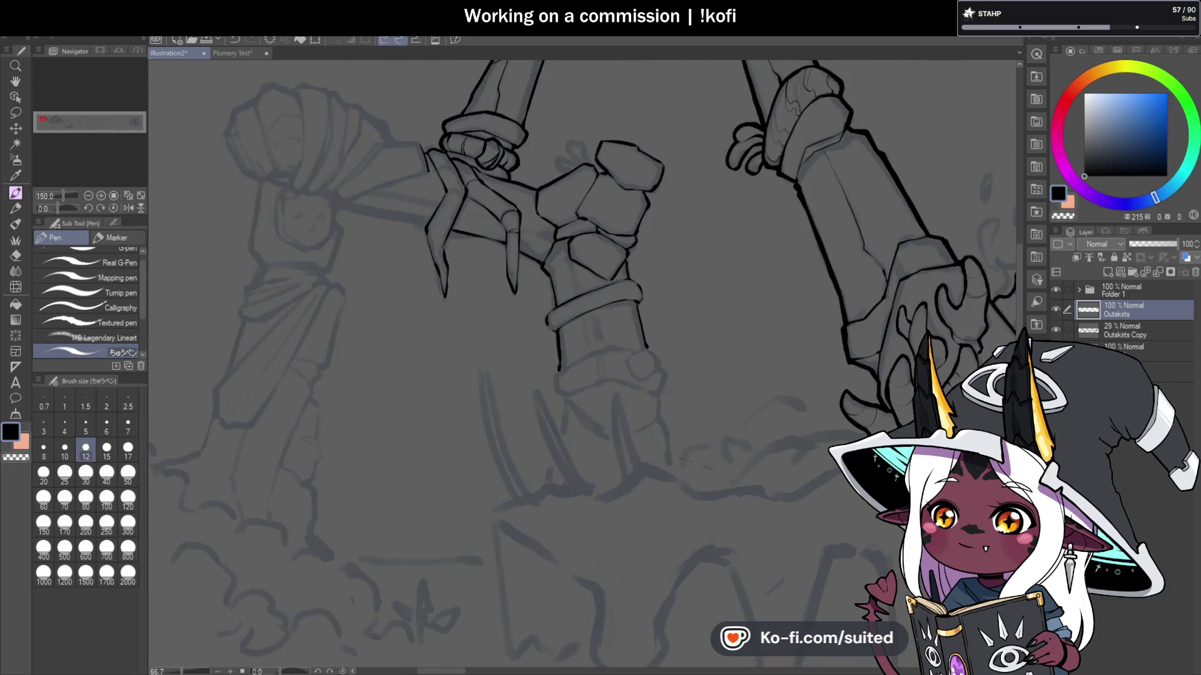
Step: Extend the pillar's right side and ink the lower band, square bead and cuff's bottom edge
{"action": "scroll", "coordinate": [542, 345], "scroll_direction": "up", "scroll_amount": 2}
{"action": "left_click_drag", "start_coordinate": [516, 280], "coordinate": [508, 332]}
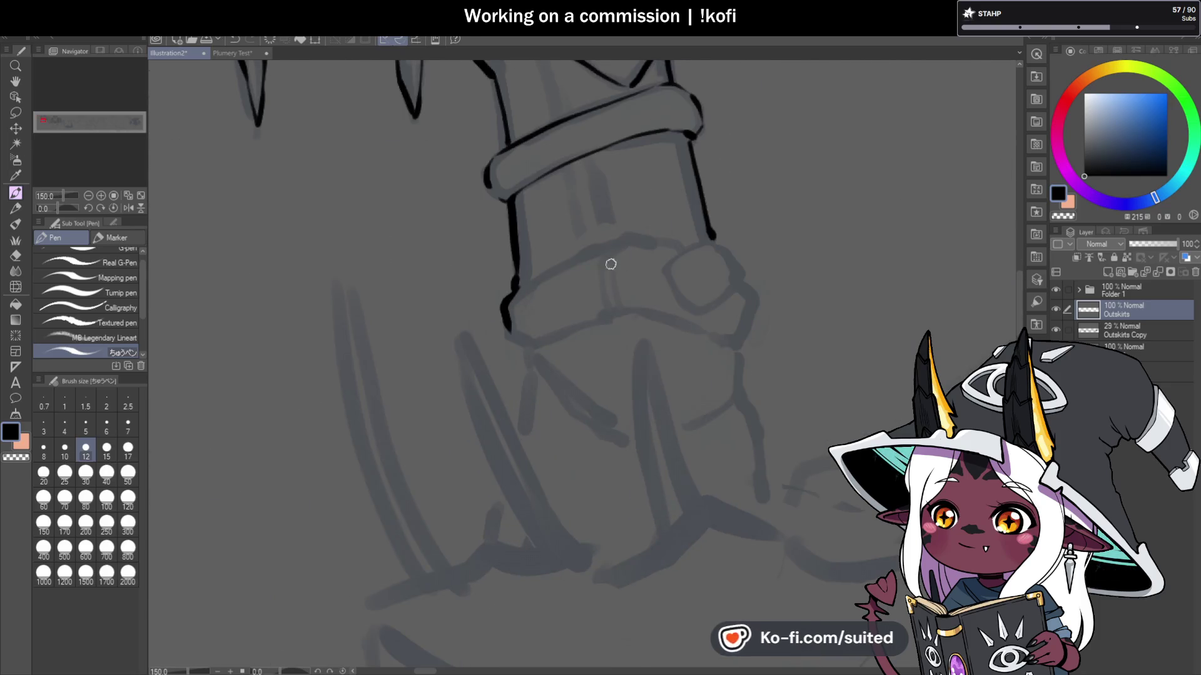
{"action": "left_click_drag", "start_coordinate": [624, 237], "coordinate": [684, 247]}
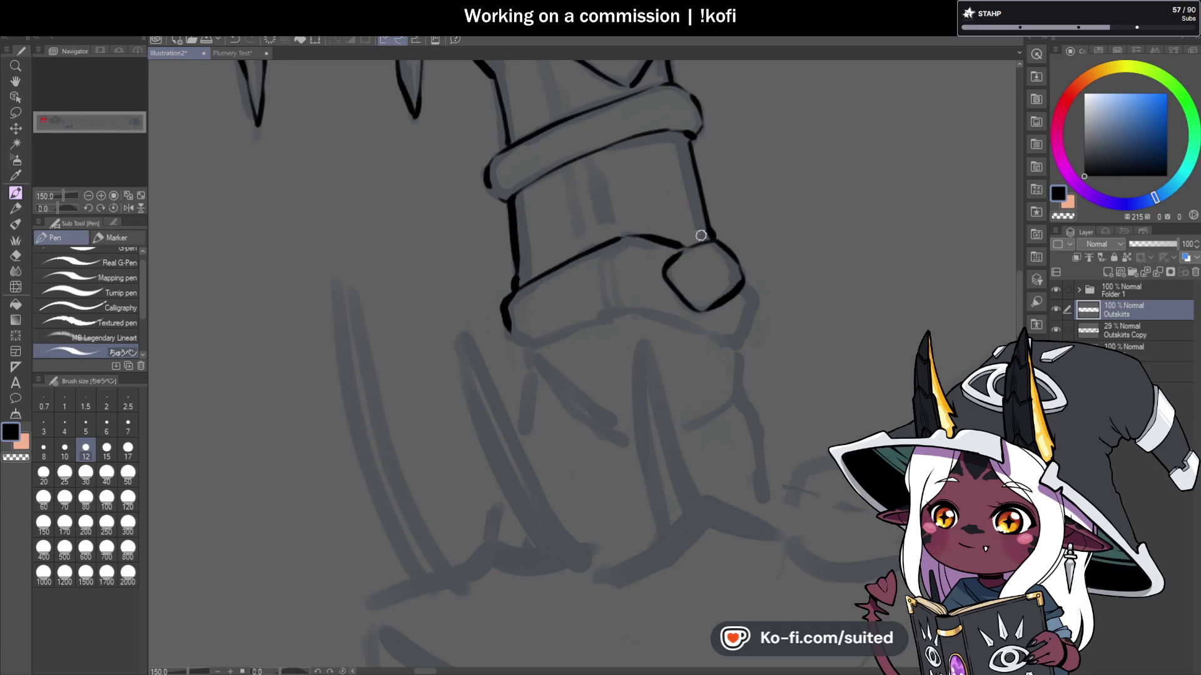
{"action": "left_click_drag", "start_coordinate": [672, 272], "coordinate": [687, 251]}
{"action": "left_click_drag", "start_coordinate": [741, 285], "coordinate": [755, 298]}
{"action": "left_click_drag", "start_coordinate": [738, 348], "coordinate": [618, 313]}
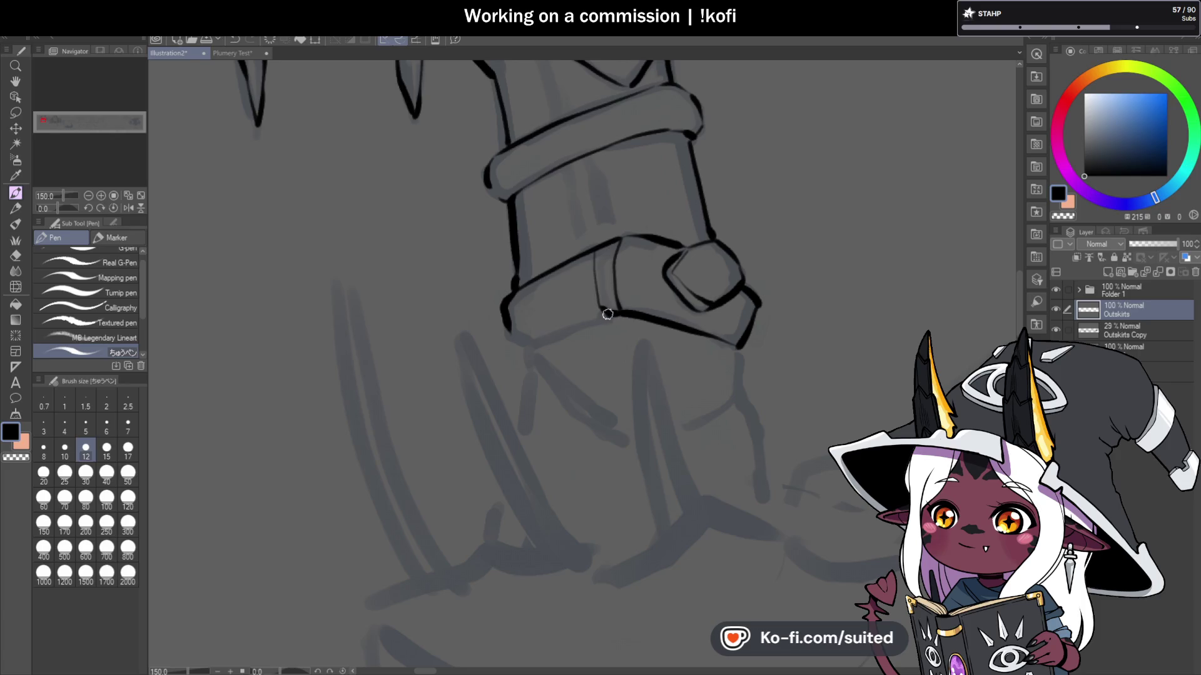
{"action": "left_click_drag", "start_coordinate": [608, 314], "coordinate": [540, 343]}
Step: Ink vertical and diagonal lines beneath the cuff and extend the gauntlet's left edge downward
{"action": "scroll", "coordinate": [545, 250], "scroll_direction": "down", "scroll_amount": 3}
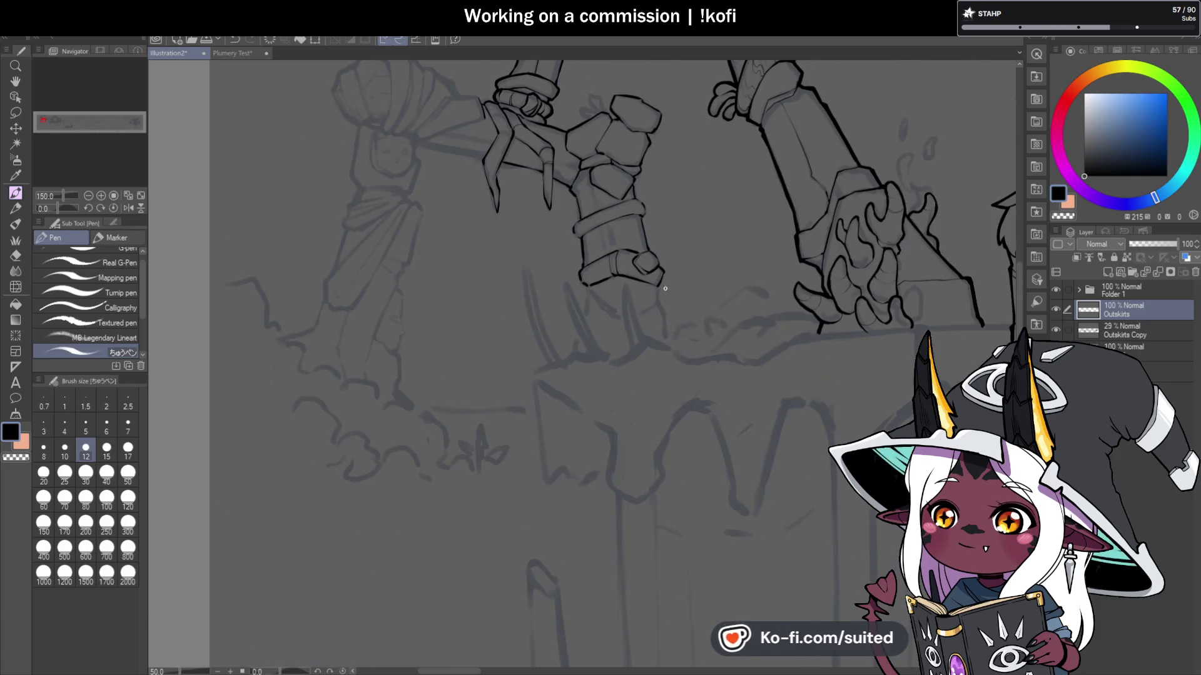
{"action": "scroll", "coordinate": [698, 273], "scroll_direction": "up", "scroll_amount": 1}
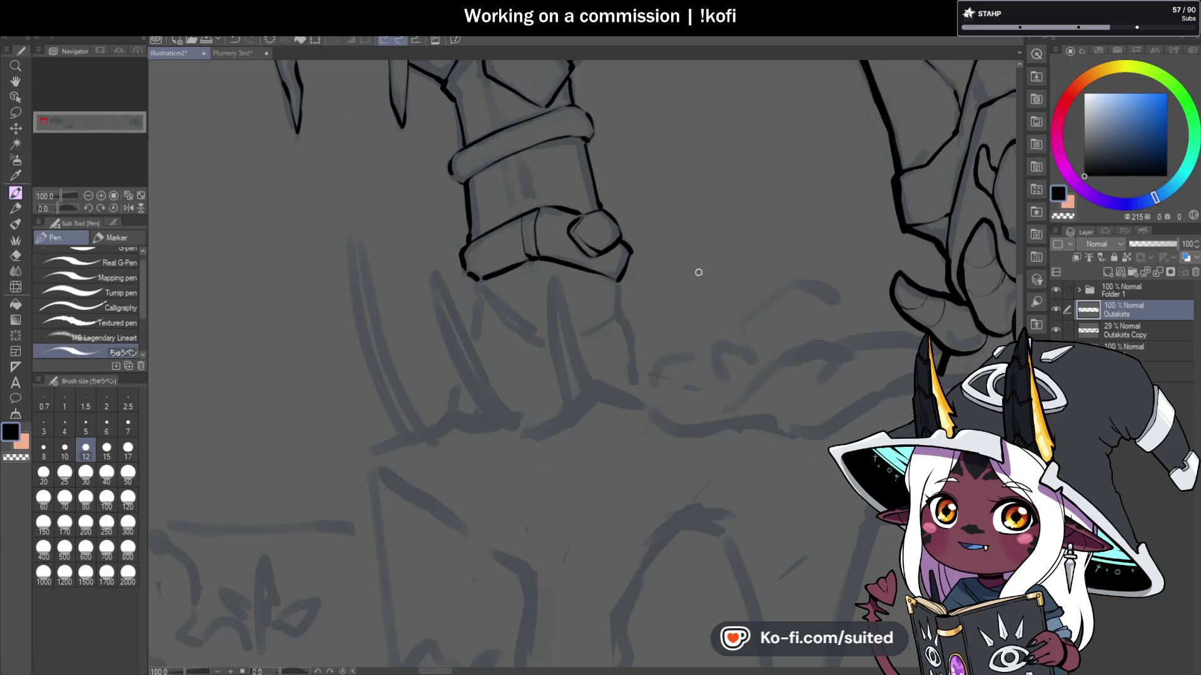
{"action": "scroll", "coordinate": [675, 347], "scroll_direction": "up", "scroll_amount": 2}
{"action": "mouse_move", "coordinate": [593, 245]}
{"action": "left_mouse_down"}
{"action": "mouse_move", "coordinate": [591, 313]}
{"action": "mouse_move", "coordinate": [623, 449]}
{"action": "left_mouse_up"}
{"action": "left_click_drag", "start_coordinate": [308, 243], "coordinate": [441, 373]}
{"action": "mouse_move", "coordinate": [318, 267]}
{"action": "left_mouse_down"}
{"action": "mouse_move", "coordinate": [442, 347]}
{"action": "mouse_move", "coordinate": [595, 313]}
{"action": "left_mouse_up"}
{"action": "left_click_drag", "start_coordinate": [304, 347], "coordinate": [268, 458]}
{"action": "scroll", "coordinate": [663, 328], "scroll_direction": "down", "scroll_amount": 3}
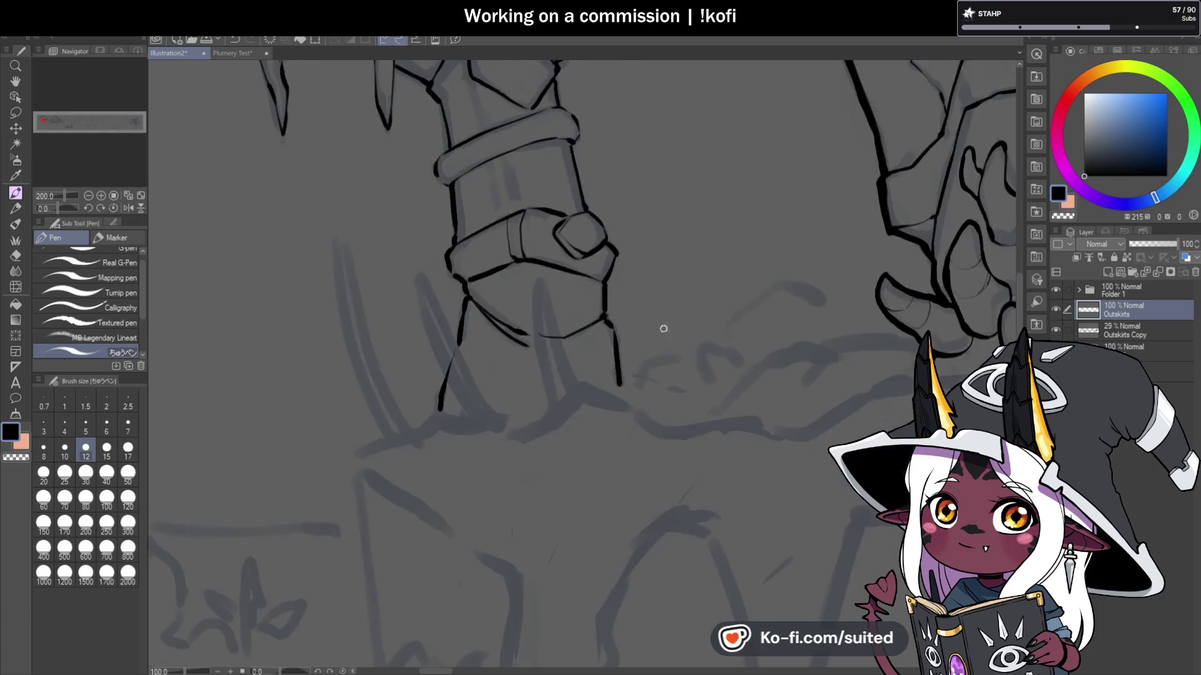
{"action": "scroll", "coordinate": [663, 329], "scroll_direction": "down", "scroll_amount": 3}
Step: Save the illustration with Ctrl+S and ink a small curl atop the rock armour
{"action": "key", "text": "ctrl+s"}
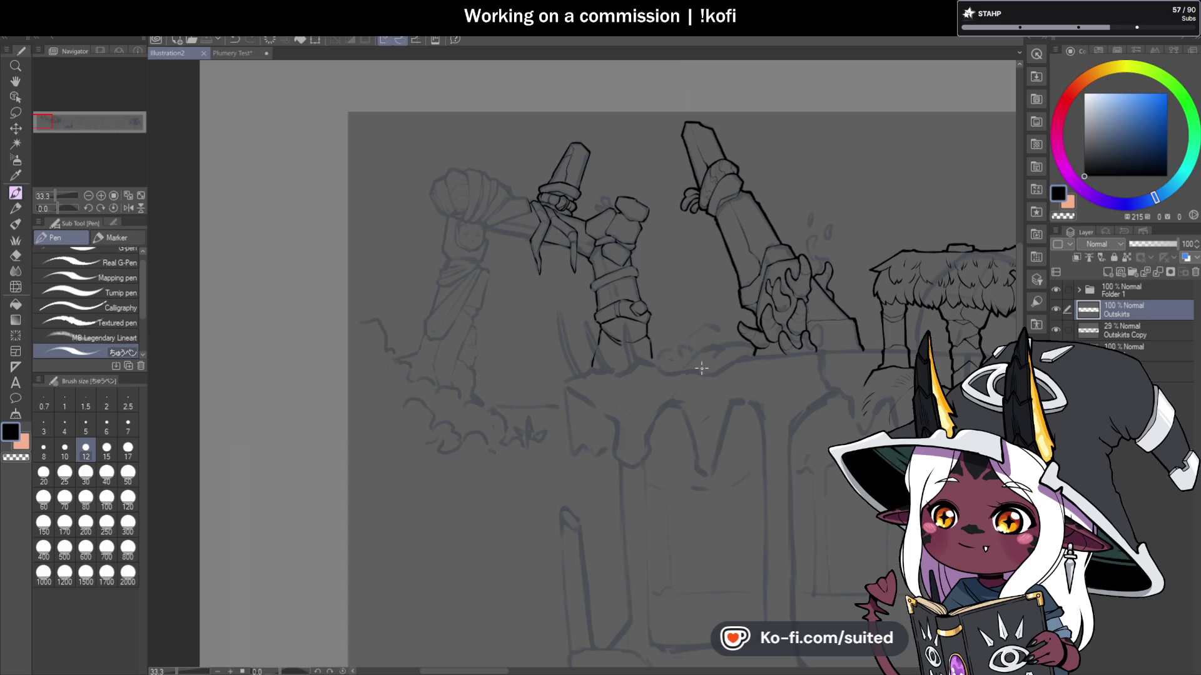
{"action": "scroll", "coordinate": [572, 207], "scroll_direction": "up", "scroll_amount": 6}
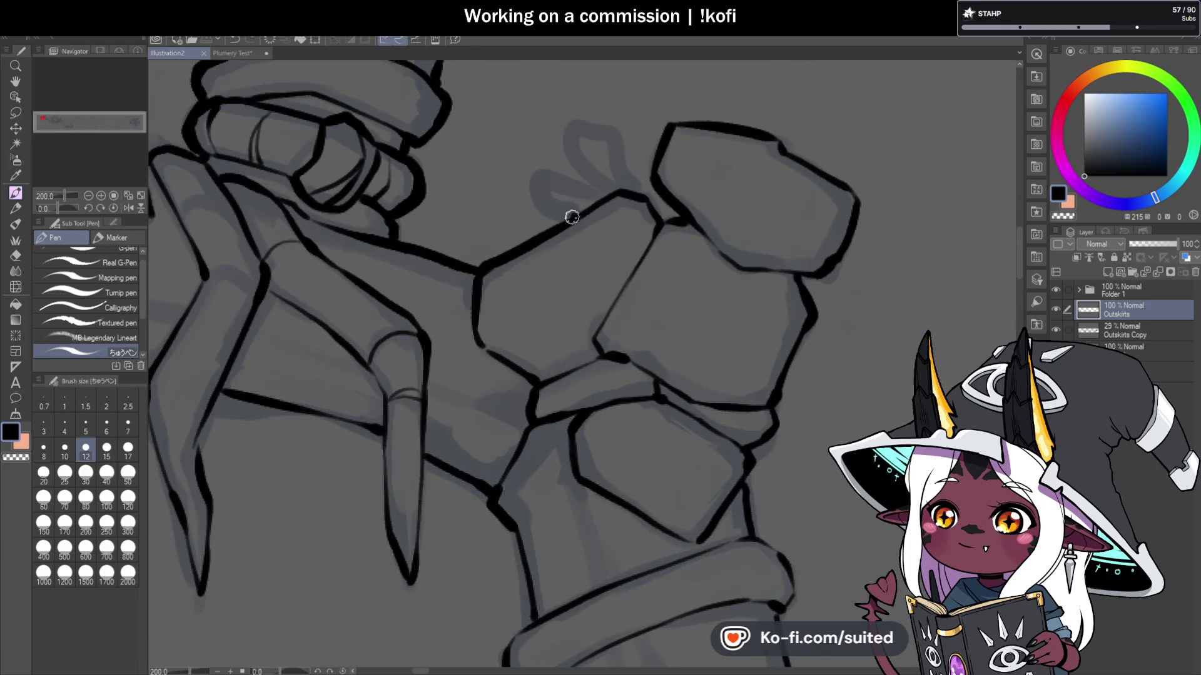
{"action": "mouse_move", "coordinate": [536, 201]}
{"action": "left_mouse_down"}
{"action": "mouse_move", "coordinate": [550, 174]}
{"action": "mouse_move", "coordinate": [615, 191]}
{"action": "mouse_move", "coordinate": [579, 156]}
{"action": "left_mouse_up"}
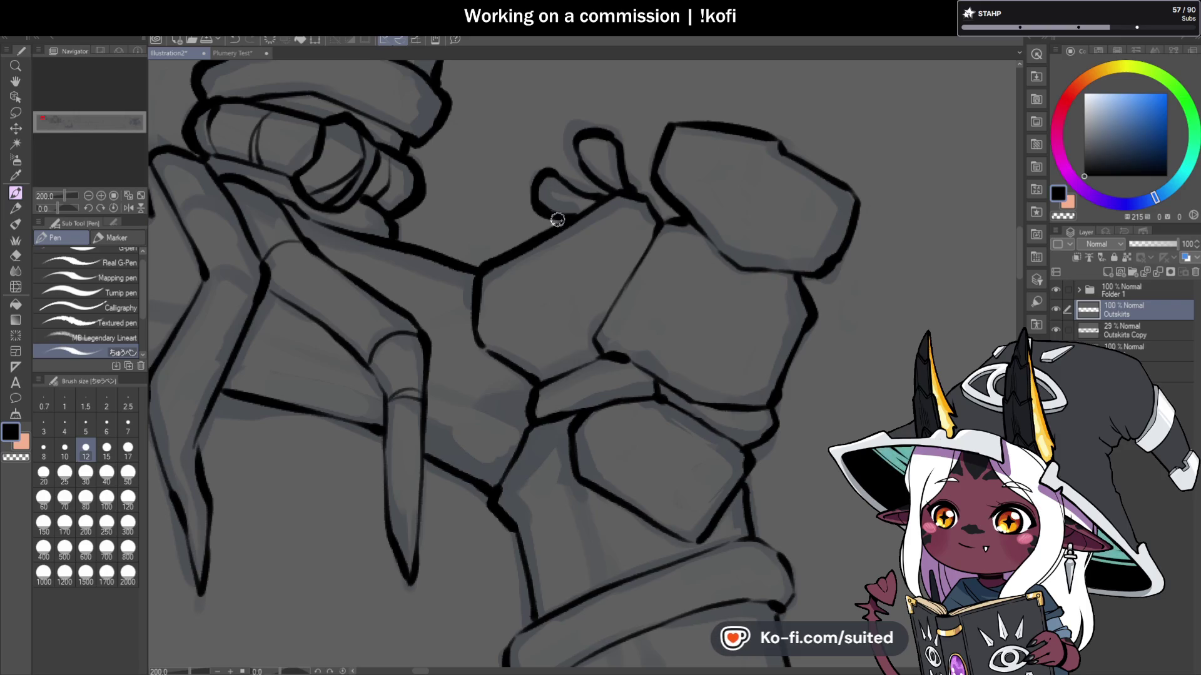
Step: Ink the arm's upper edge toward the statue and a short stroke rising from its corner
{"action": "scroll", "coordinate": [557, 219], "scroll_direction": "down", "scroll_amount": 5}
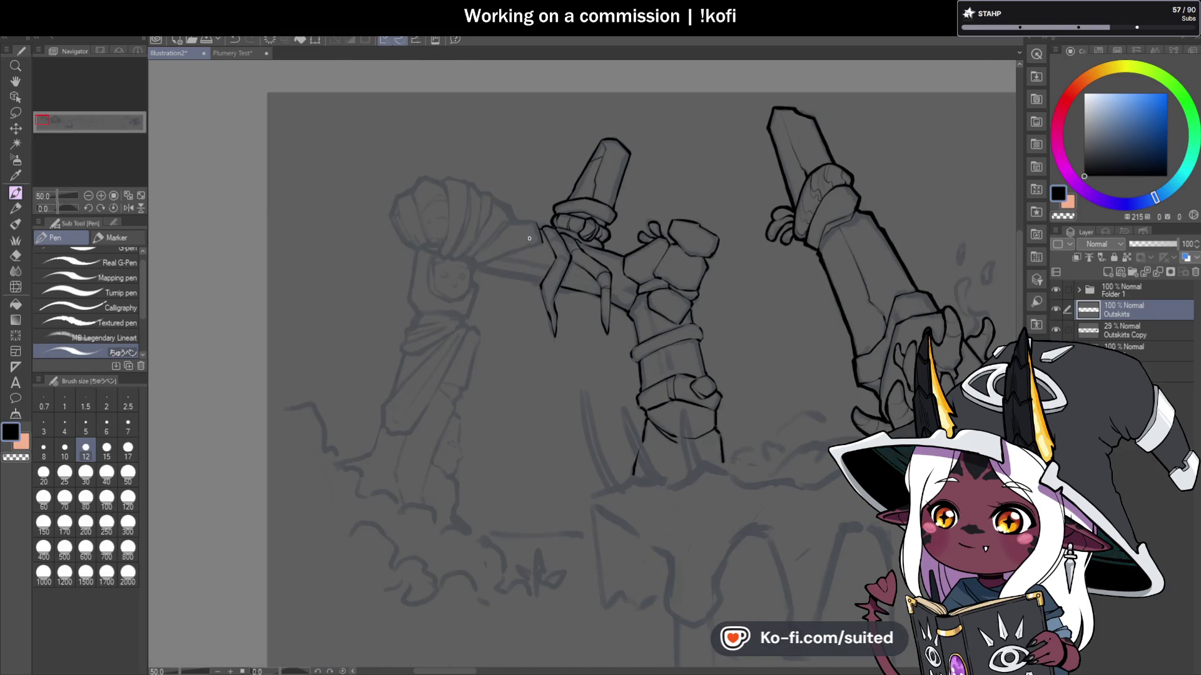
{"action": "scroll", "coordinate": [529, 238], "scroll_direction": "up", "scroll_amount": 4}
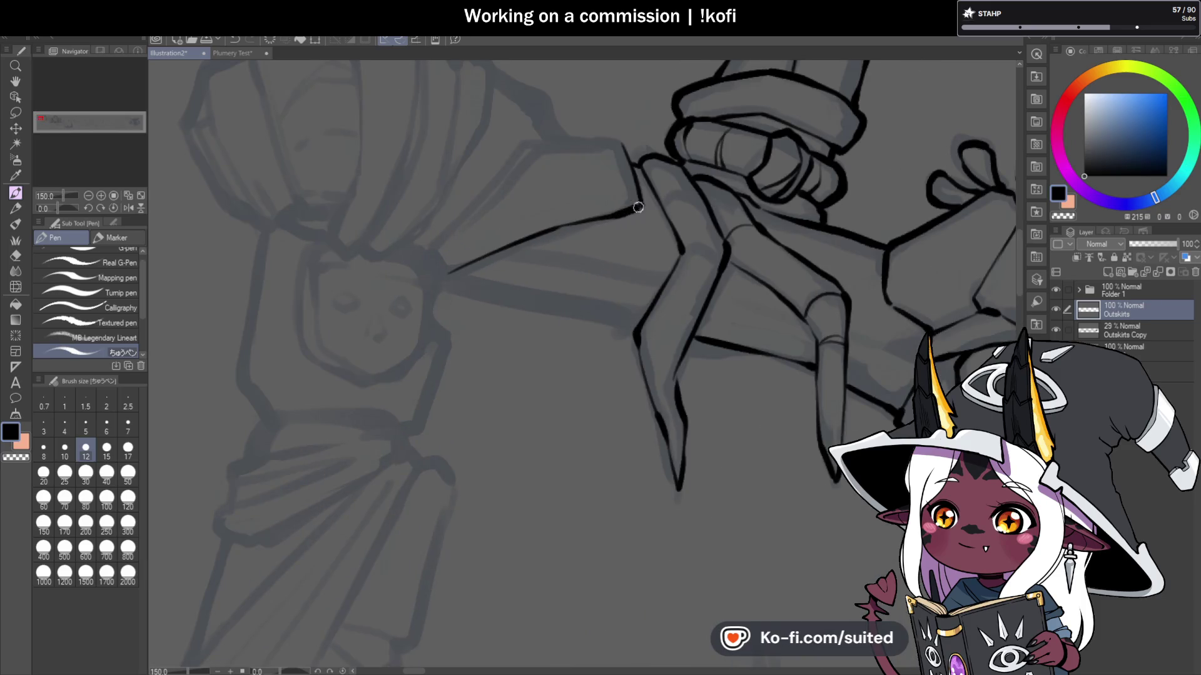
{"action": "mouse_move", "coordinate": [562, 139]}
{"action": "left_mouse_down"}
{"action": "mouse_move", "coordinate": [528, 140]}
{"action": "mouse_move", "coordinate": [437, 235]}
{"action": "left_mouse_up"}
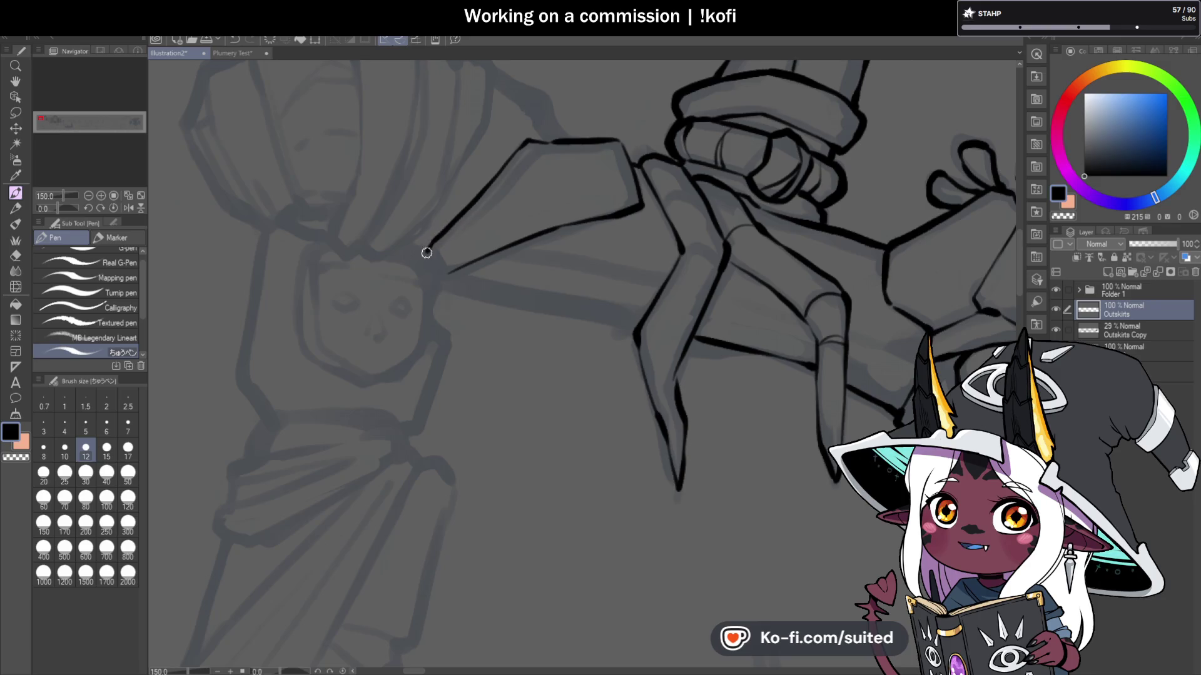
{"action": "scroll", "coordinate": [469, 245], "scroll_direction": "down", "scroll_amount": 3}
{"action": "scroll", "coordinate": [552, 121], "scroll_direction": "up", "scroll_amount": 4}
{"action": "mouse_move", "coordinate": [528, 199]}
{"action": "left_mouse_down"}
{"action": "mouse_move", "coordinate": [513, 150]}
{"action": "mouse_move", "coordinate": [445, 108]}
{"action": "left_mouse_up"}
{"action": "scroll", "coordinate": [563, 209], "scroll_direction": "down", "scroll_amount": 6}
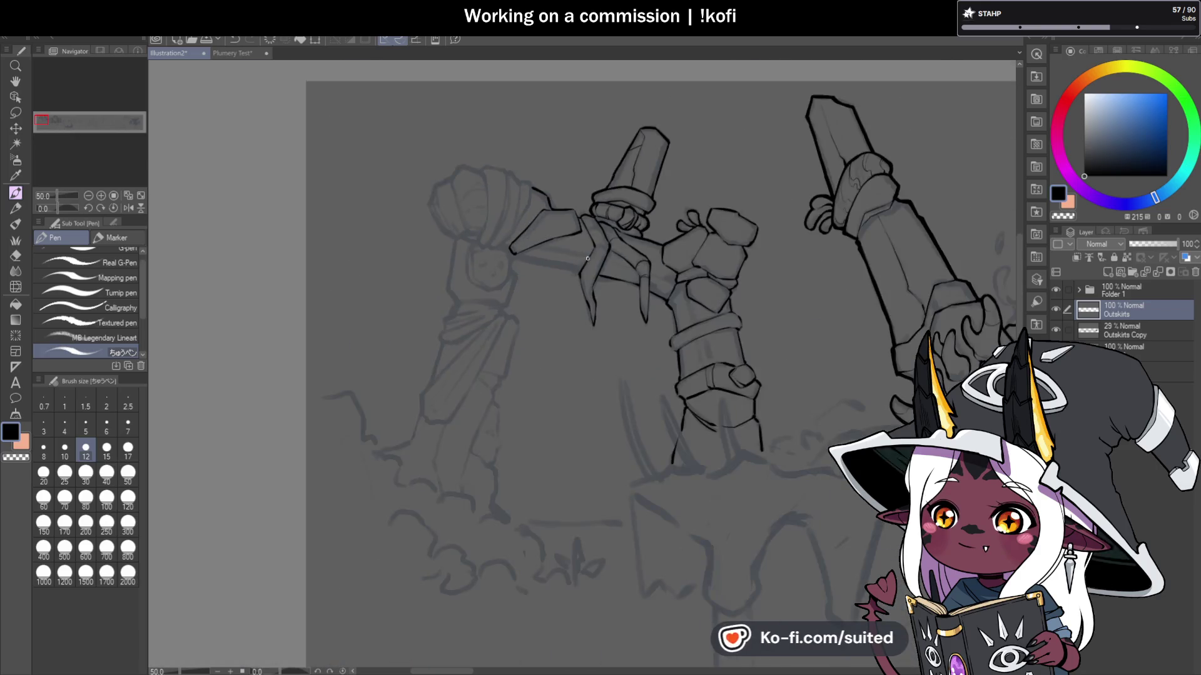
Step: Tilt the canvas sideways with the Navigator rotation slider for easier inking
{"action": "scroll", "coordinate": [616, 321], "scroll_direction": "up", "scroll_amount": 1}
{"action": "scroll", "coordinate": [616, 320], "scroll_direction": "up", "scroll_amount": 1}
{"action": "left_click_drag", "start_coordinate": [94, 208], "coordinate": [60, 208]}
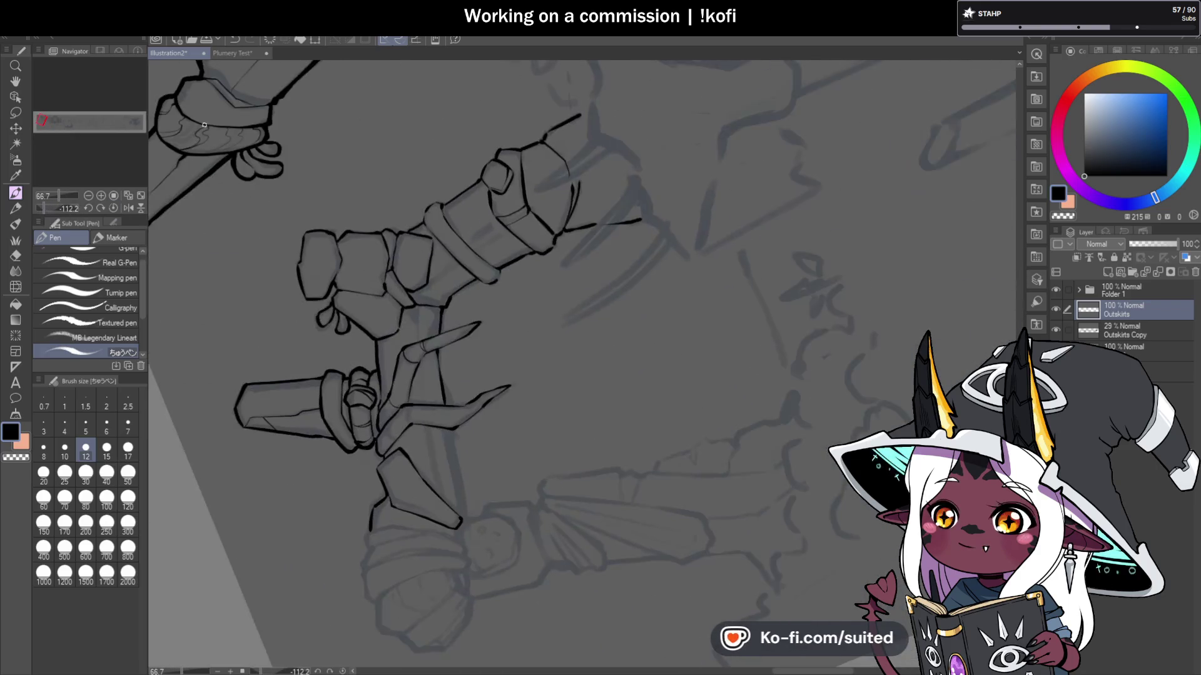
Step: Ink long inner lines down the claw fingers, redrawing one misplaced stroke
{"action": "scroll", "coordinate": [476, 517], "scroll_direction": "up", "scroll_amount": 1}
{"action": "scroll", "coordinate": [477, 517], "scroll_direction": "up", "scroll_amount": 2}
{"action": "left_click_drag", "start_coordinate": [397, 283], "coordinate": [418, 451]}
{"action": "key", "text": "ctrl+z"}
{"action": "left_click_drag", "start_coordinate": [394, 260], "coordinate": [443, 509]}
{"action": "left_click_drag", "start_coordinate": [335, 247], "coordinate": [377, 478]}
Step: Add a thin inner line along the middle arm
{"action": "scroll", "coordinate": [376, 459], "scroll_direction": "down", "scroll_amount": 2}
{"action": "scroll", "coordinate": [359, 336], "scroll_direction": "up", "scroll_amount": 1}
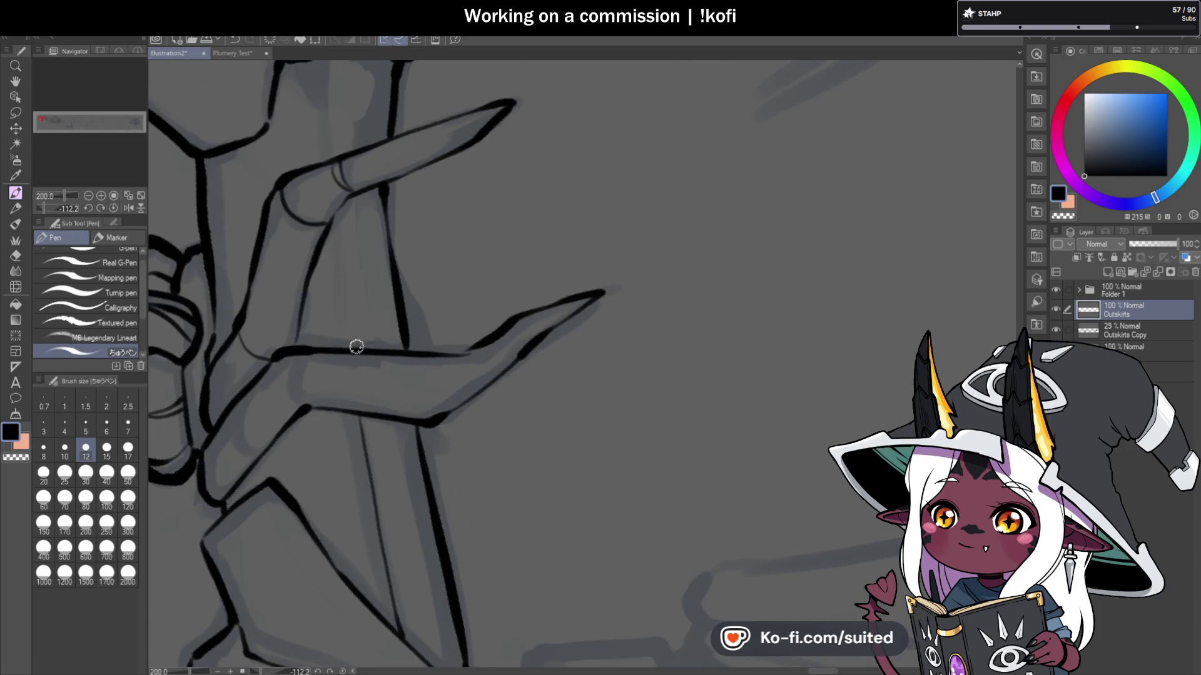
{"action": "scroll", "coordinate": [360, 196], "scroll_direction": "down", "scroll_amount": 2}
{"action": "scroll", "coordinate": [356, 273], "scroll_direction": "up", "scroll_amount": 2}
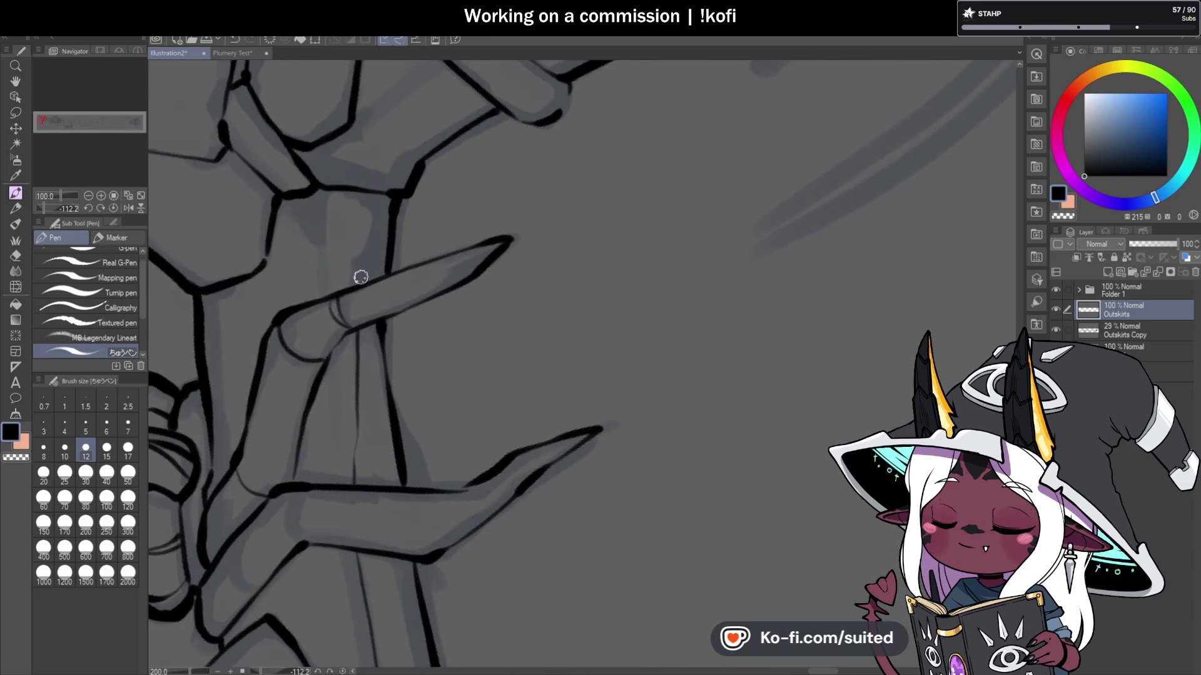
{"action": "left_click_drag", "start_coordinate": [342, 481], "coordinate": [327, 348]}
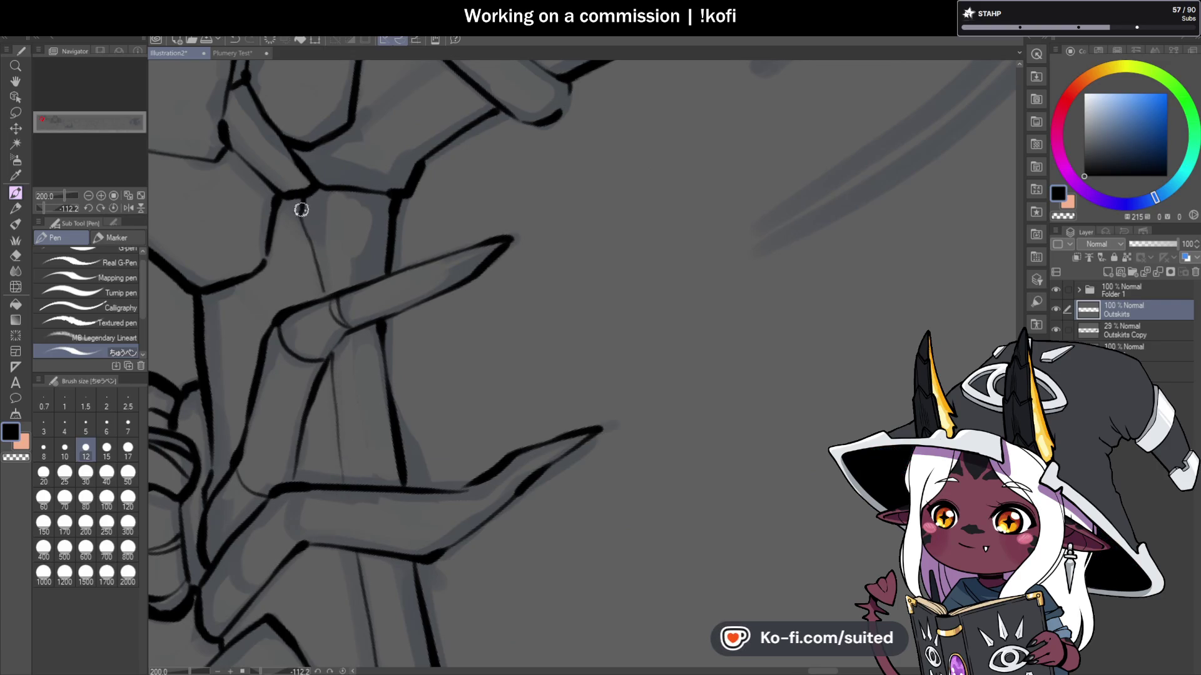
{"action": "scroll", "coordinate": [209, 204], "scroll_direction": "down", "scroll_amount": 4}
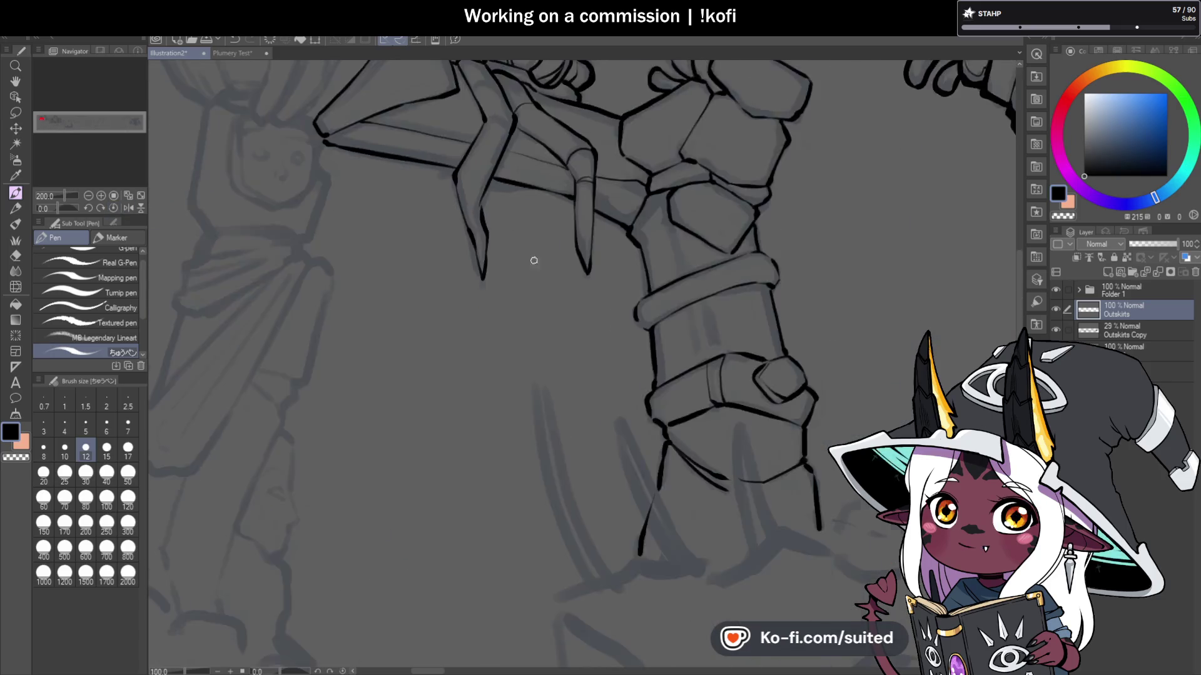
{"action": "scroll", "coordinate": [643, 293], "scroll_direction": "down", "scroll_amount": 2}
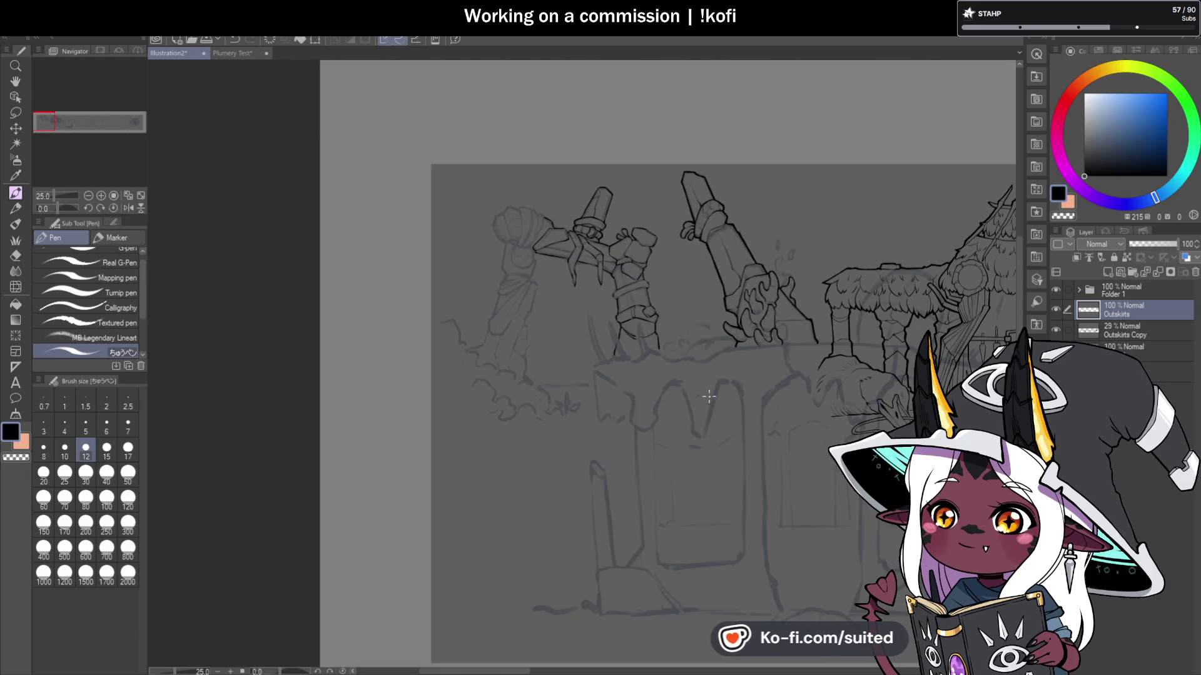
{"action": "scroll", "coordinate": [633, 327], "scroll_direction": "up", "scroll_amount": 5}
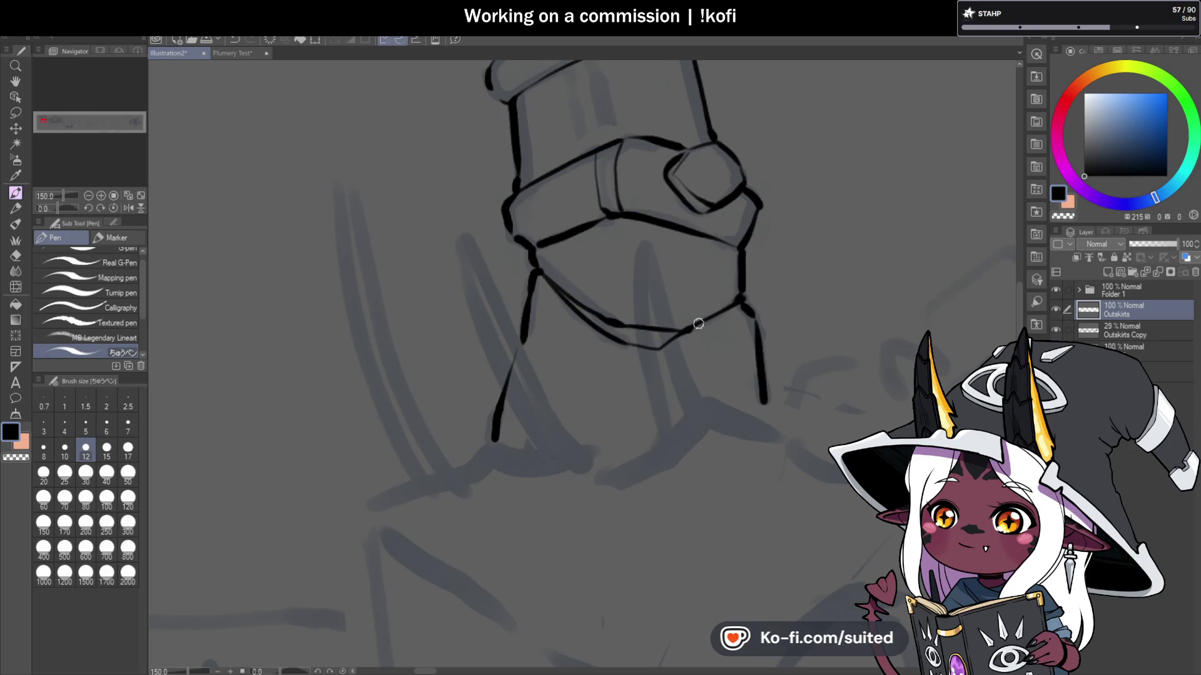
{"action": "scroll", "coordinate": [698, 338], "scroll_direction": "down", "scroll_amount": 4}
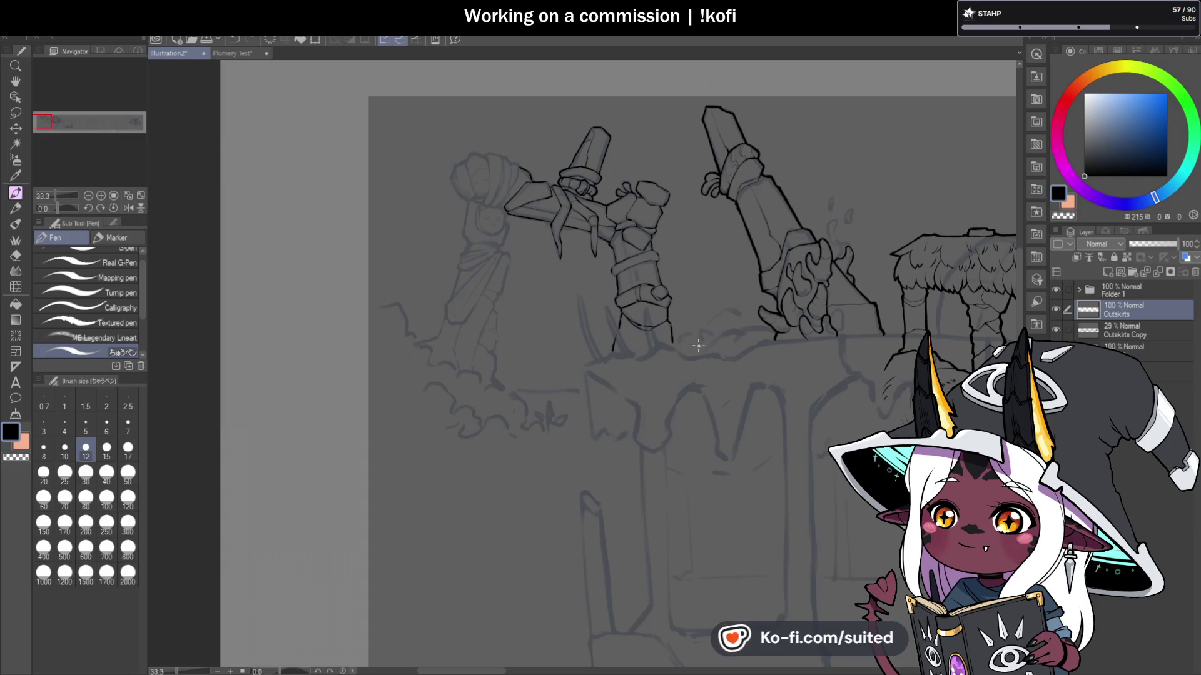
{"action": "scroll", "coordinate": [695, 348], "scroll_direction": "up", "scroll_amount": 4}
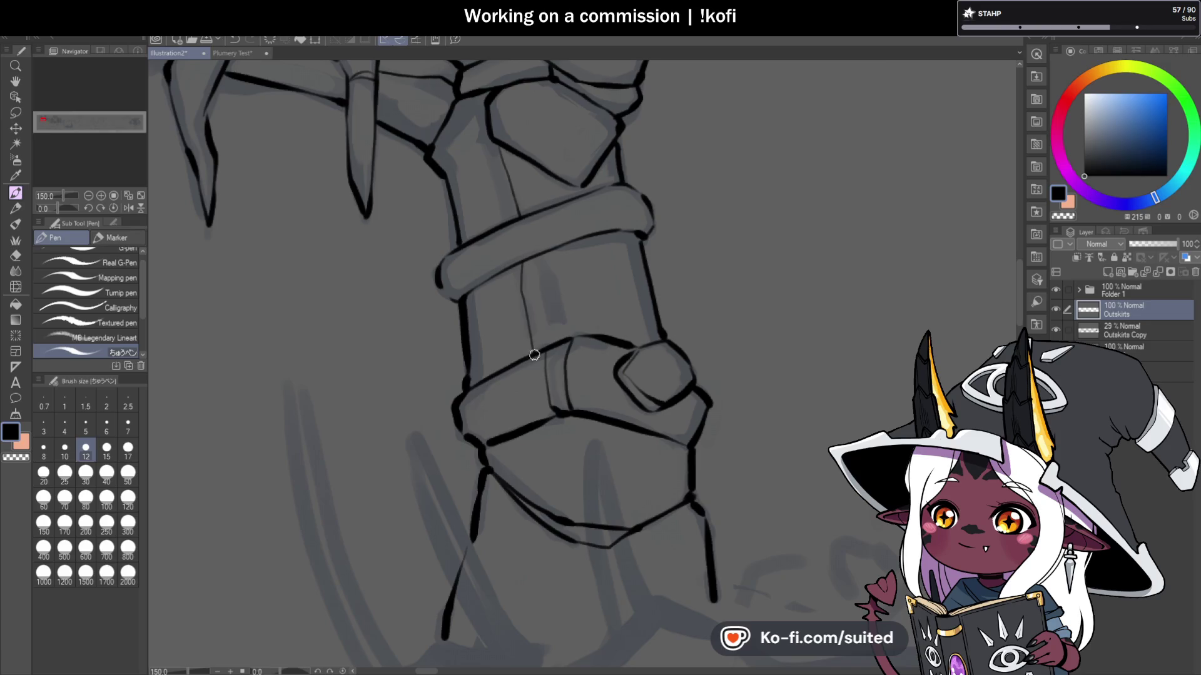
{"action": "scroll", "coordinate": [554, 340], "scroll_direction": "down", "scroll_amount": 3}
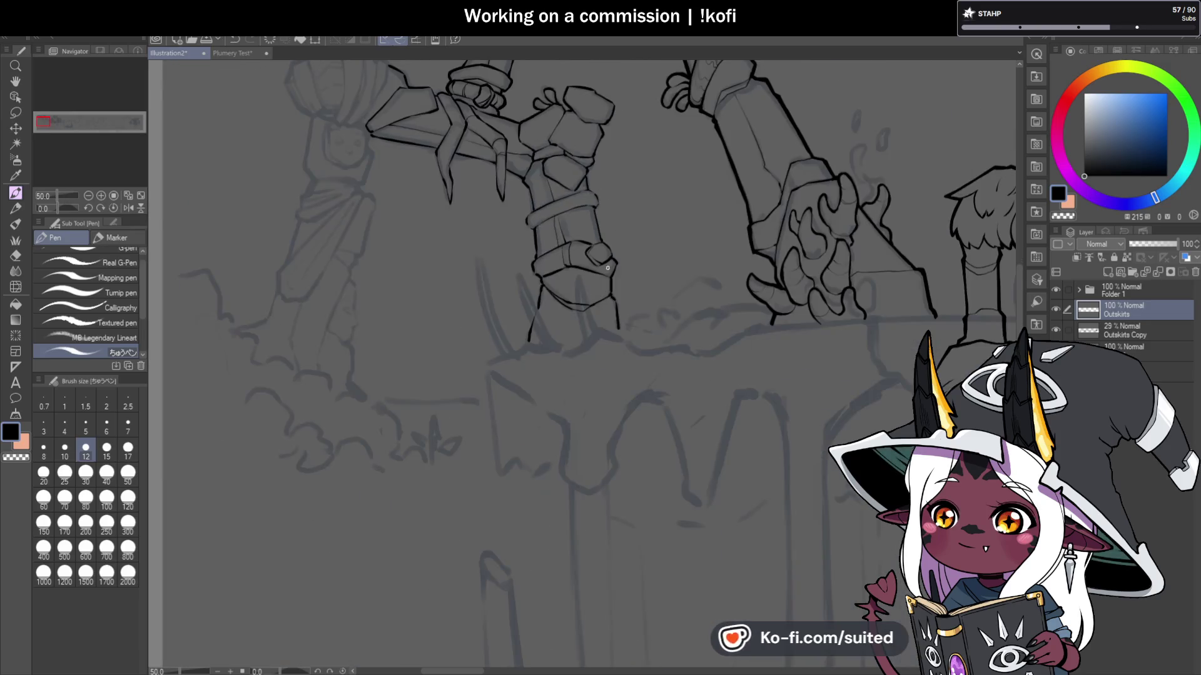
{"action": "scroll", "coordinate": [532, 282], "scroll_direction": "up", "scroll_amount": 2}
{"action": "key", "text": "c"}
{"action": "key", "text": "c"}
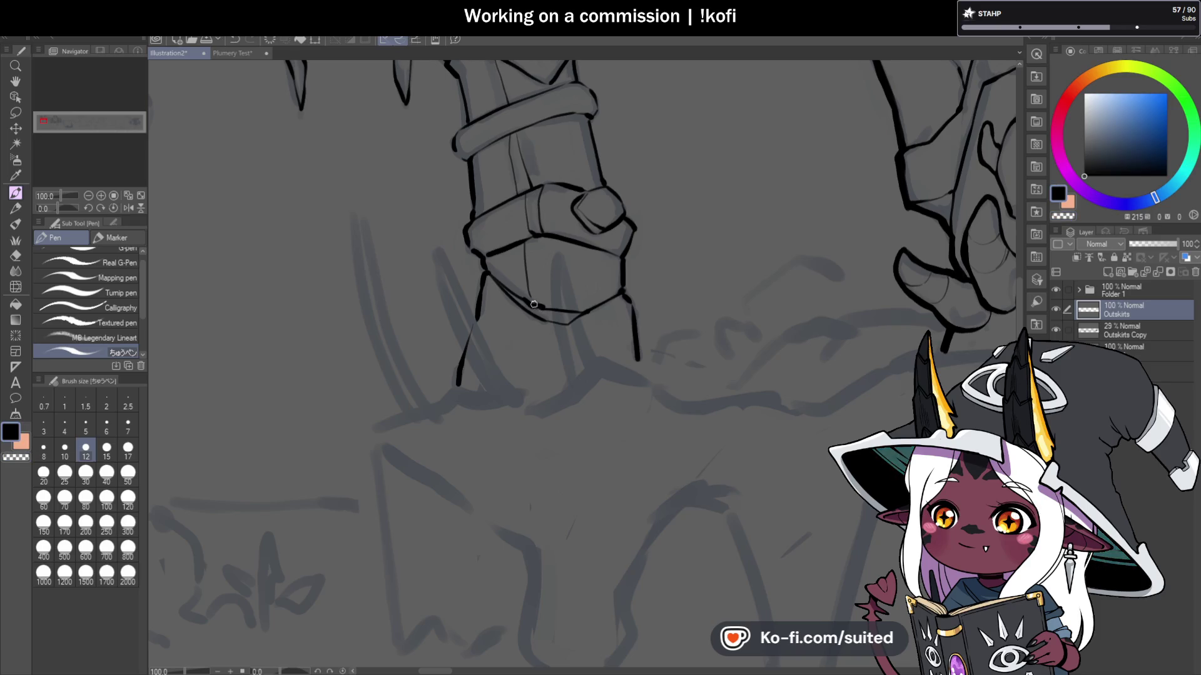
{"action": "key", "text": "c"}
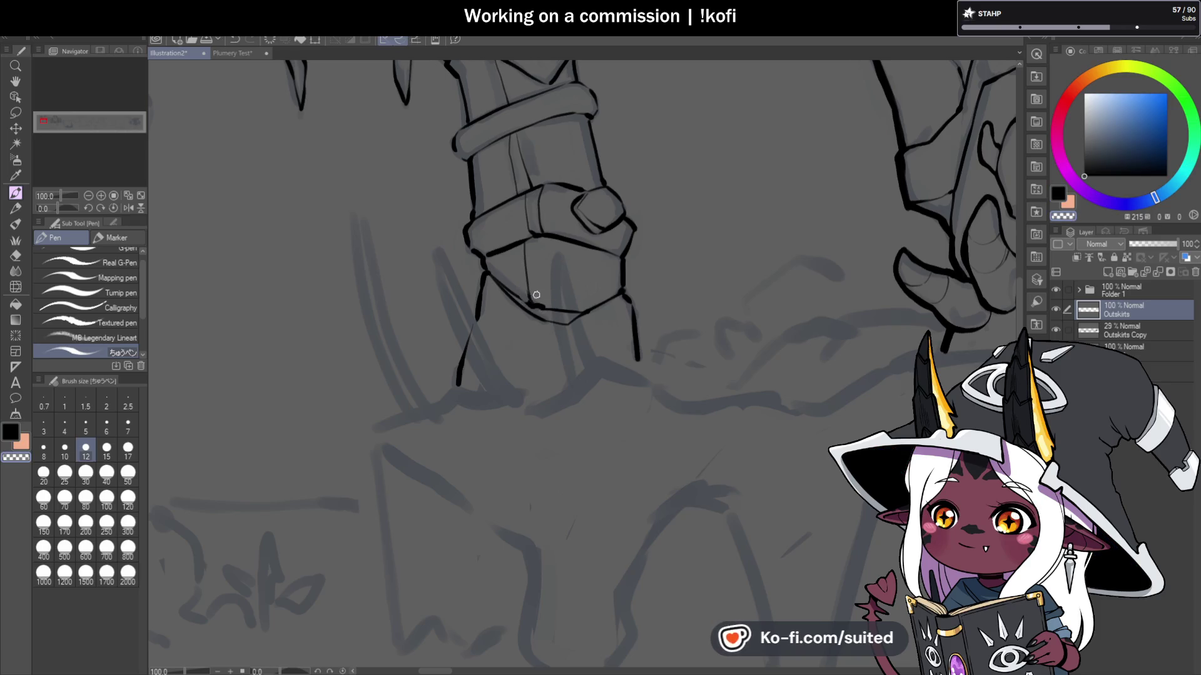
{"action": "key", "text": "c"}
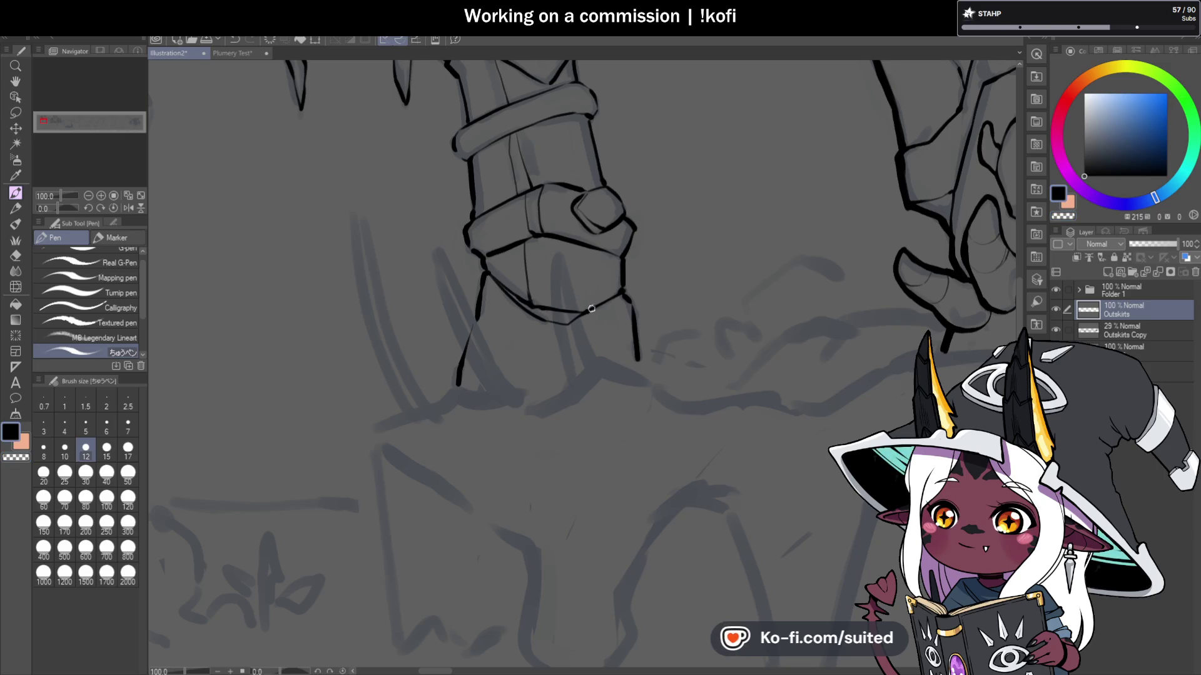
{"action": "scroll", "coordinate": [582, 306], "scroll_direction": "down", "scroll_amount": 2}
{"action": "scroll", "coordinate": [572, 305], "scroll_direction": "up", "scroll_amount": 2}
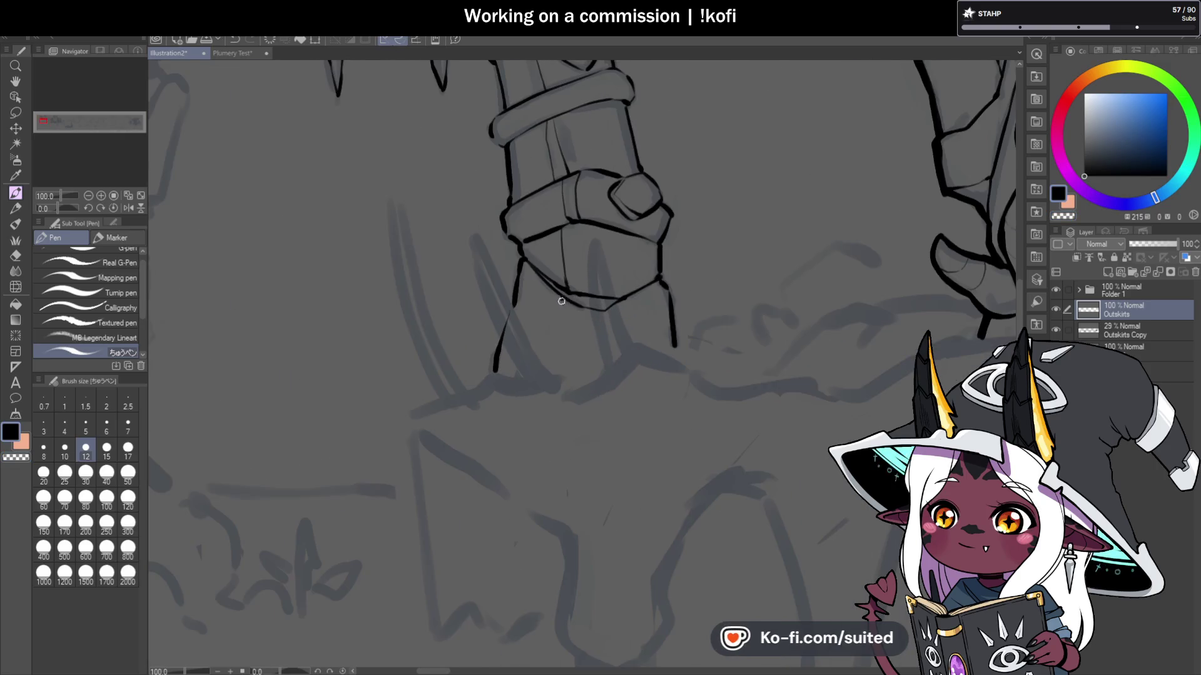
{"action": "scroll", "coordinate": [733, 335], "scroll_direction": "down", "scroll_amount": 3}
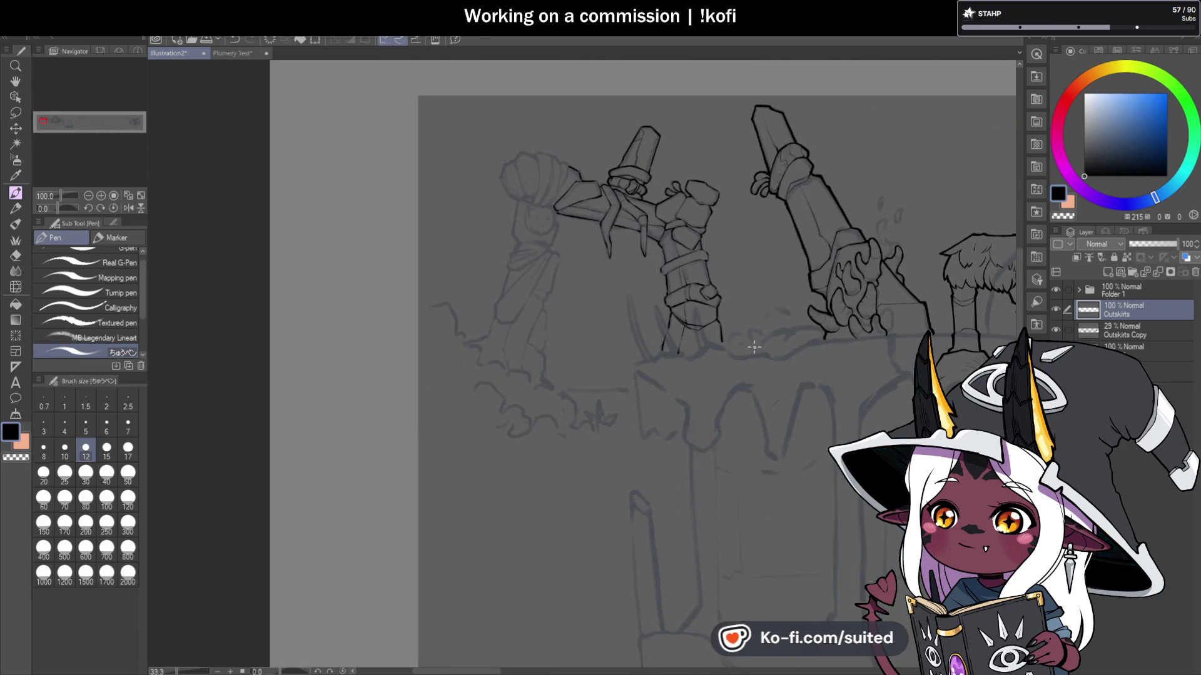
{"action": "scroll", "coordinate": [579, 169], "scroll_direction": "up", "scroll_amount": 4}
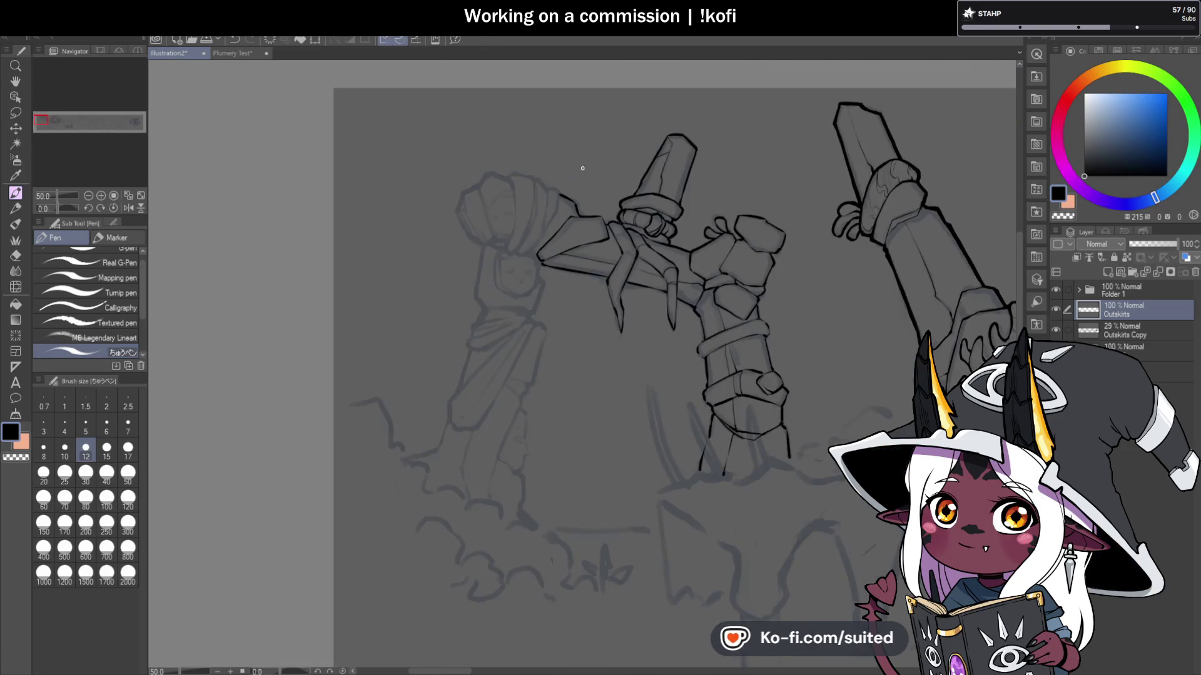
Step: Ink the statue's vertical edges, bottom stroke and wrapped-top corner curve
{"action": "mouse_move", "coordinate": [457, 347]}
{"action": "left_mouse_down"}
{"action": "mouse_move", "coordinate": [464, 112]}
{"action": "mouse_move", "coordinate": [528, 118]}
{"action": "mouse_move", "coordinate": [533, 235]}
{"action": "left_mouse_up"}
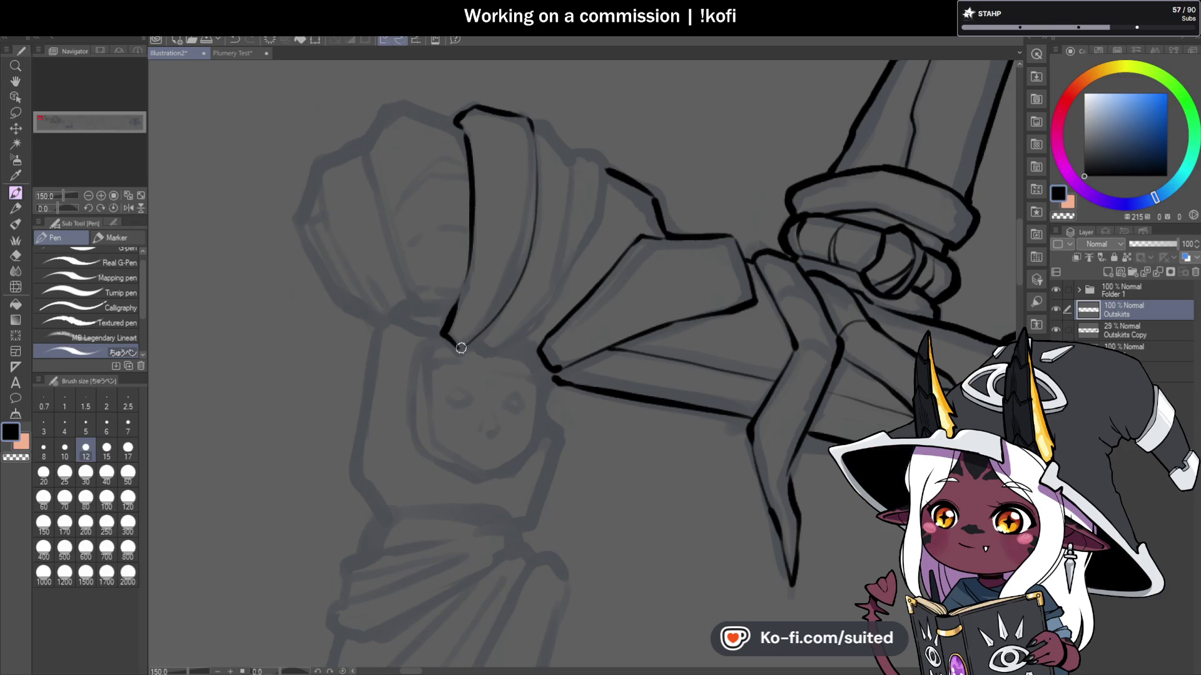
{"action": "left_click_drag", "start_coordinate": [483, 352], "coordinate": [523, 335]}
{"action": "left_click_drag", "start_coordinate": [533, 120], "coordinate": [572, 150]}
{"action": "left_click_drag", "start_coordinate": [570, 217], "coordinate": [529, 331]}
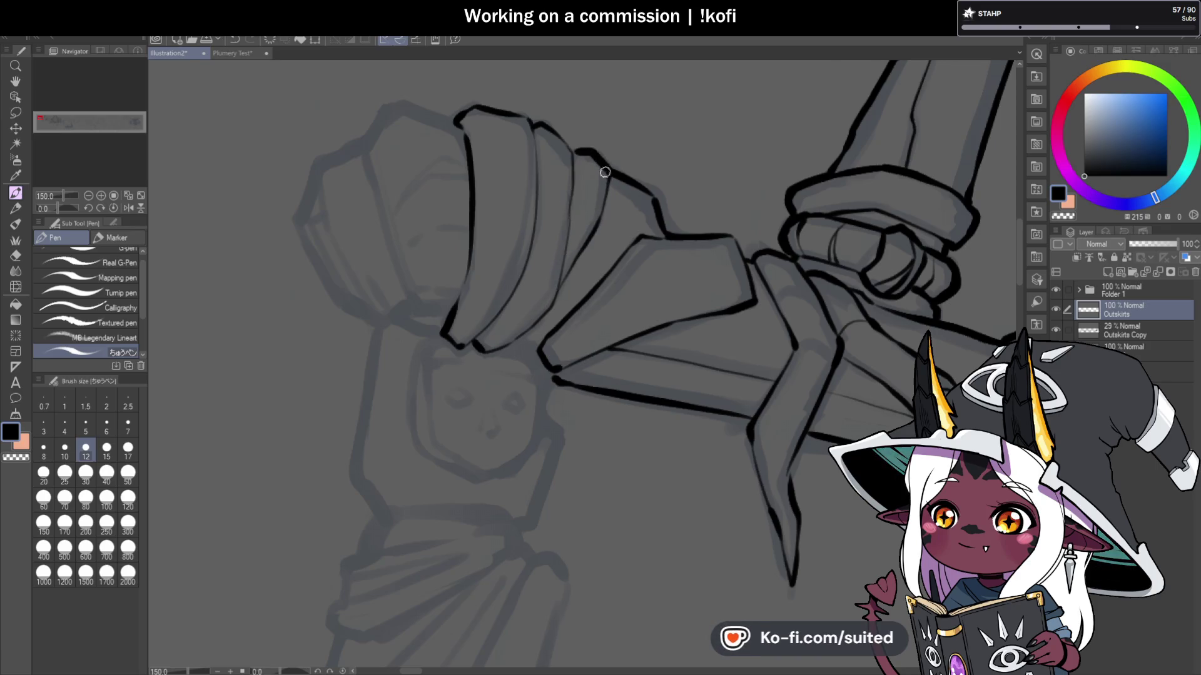
{"action": "scroll", "coordinate": [643, 286], "scroll_direction": "down", "scroll_amount": 4}
{"action": "scroll", "coordinate": [588, 268], "scroll_direction": "up", "scroll_amount": 6}
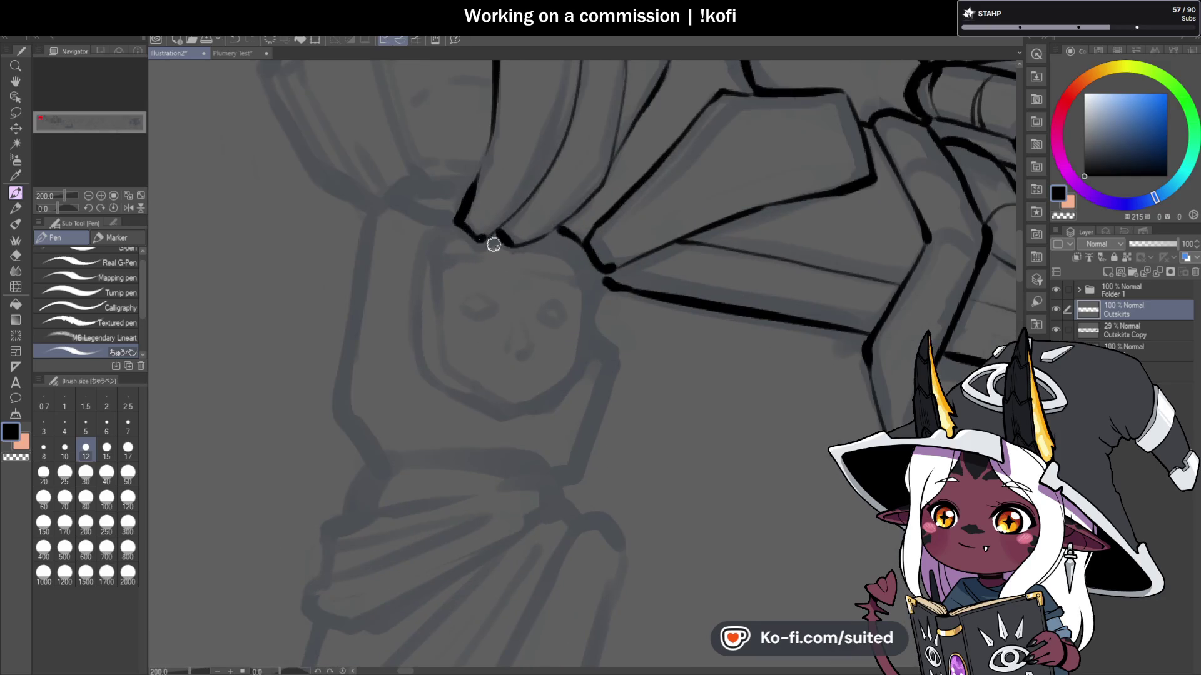
Step: Outline the statue head's left side and inner wrapped-top line, plus a crease inside the fist
{"action": "mouse_move", "coordinate": [458, 221]}
{"action": "left_mouse_down"}
{"action": "mouse_move", "coordinate": [416, 290]}
{"action": "mouse_move", "coordinate": [414, 368]}
{"action": "left_mouse_up"}
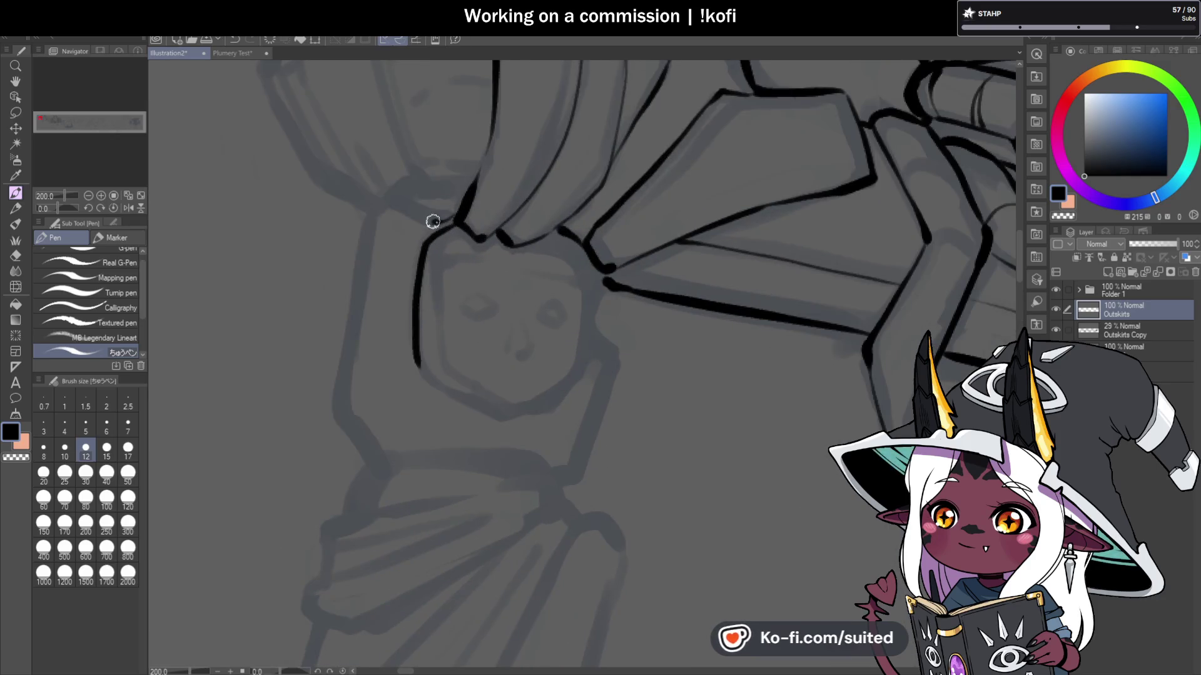
{"action": "scroll", "coordinate": [433, 222], "scroll_direction": "down", "scroll_amount": 2}
{"action": "left_click_drag", "start_coordinate": [398, 287], "coordinate": [361, 271]}
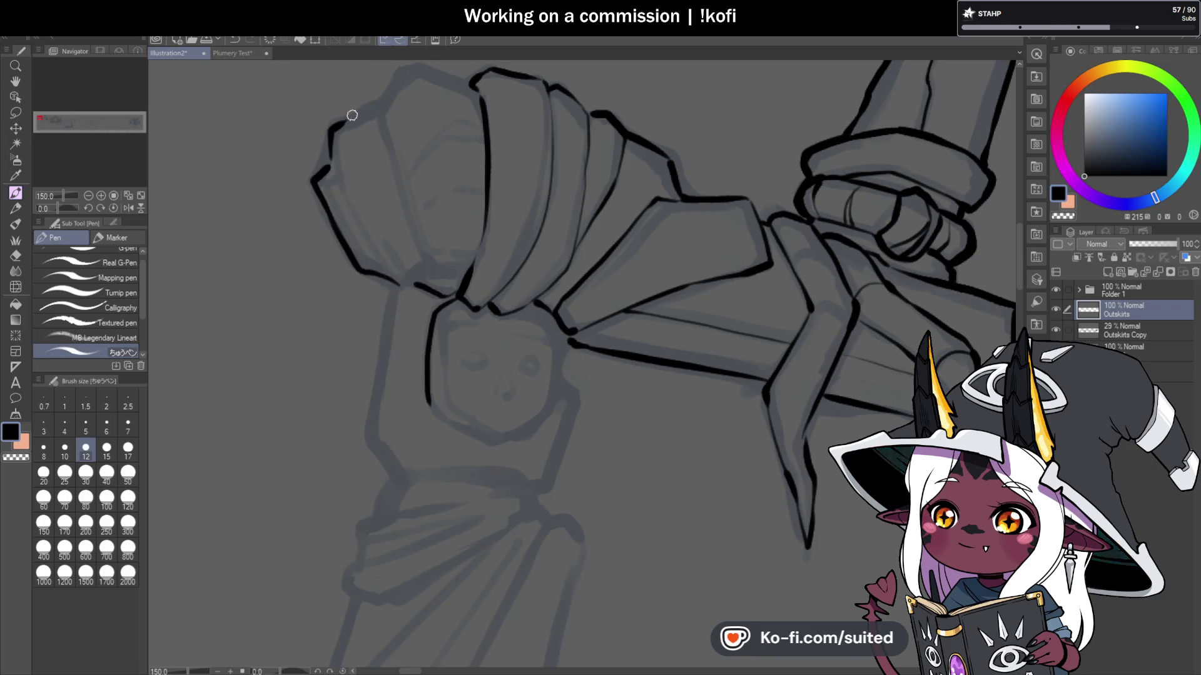
{"action": "left_click_drag", "start_coordinate": [382, 108], "coordinate": [413, 231]}
{"action": "left_click_drag", "start_coordinate": [418, 276], "coordinate": [422, 286]}
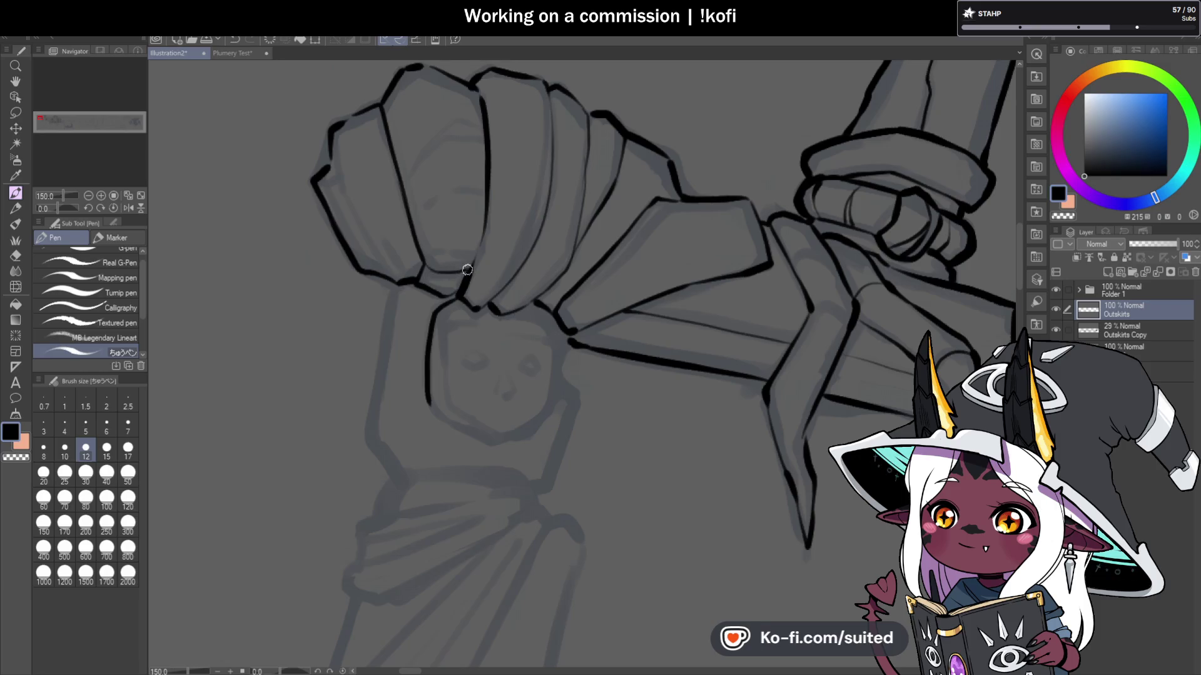
{"action": "mouse_move", "coordinate": [482, 123]}
{"action": "left_mouse_down"}
{"action": "mouse_move", "coordinate": [463, 118]}
{"action": "mouse_move", "coordinate": [404, 178]}
{"action": "left_mouse_up"}
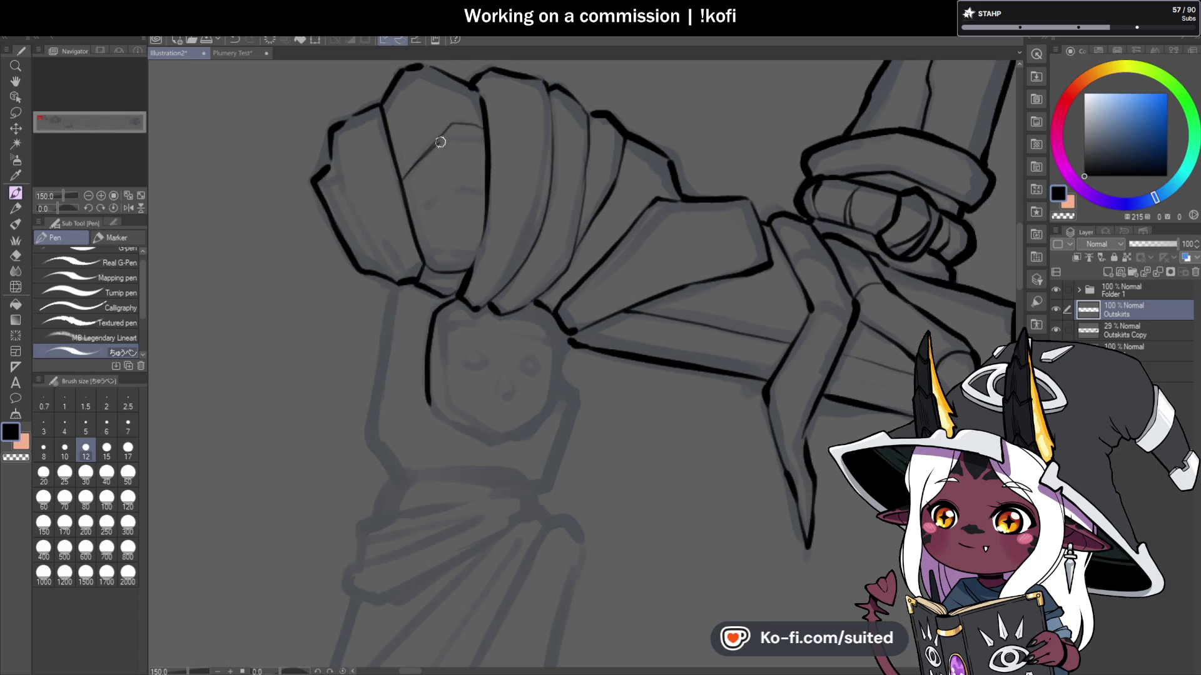
{"action": "scroll", "coordinate": [417, 211], "scroll_direction": "down", "scroll_amount": 4}
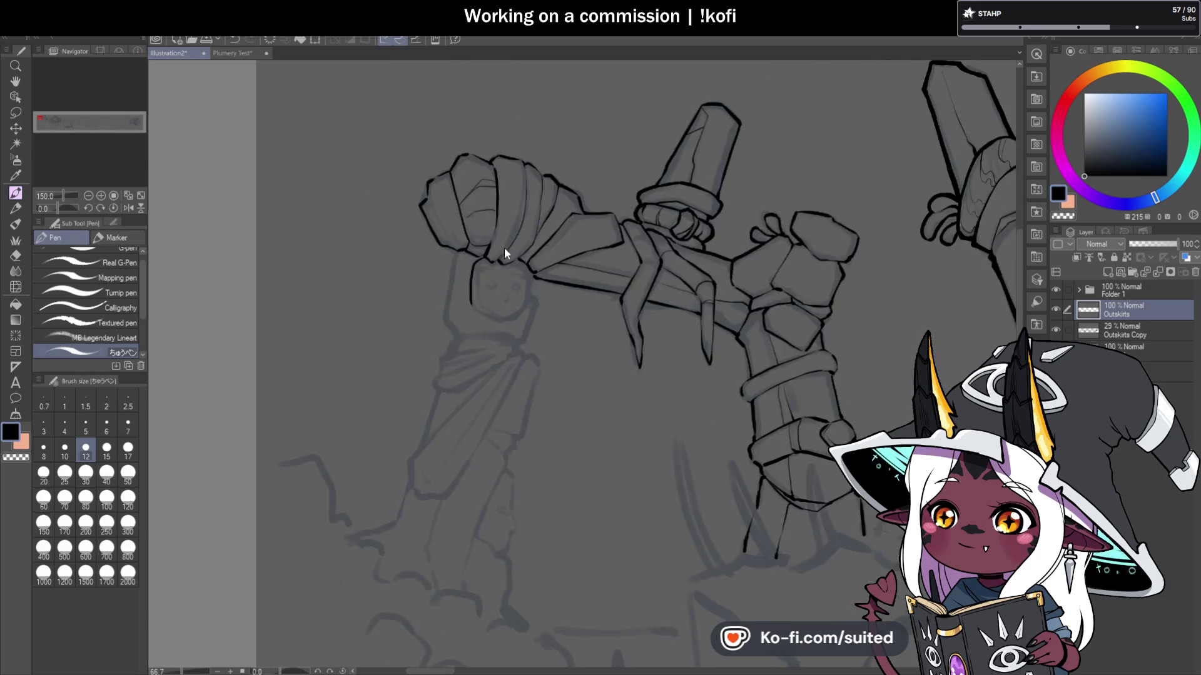
Step: Ink the totem's jaw line, the right side of its face and the neck lines
{"action": "scroll", "coordinate": [542, 308], "scroll_direction": "up", "scroll_amount": 3}
{"action": "scroll", "coordinate": [498, 213], "scroll_direction": "up", "scroll_amount": 3}
{"action": "mouse_move", "coordinate": [492, 220]}
{"action": "left_mouse_down"}
{"action": "mouse_move", "coordinate": [579, 257]}
{"action": "mouse_move", "coordinate": [598, 227]}
{"action": "left_mouse_up"}
{"action": "scroll", "coordinate": [606, 203], "scroll_direction": "up", "scroll_amount": 2}
{"action": "mouse_move", "coordinate": [629, 121]}
{"action": "left_mouse_down"}
{"action": "mouse_move", "coordinate": [626, 200]}
{"action": "mouse_move", "coordinate": [582, 337]}
{"action": "left_mouse_up"}
{"action": "scroll", "coordinate": [402, 215], "scroll_direction": "down", "scroll_amount": 1}
{"action": "mouse_move", "coordinate": [400, 88]}
{"action": "left_mouse_down"}
{"action": "mouse_move", "coordinate": [375, 241]}
{"action": "mouse_move", "coordinate": [413, 293]}
{"action": "left_mouse_up"}
Step: Add curved joint lines and creases across the hanging claws
{"action": "scroll", "coordinate": [414, 293], "scroll_direction": "down", "scroll_amount": 4}
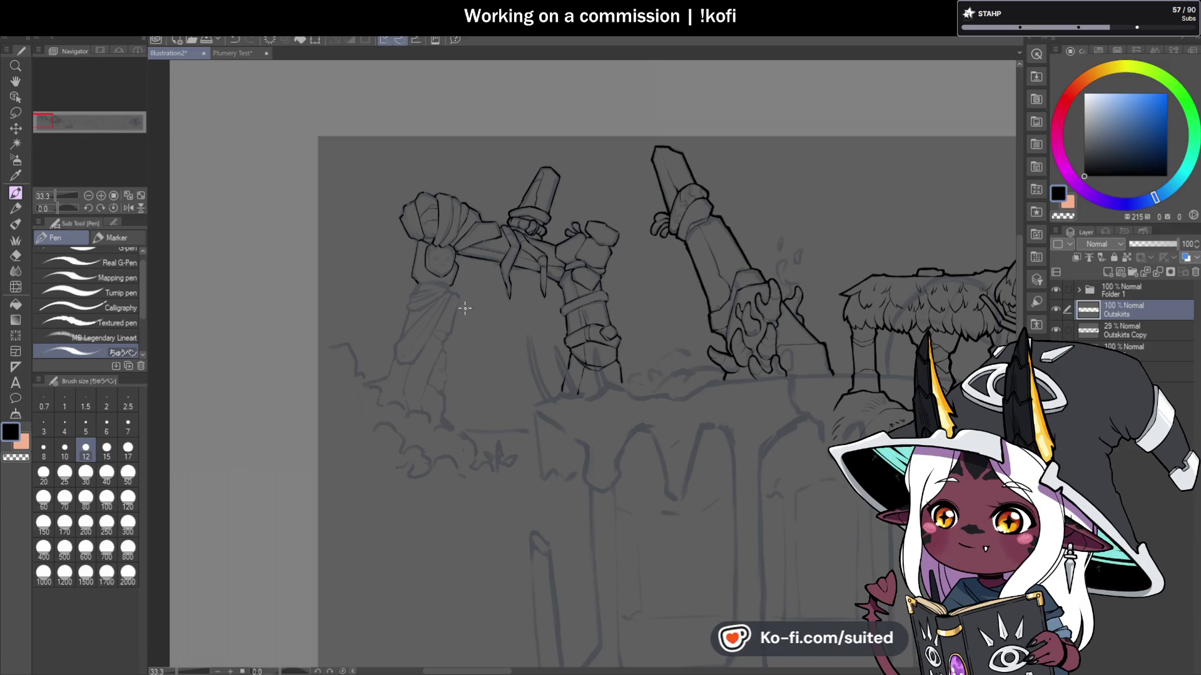
{"action": "scroll", "coordinate": [450, 306], "scroll_direction": "up", "scroll_amount": 5}
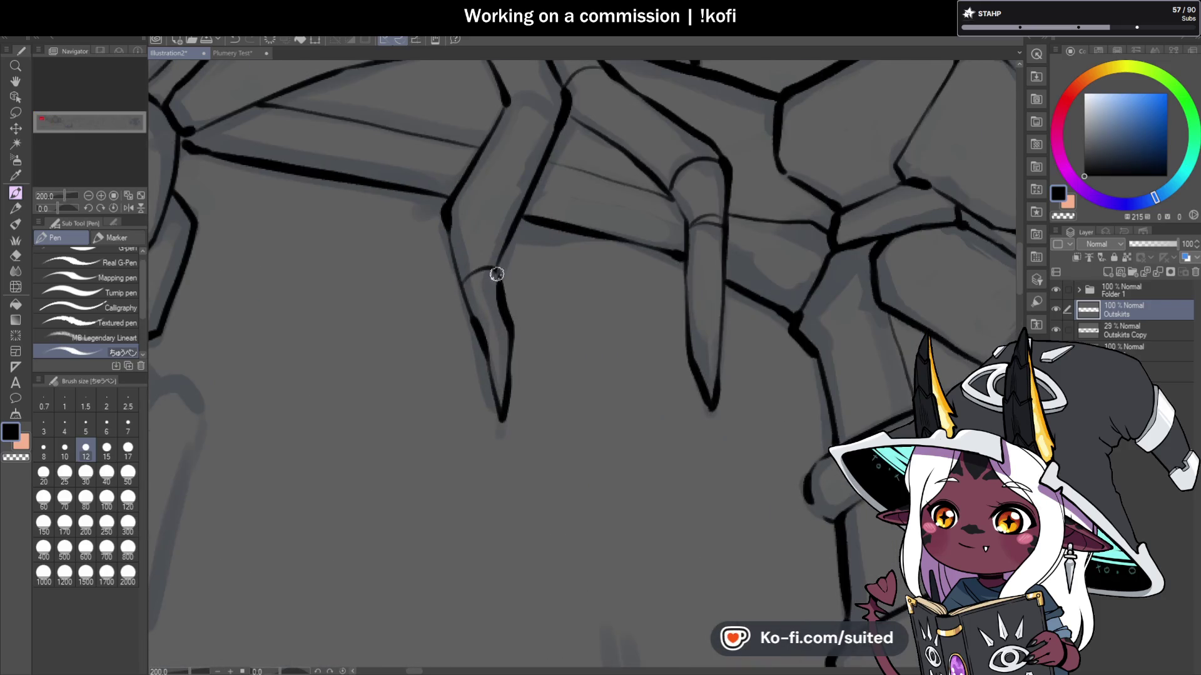
{"action": "mouse_move", "coordinate": [500, 257]}
{"action": "left_mouse_down"}
{"action": "mouse_move", "coordinate": [482, 254]}
{"action": "mouse_move", "coordinate": [453, 280]}
{"action": "left_mouse_up"}
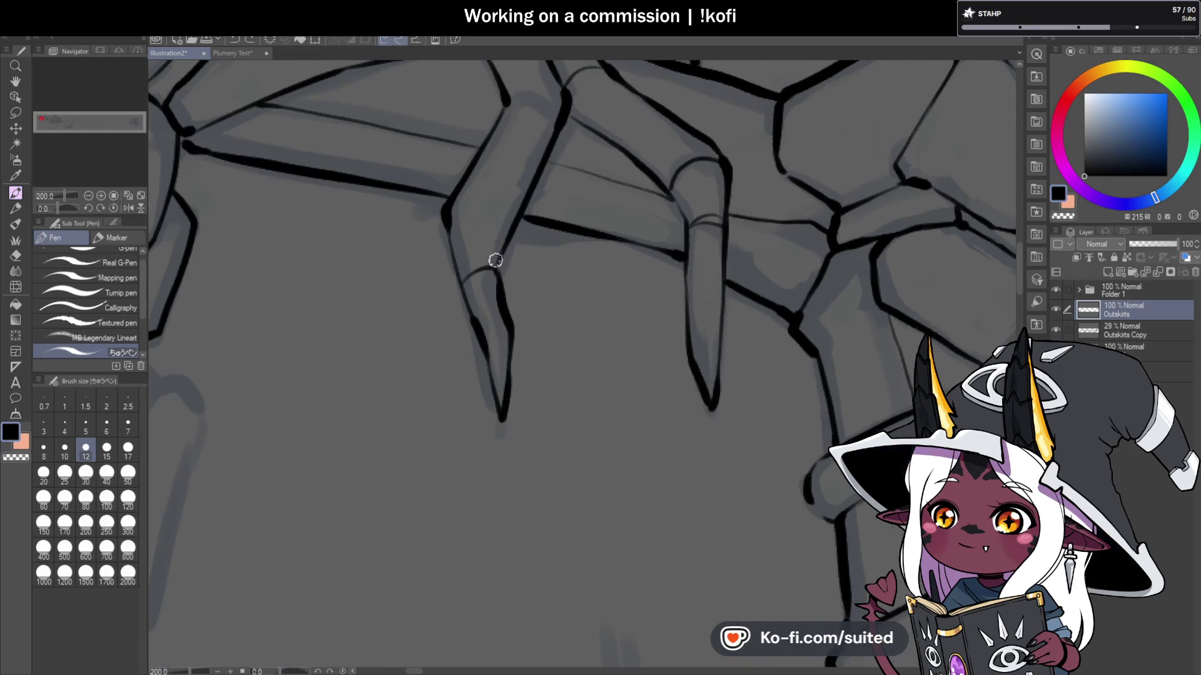
{"action": "mouse_move", "coordinate": [491, 230]}
{"action": "left_mouse_down"}
{"action": "mouse_move", "coordinate": [449, 241]}
{"action": "mouse_move", "coordinate": [473, 318]}
{"action": "left_mouse_up"}
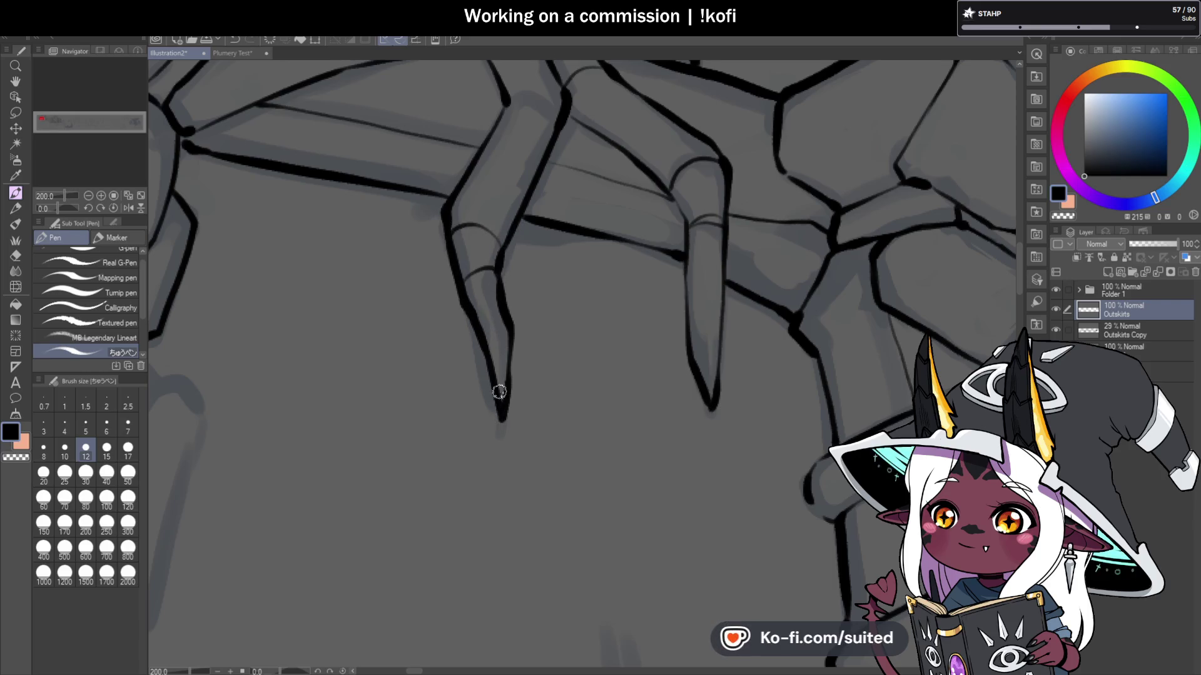
{"action": "key", "text": "ctrl+minus"}
{"action": "scroll", "coordinate": [514, 179], "scroll_direction": "up", "scroll_amount": 4}
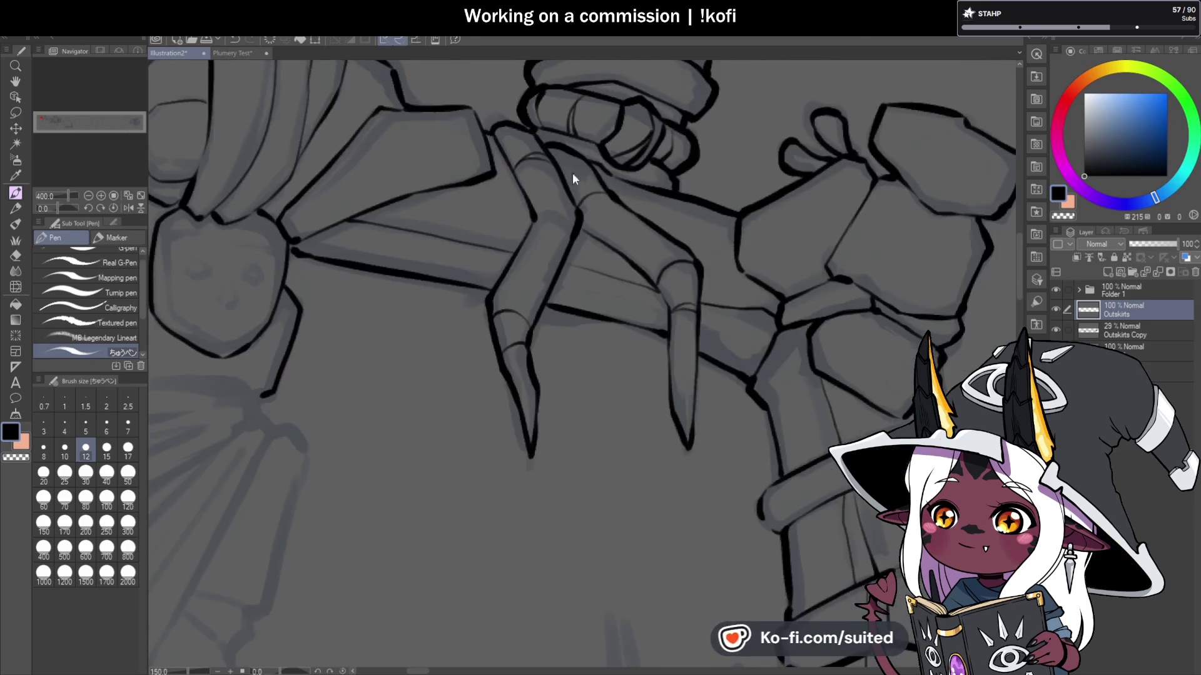
{"action": "scroll", "coordinate": [573, 188], "scroll_direction": "down", "scroll_amount": 3}
{"action": "scroll", "coordinate": [570, 225], "scroll_direction": "up", "scroll_amount": 1}
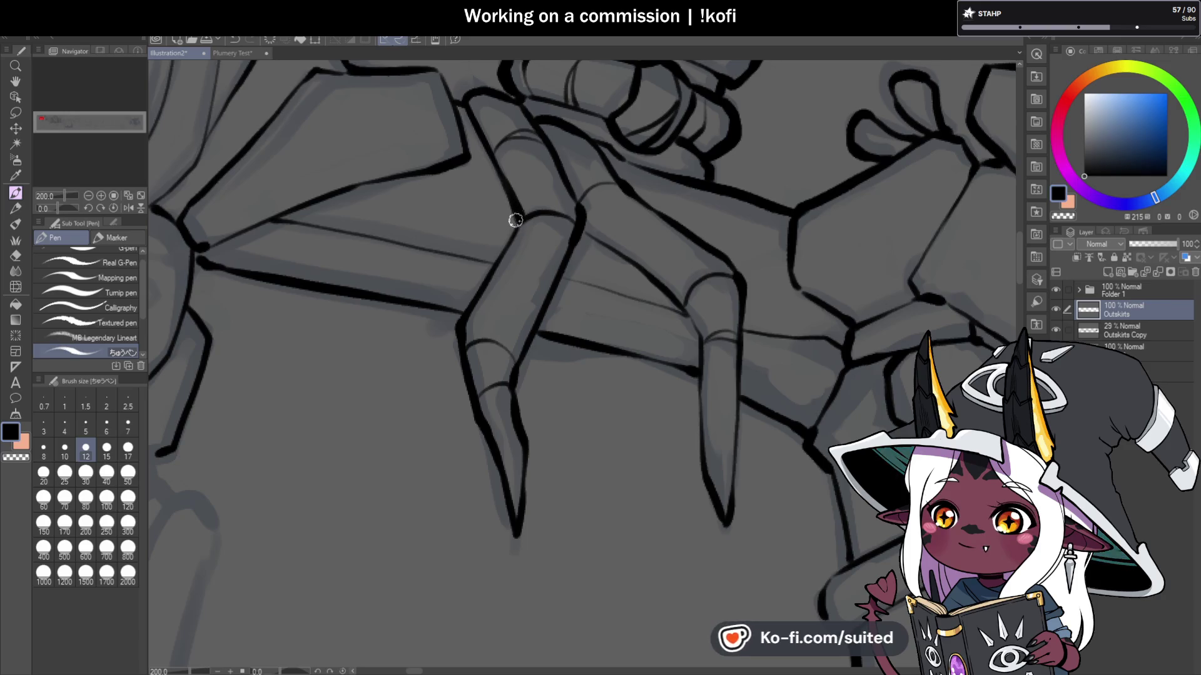
{"action": "scroll", "coordinate": [509, 336], "scroll_direction": "down", "scroll_amount": 1}
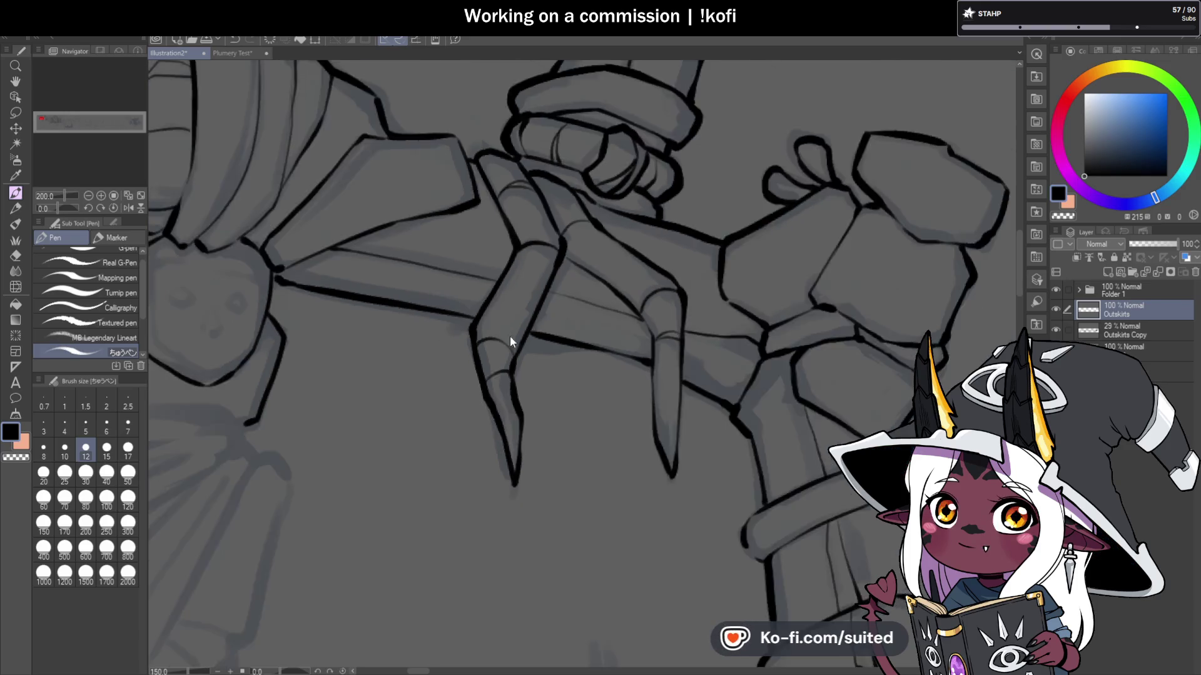
{"action": "scroll", "coordinate": [509, 336], "scroll_direction": "down", "scroll_amount": 2}
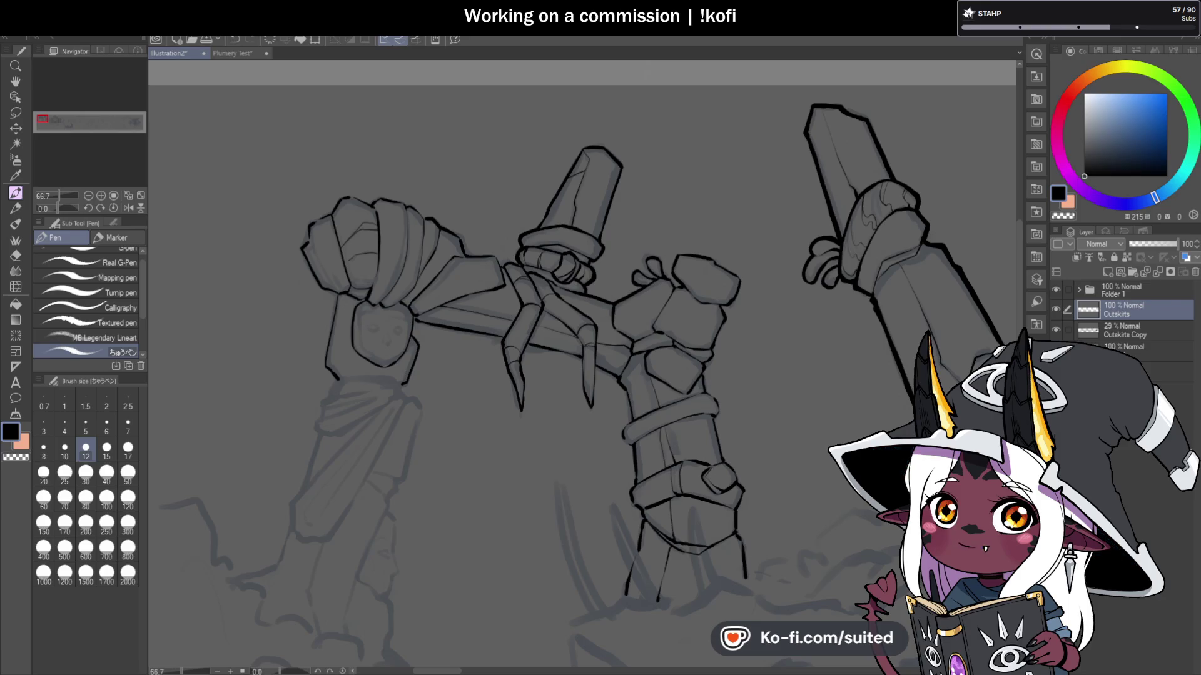
{"action": "scroll", "coordinate": [461, 276], "scroll_direction": "up", "scroll_amount": 5}
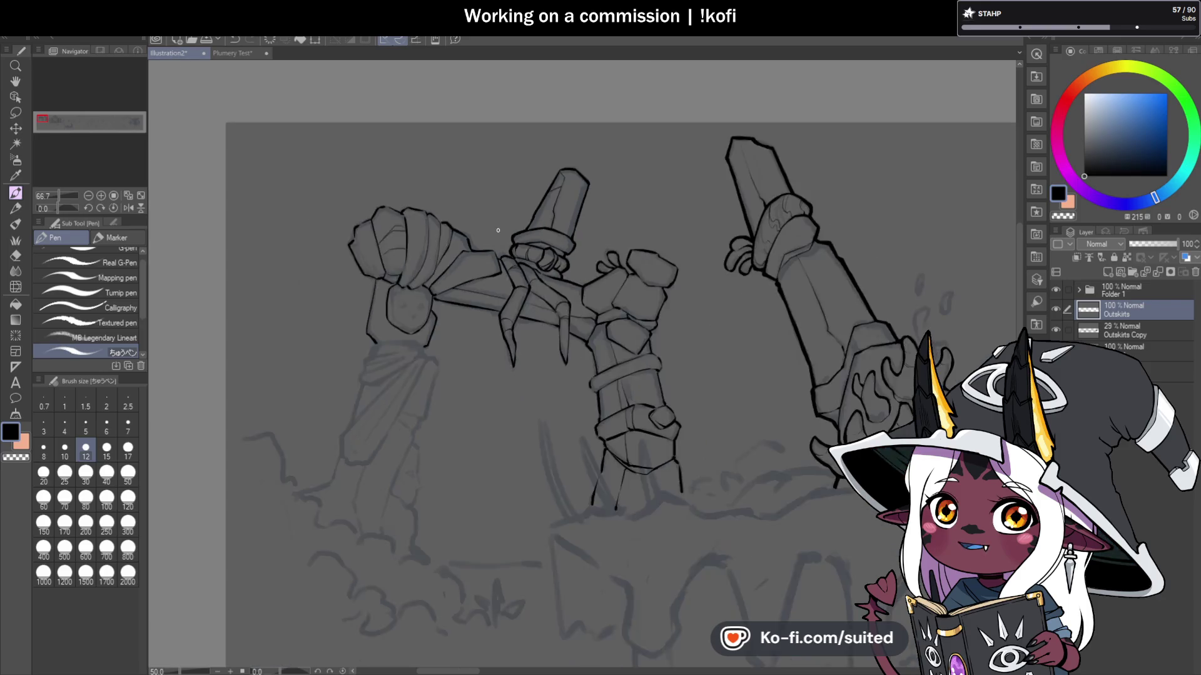
Step: Ink the diamond-shaped eyes with an eyebrow arc and lower eye lines
{"action": "scroll", "coordinate": [475, 159], "scroll_direction": "up", "scroll_amount": 3}
{"action": "mouse_move", "coordinate": [398, 156]}
{"action": "left_mouse_down"}
{"action": "mouse_move", "coordinate": [438, 142]}
{"action": "mouse_move", "coordinate": [472, 163]}
{"action": "mouse_move", "coordinate": [434, 182]}
{"action": "mouse_move", "coordinate": [471, 164]}
{"action": "left_mouse_up"}
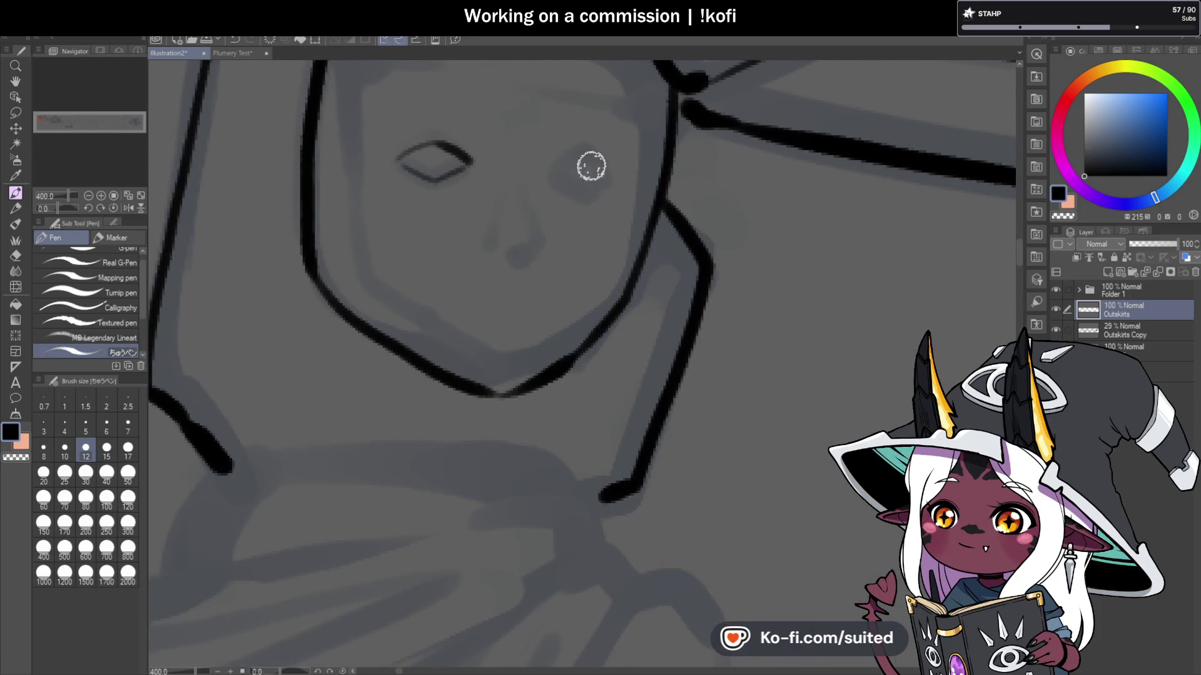
{"action": "mouse_move", "coordinate": [548, 181]}
{"action": "left_mouse_down"}
{"action": "mouse_move", "coordinate": [596, 182]}
{"action": "mouse_move", "coordinate": [566, 198]}
{"action": "left_mouse_up"}
{"action": "scroll", "coordinate": [555, 231], "scroll_direction": "down", "scroll_amount": 3}
{"action": "scroll", "coordinate": [583, 255], "scroll_direction": "up", "scroll_amount": 3}
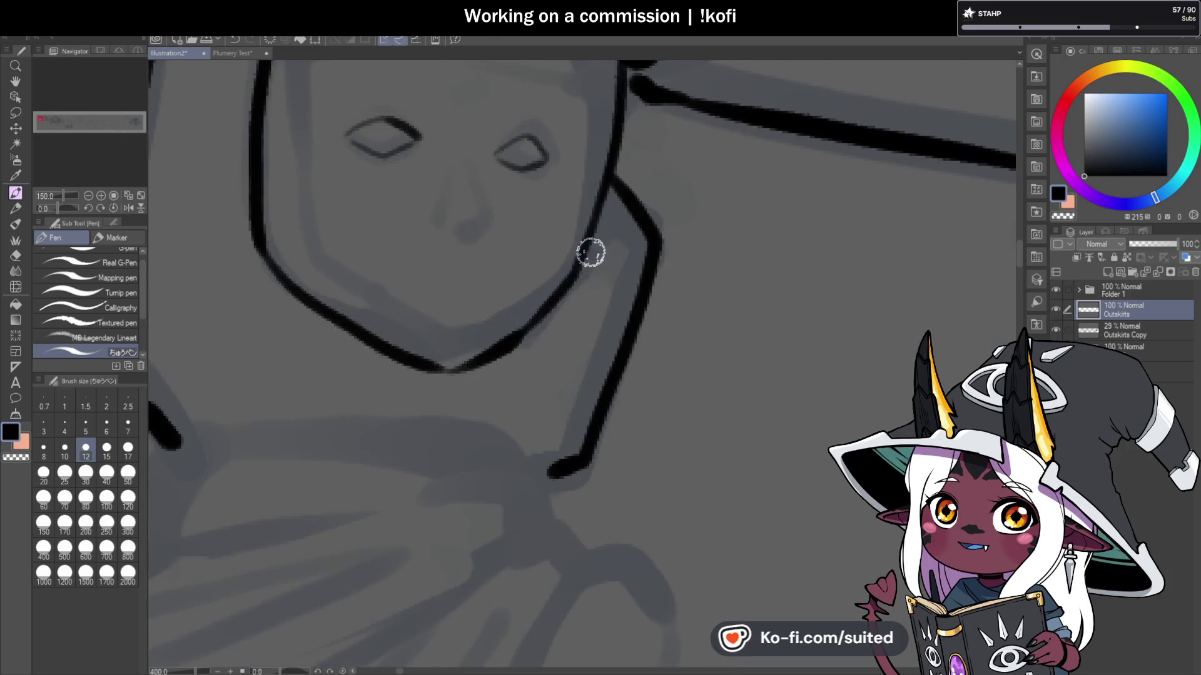
Step: Draw the nose line down the totem face
{"action": "left_click_drag", "start_coordinate": [477, 153], "coordinate": [492, 216]}
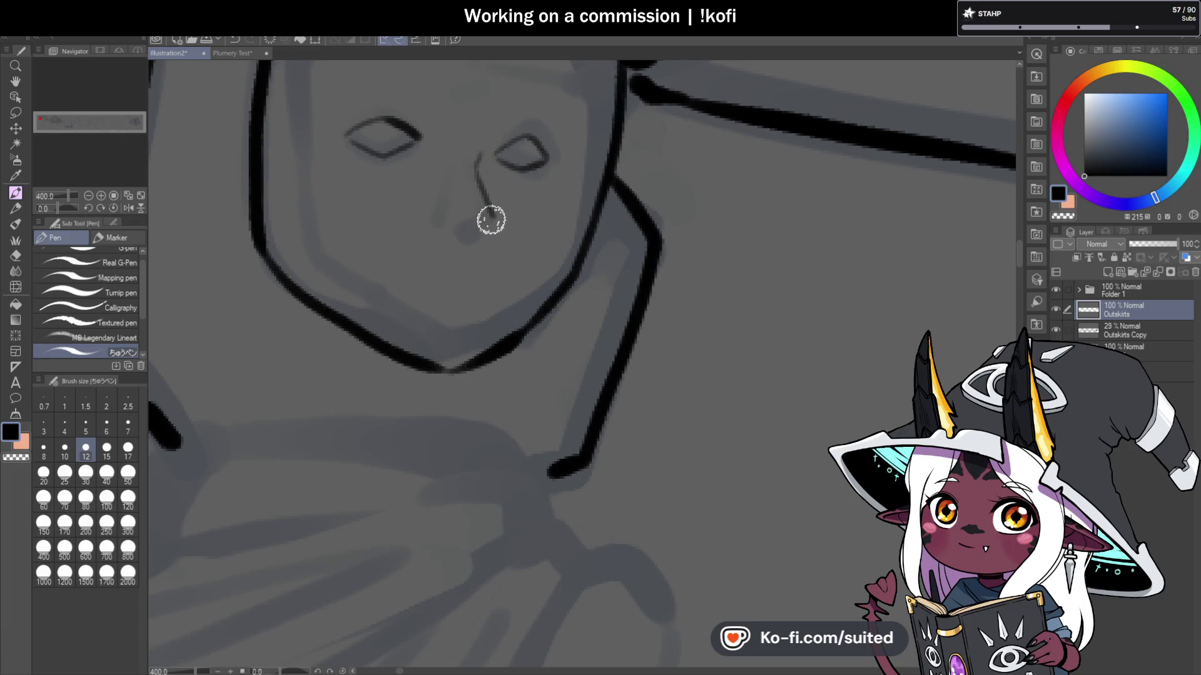
{"action": "scroll", "coordinate": [500, 222], "scroll_direction": "down", "scroll_amount": 5}
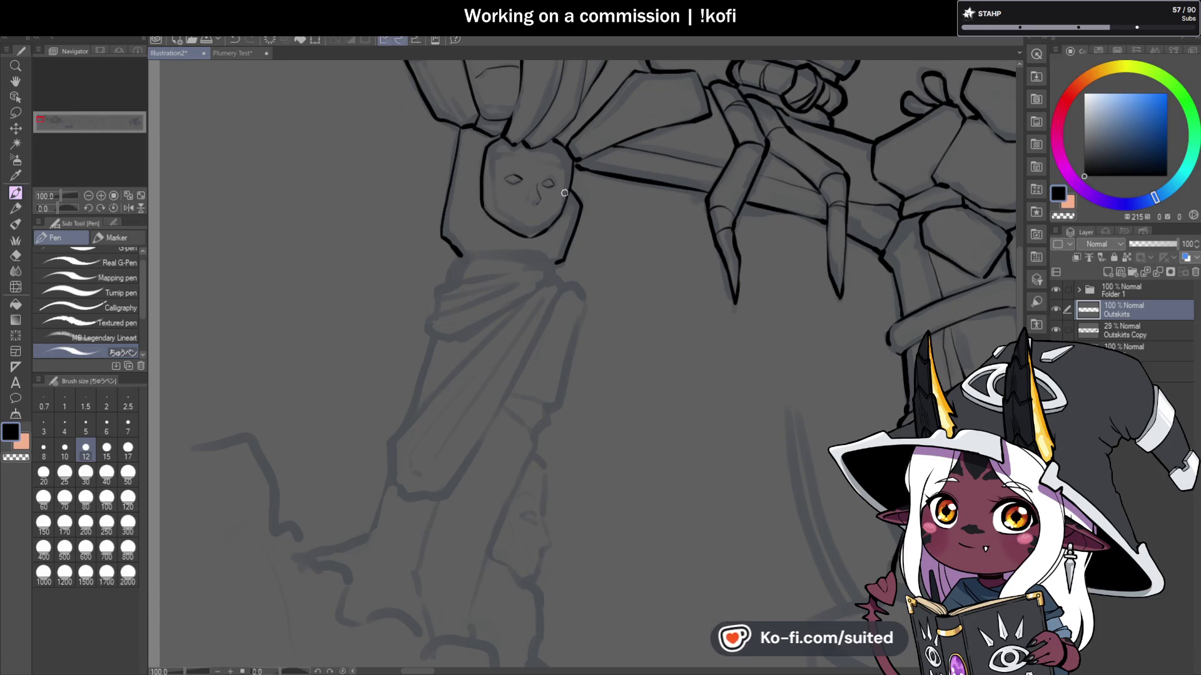
{"action": "scroll", "coordinate": [560, 182], "scroll_direction": "up", "scroll_amount": 1}
{"action": "scroll", "coordinate": [560, 182], "scroll_direction": "up", "scroll_amount": 3}
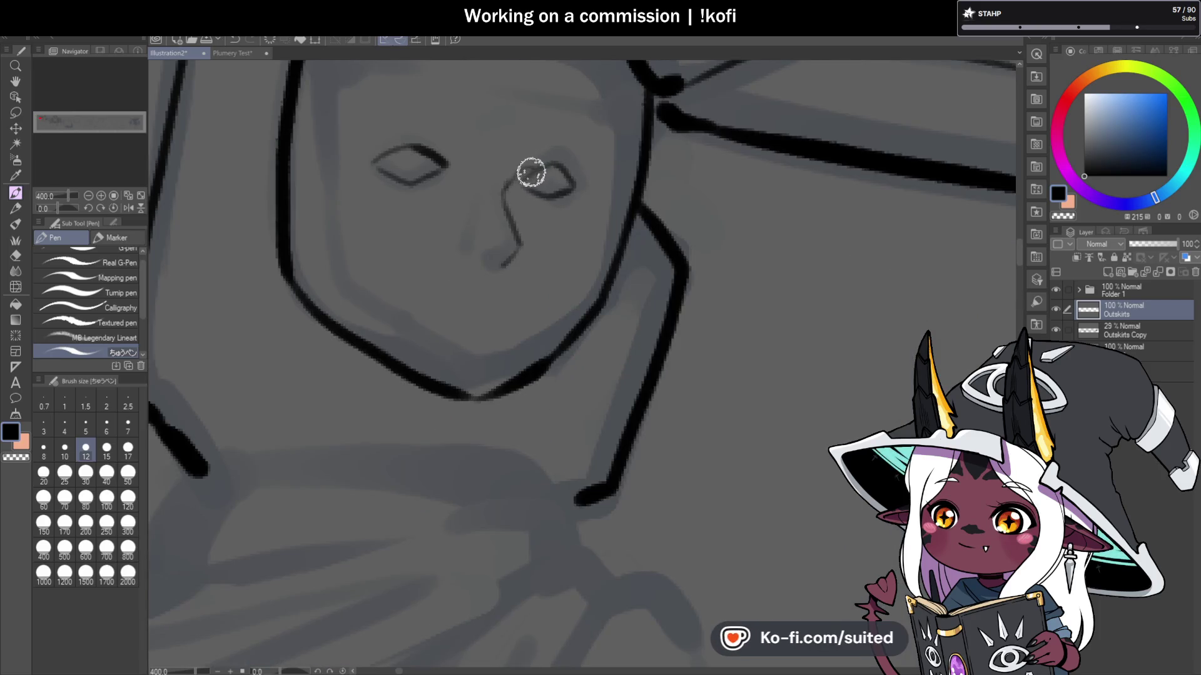
Step: Add three small eyelash strokes above the right eye
{"action": "left_click_drag", "start_coordinate": [519, 178], "coordinate": [514, 162]}
{"action": "left_click_drag", "start_coordinate": [529, 170], "coordinate": [541, 153]}
{"action": "left_click_drag", "start_coordinate": [546, 168], "coordinate": [553, 155]}
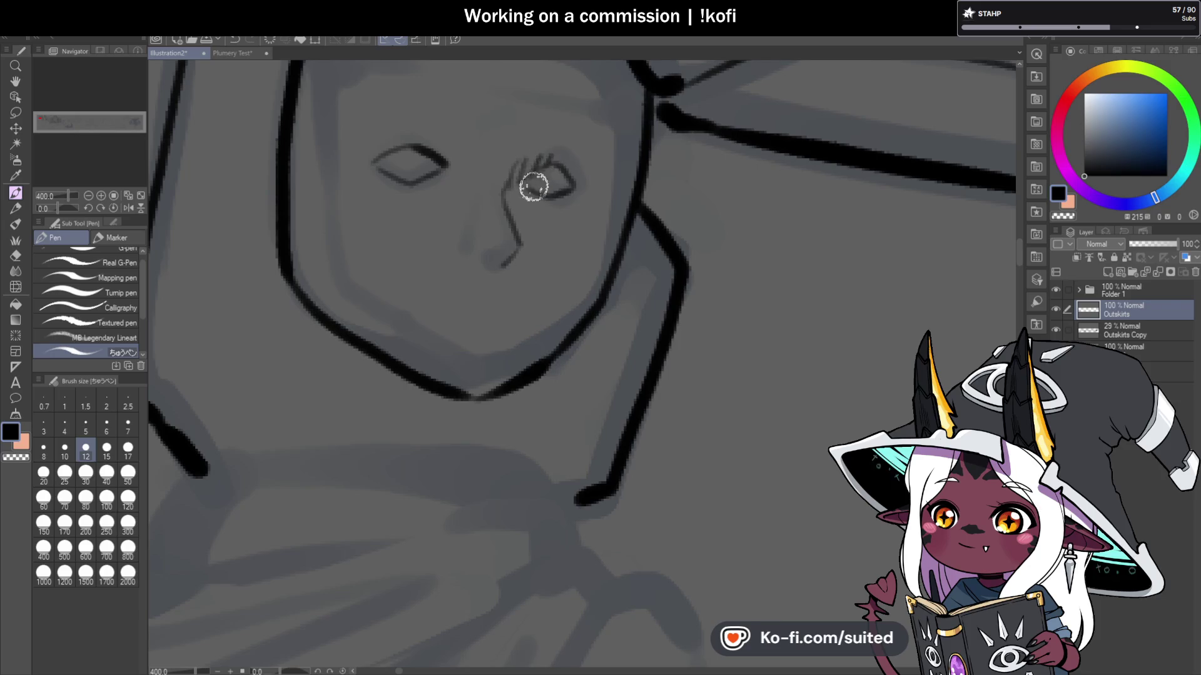
{"action": "scroll", "coordinate": [534, 185], "scroll_direction": "down", "scroll_amount": 4}
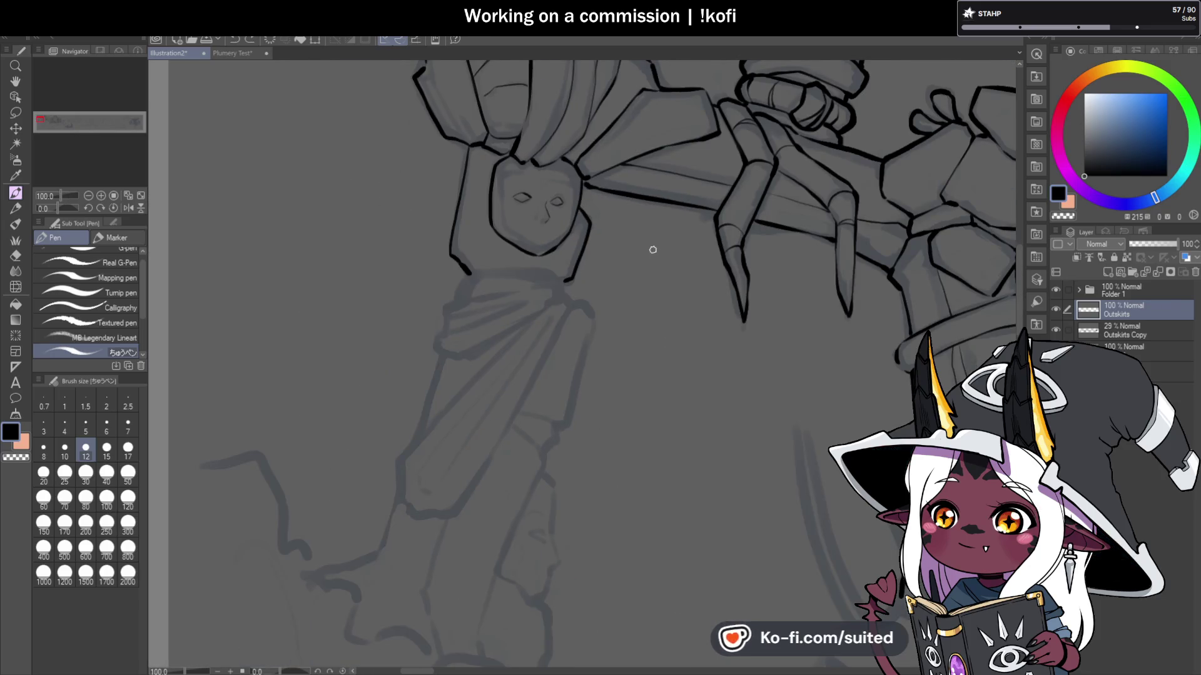
{"action": "scroll", "coordinate": [561, 209], "scroll_direction": "down", "scroll_amount": 2}
{"action": "scroll", "coordinate": [533, 242], "scroll_direction": "up", "scroll_amount": 1}
{"action": "scroll", "coordinate": [533, 242], "scroll_direction": "up", "scroll_amount": 3}
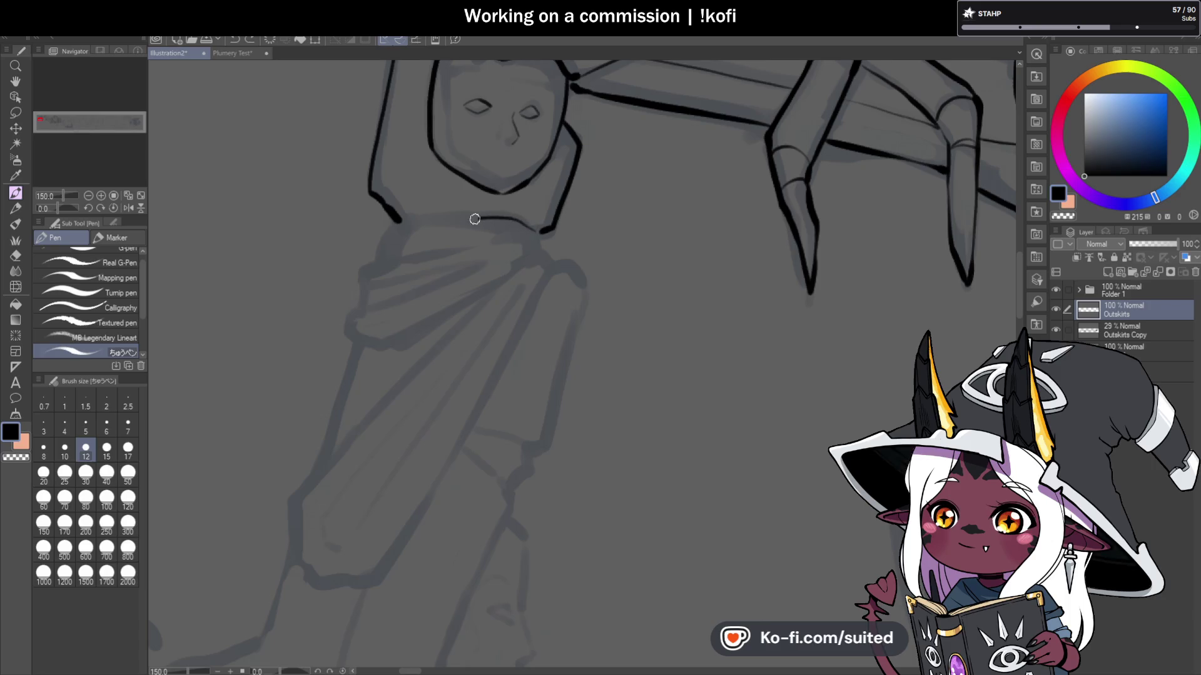
Step: Rotate the canvas to tilt the figure, undoing a trial waistline and fold line
{"action": "left_click", "coordinate": [533, 236]}
{"action": "left_click_drag", "start_coordinate": [531, 235], "coordinate": [367, 266]}
{"action": "key", "text": "ctrl+z"}
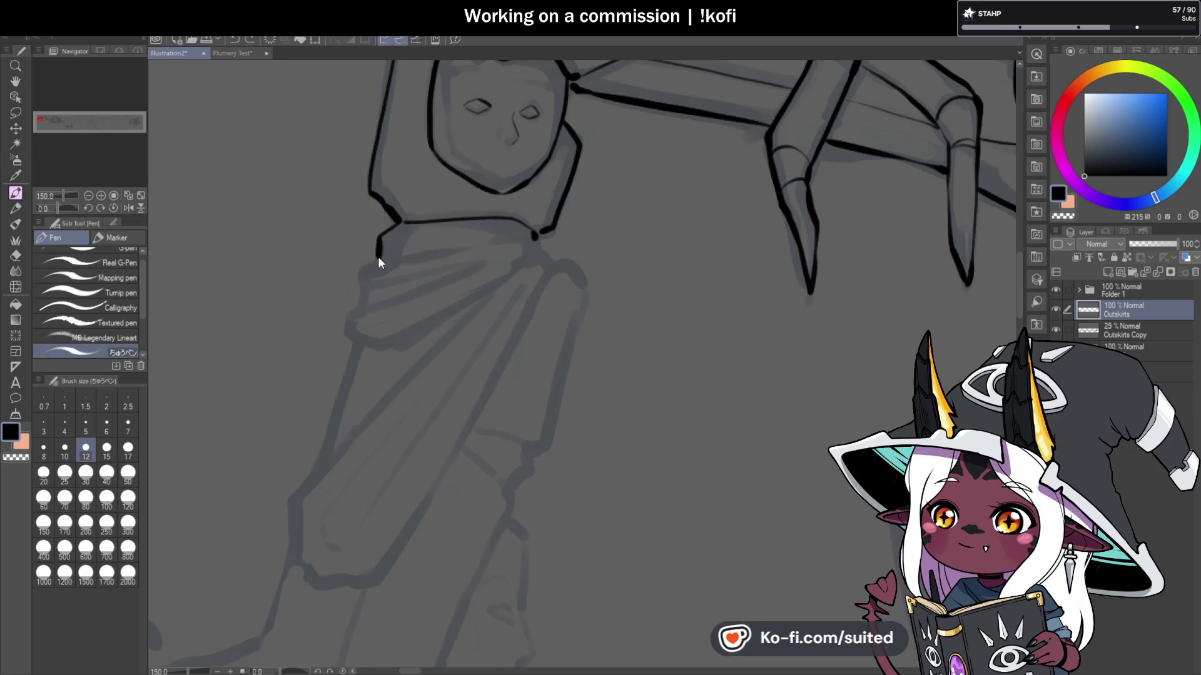
{"action": "mouse_move", "coordinate": [219, 187]}
{"action": "left_mouse_down"}
{"action": "mouse_move", "coordinate": [424, 327]}
{"action": "mouse_move", "coordinate": [410, 239]}
{"action": "mouse_move", "coordinate": [378, 344]}
{"action": "mouse_move", "coordinate": [374, 416]}
{"action": "mouse_move", "coordinate": [415, 386]}
{"action": "left_mouse_up"}
{"action": "key", "text": "ctrl+z"}
{"action": "scroll", "coordinate": [443, 351], "scroll_direction": "down", "scroll_amount": 2}
{"action": "scroll", "coordinate": [443, 352], "scroll_direction": "up", "scroll_amount": 3}
Step: Ink the long fold line down from the top joint, ending in a hook
{"action": "mouse_move", "coordinate": [404, 146]}
{"action": "left_mouse_down"}
{"action": "mouse_move", "coordinate": [437, 153]}
{"action": "mouse_move", "coordinate": [487, 365]}
{"action": "left_mouse_up"}
{"action": "key", "text": "ctrl+z"}
{"action": "mouse_move", "coordinate": [443, 182]}
{"action": "left_mouse_down"}
{"action": "mouse_move", "coordinate": [487, 381]}
{"action": "mouse_move", "coordinate": [465, 406]}
{"action": "left_mouse_up"}
{"action": "key", "text": "c"}
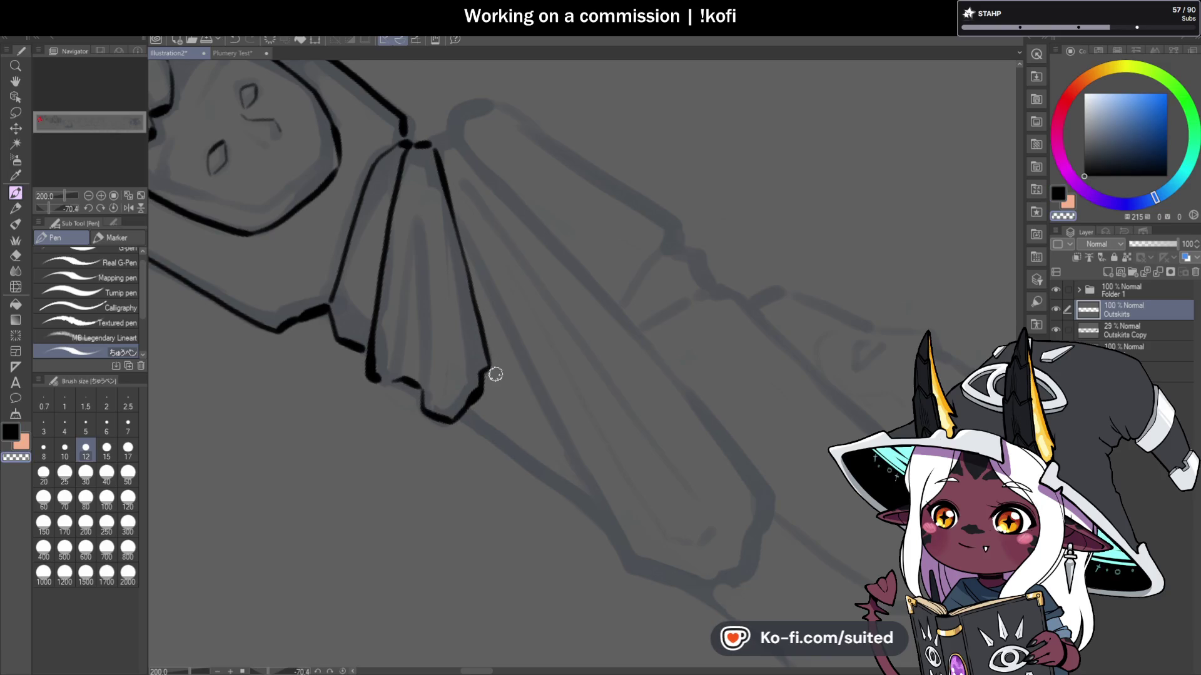
Step: Reset the canvas rotation to upright and bring the draped cloth back into view
{"action": "left_click", "coordinate": [114, 208]}
{"action": "left_click_drag", "start_coordinate": [622, 171], "coordinate": [599, 141]}
{"action": "scroll", "coordinate": [599, 142], "scroll_direction": "down", "scroll_amount": 1}
Step: Ink both long edges of the hanging panel down from the cloth corner
{"action": "left_click_drag", "start_coordinate": [546, 183], "coordinate": [348, 391]}
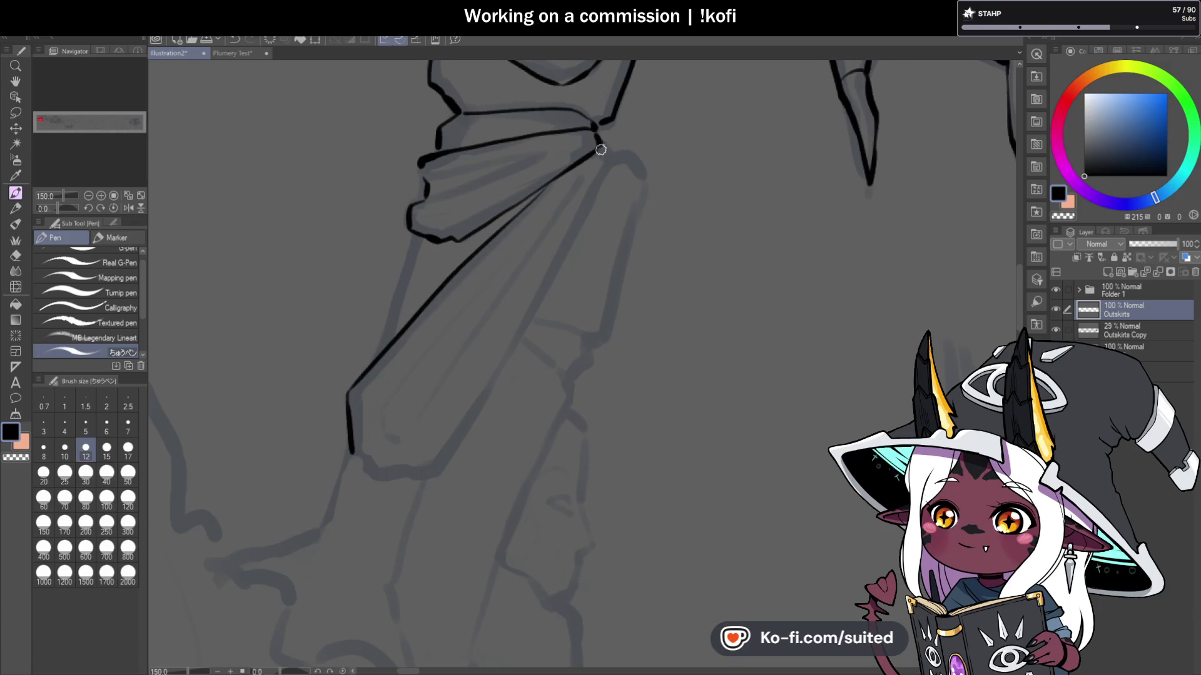
{"action": "scroll", "coordinate": [610, 158], "scroll_direction": "down", "scroll_amount": 1}
{"action": "left_click_drag", "start_coordinate": [609, 157], "coordinate": [492, 355]}
{"action": "key", "text": "ctrl+z"}
{"action": "left_click_drag", "start_coordinate": [610, 158], "coordinate": [492, 366]}
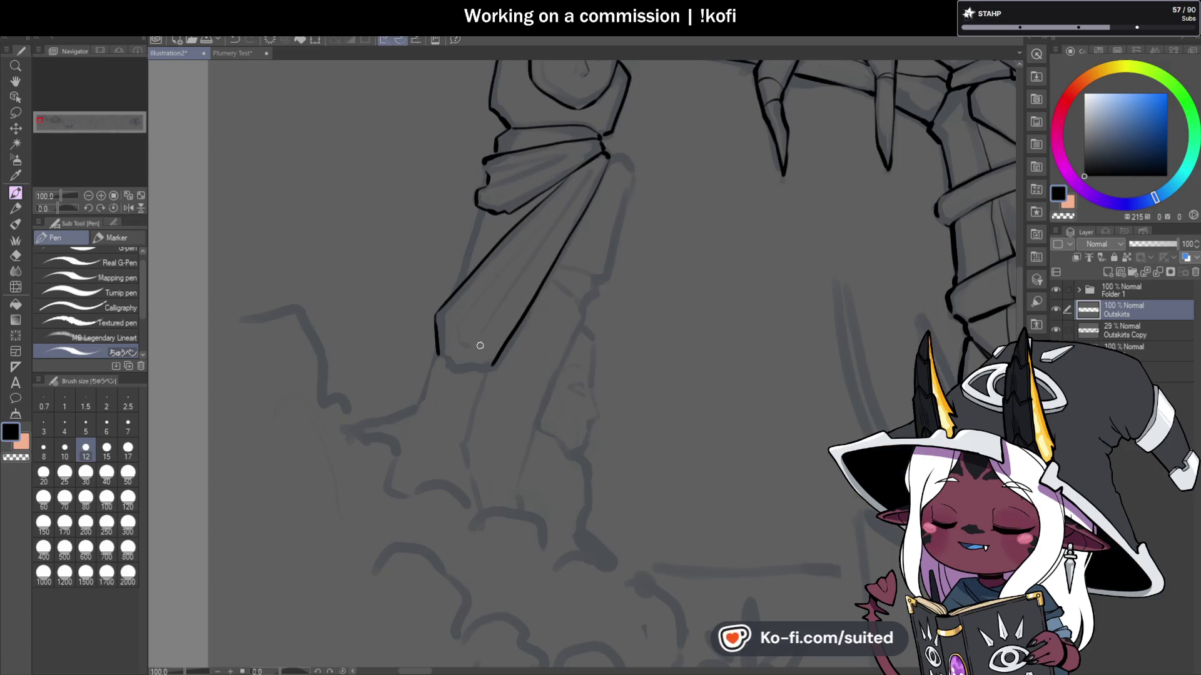
Step: Curve a stroke off the left edge's bottom and ink a fold line down-left
{"action": "scroll", "coordinate": [494, 412], "scroll_direction": "up", "scroll_amount": 2}
{"action": "left_click_drag", "start_coordinate": [382, 305], "coordinate": [433, 330]}
{"action": "scroll", "coordinate": [485, 325], "scroll_direction": "down", "scroll_amount": 1}
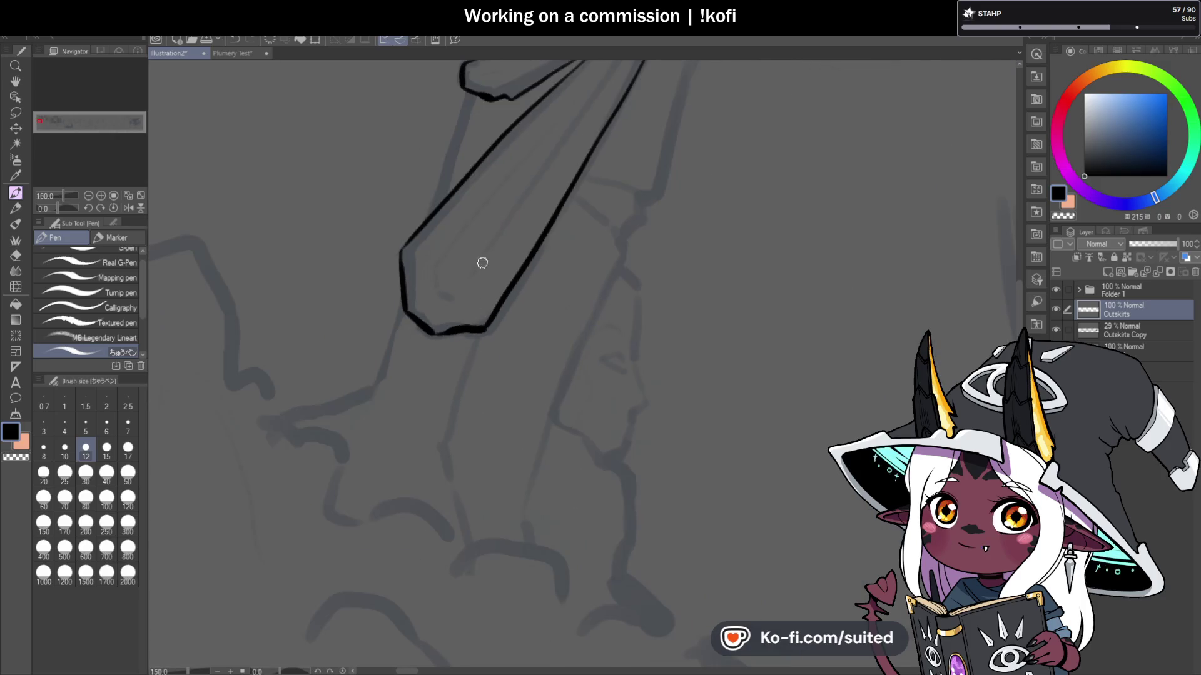
{"action": "left_click_drag", "start_coordinate": [470, 94], "coordinate": [442, 194]}
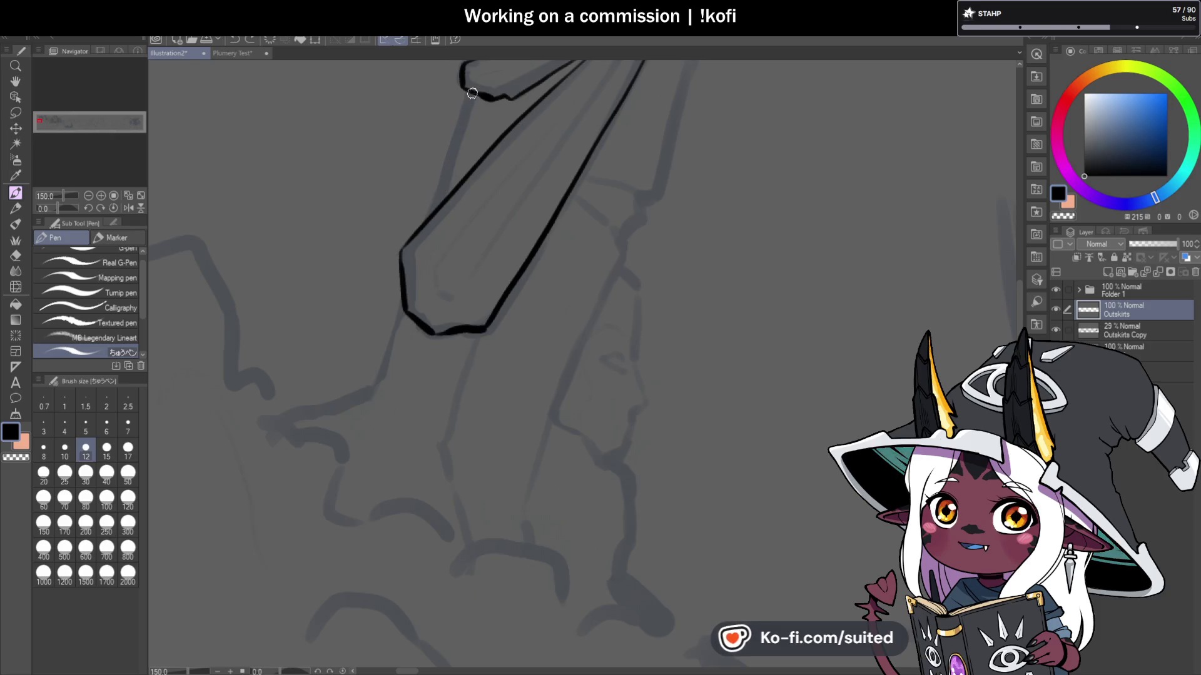
{"action": "scroll", "coordinate": [443, 241], "scroll_direction": "down", "scroll_amount": 3}
{"action": "scroll", "coordinate": [572, 196], "scroll_direction": "up", "scroll_amount": 4}
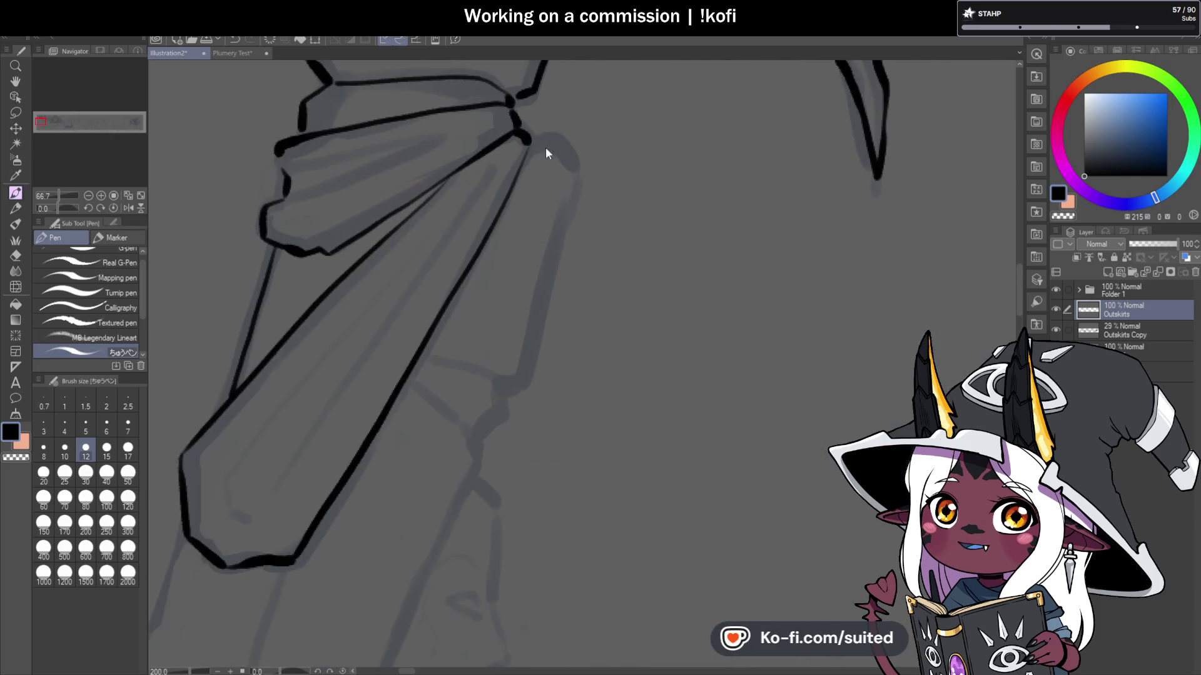
Step: Ink another line down from the cloth corner and a short stroke below it
{"action": "mouse_move", "coordinate": [578, 177]}
{"action": "left_mouse_down"}
{"action": "mouse_move", "coordinate": [538, 335]}
{"action": "mouse_move", "coordinate": [504, 389]}
{"action": "mouse_move", "coordinate": [450, 356]}
{"action": "left_mouse_up"}
{"action": "scroll", "coordinate": [532, 269], "scroll_direction": "down", "scroll_amount": 1}
{"action": "scroll", "coordinate": [528, 351], "scroll_direction": "up", "scroll_amount": 1}
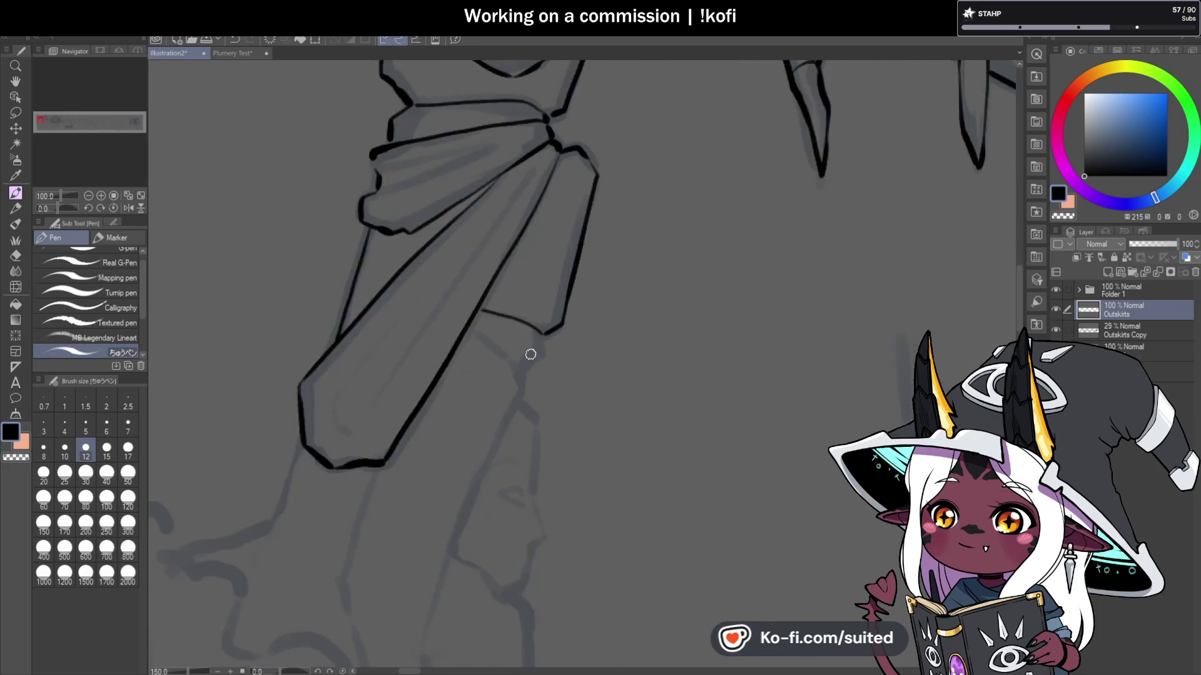
{"action": "left_click_drag", "start_coordinate": [544, 327], "coordinate": [543, 350]}
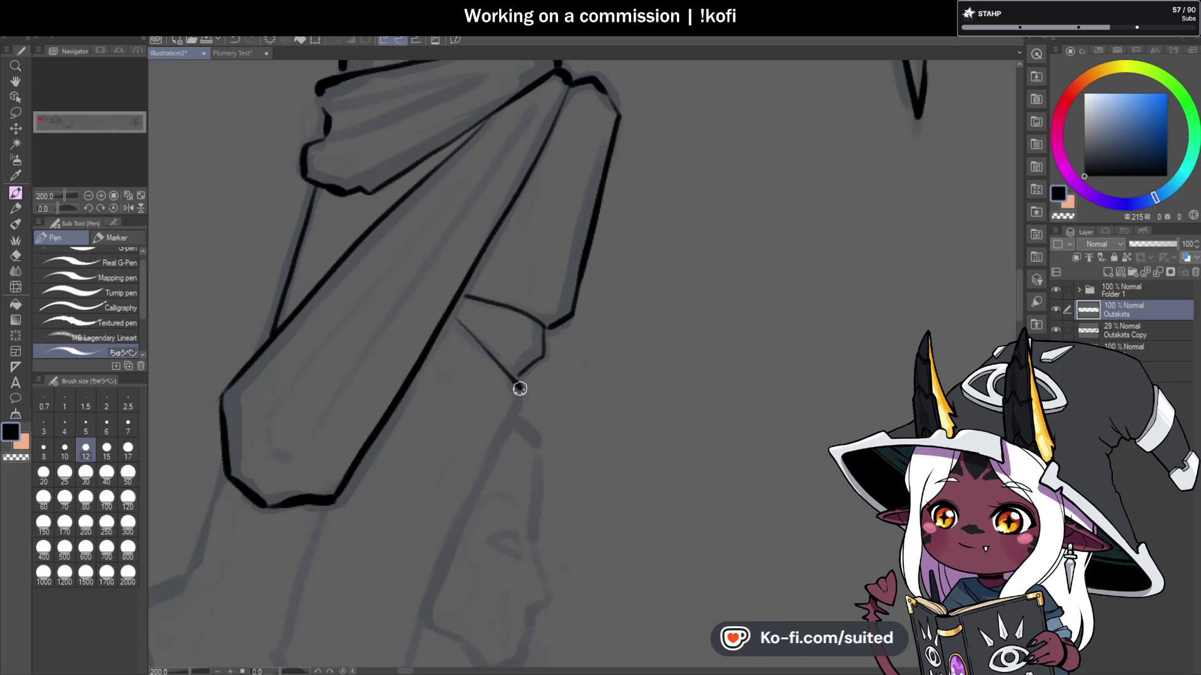
{"action": "scroll", "coordinate": [504, 367], "scroll_direction": "down", "scroll_amount": 3}
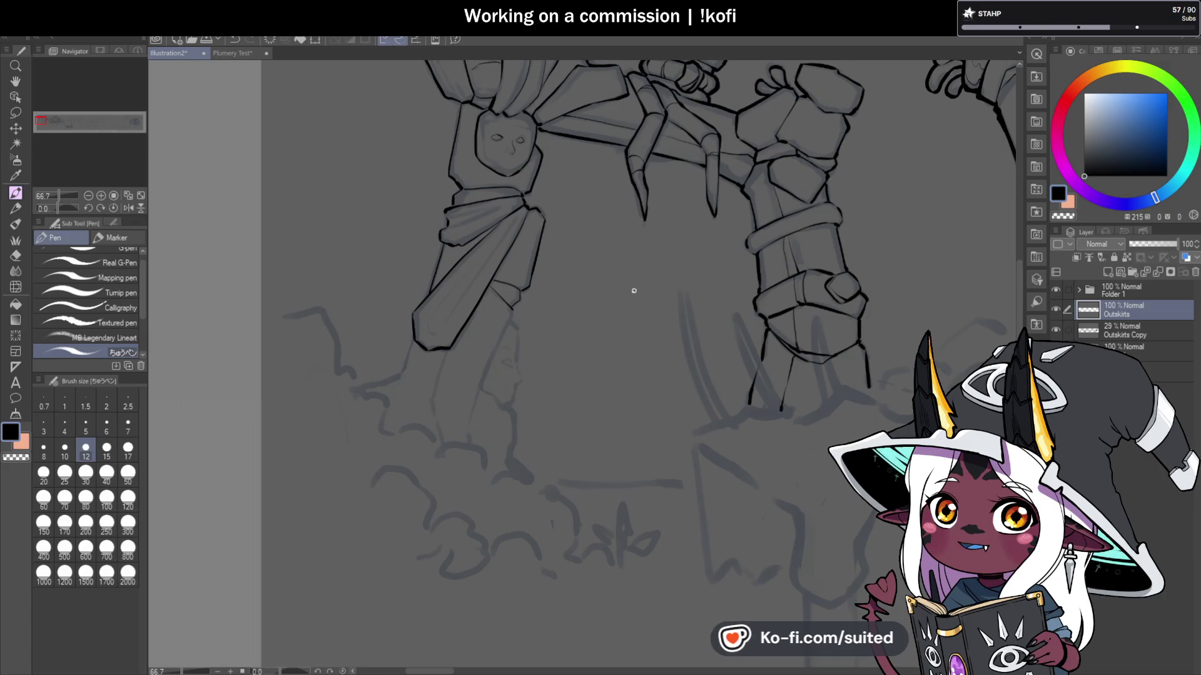
{"action": "scroll", "coordinate": [527, 303], "scroll_direction": "down", "scroll_amount": 1}
{"action": "scroll", "coordinate": [349, 182], "scroll_direction": "up", "scroll_amount": 2}
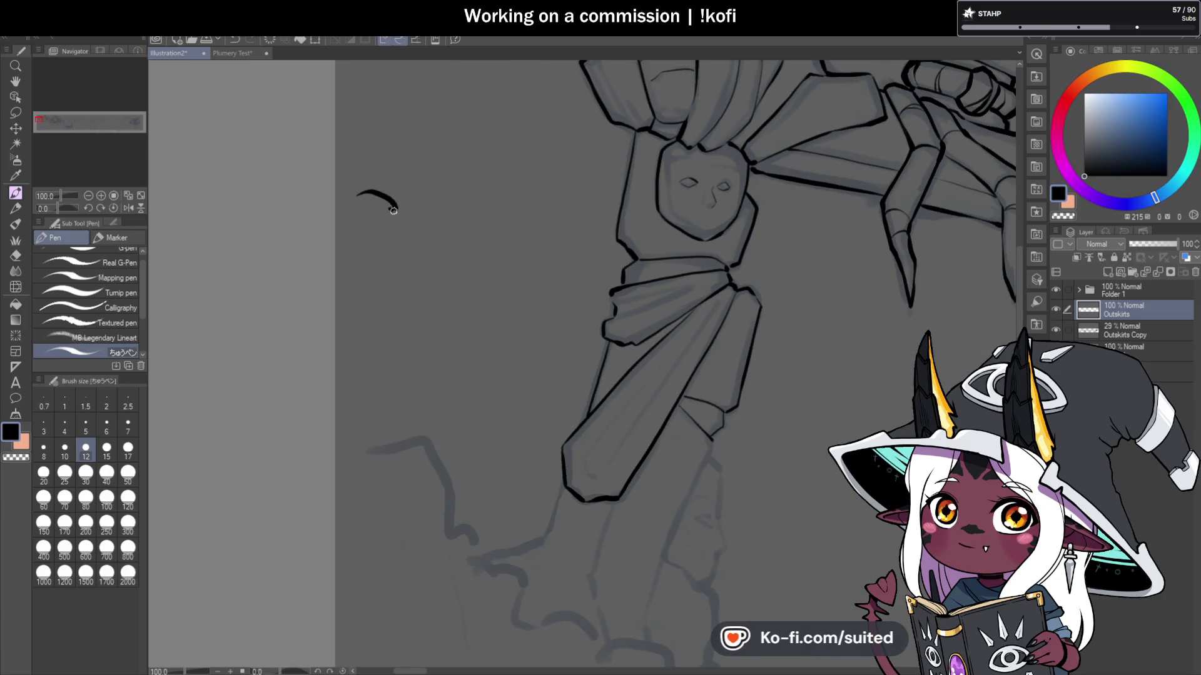
Step: Doodle a small face with an eye, mouth, radiating lines and a squiggly cloud below
{"action": "scroll", "coordinate": [410, 244], "scroll_direction": "up", "scroll_amount": 2}
{"action": "left_click", "coordinate": [409, 232]}
{"action": "left_click_drag", "start_coordinate": [423, 240], "coordinate": [436, 241]}
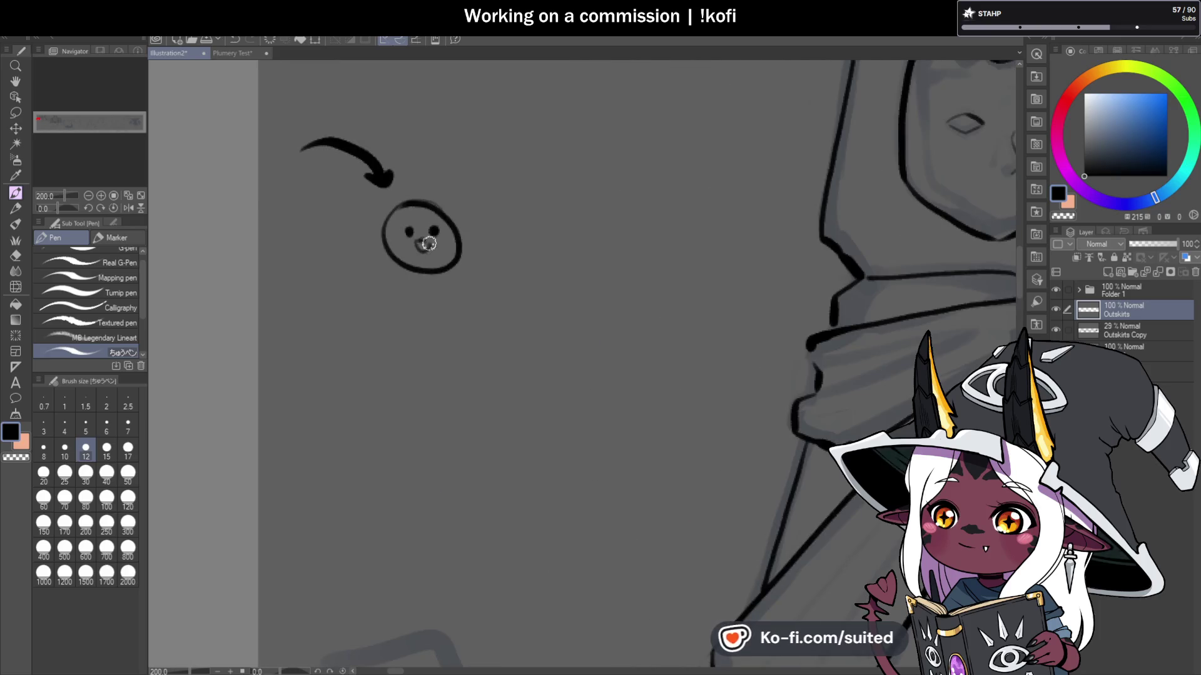
{"action": "scroll", "coordinate": [490, 211], "scroll_direction": "down", "scroll_amount": 1}
{"action": "scroll", "coordinate": [490, 211], "scroll_direction": "up", "scroll_amount": 1}
{"action": "left_click_drag", "start_coordinate": [472, 195], "coordinate": [487, 180]}
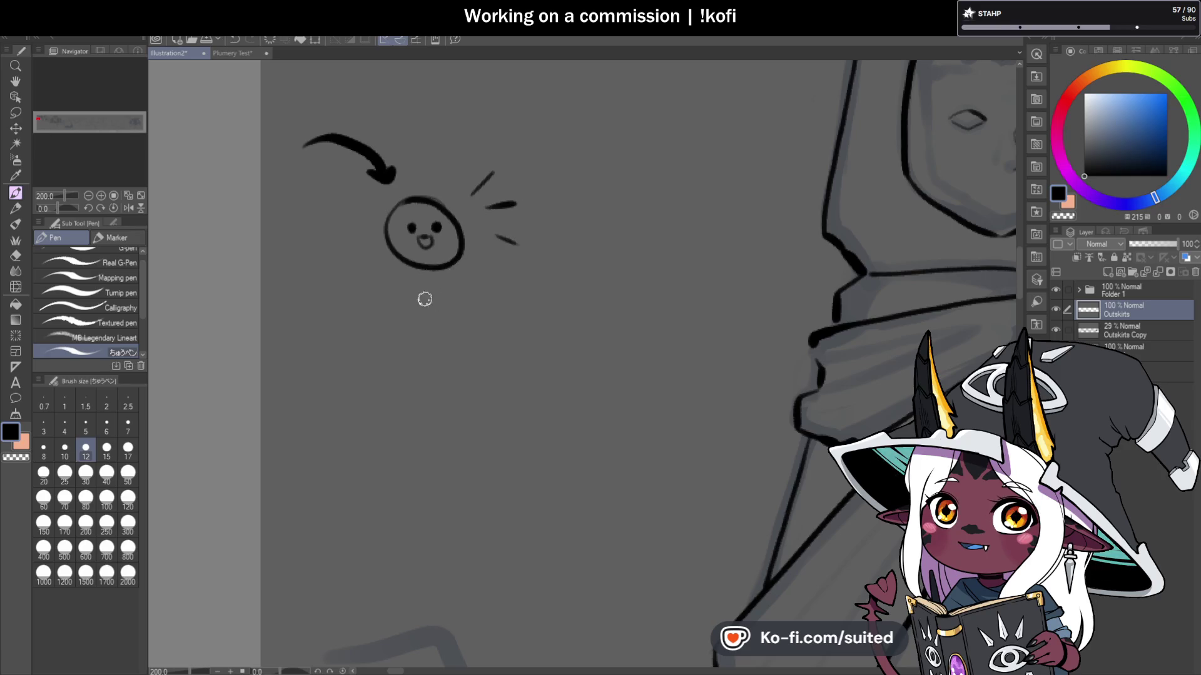
{"action": "left_click_drag", "start_coordinate": [369, 276], "coordinate": [389, 308]}
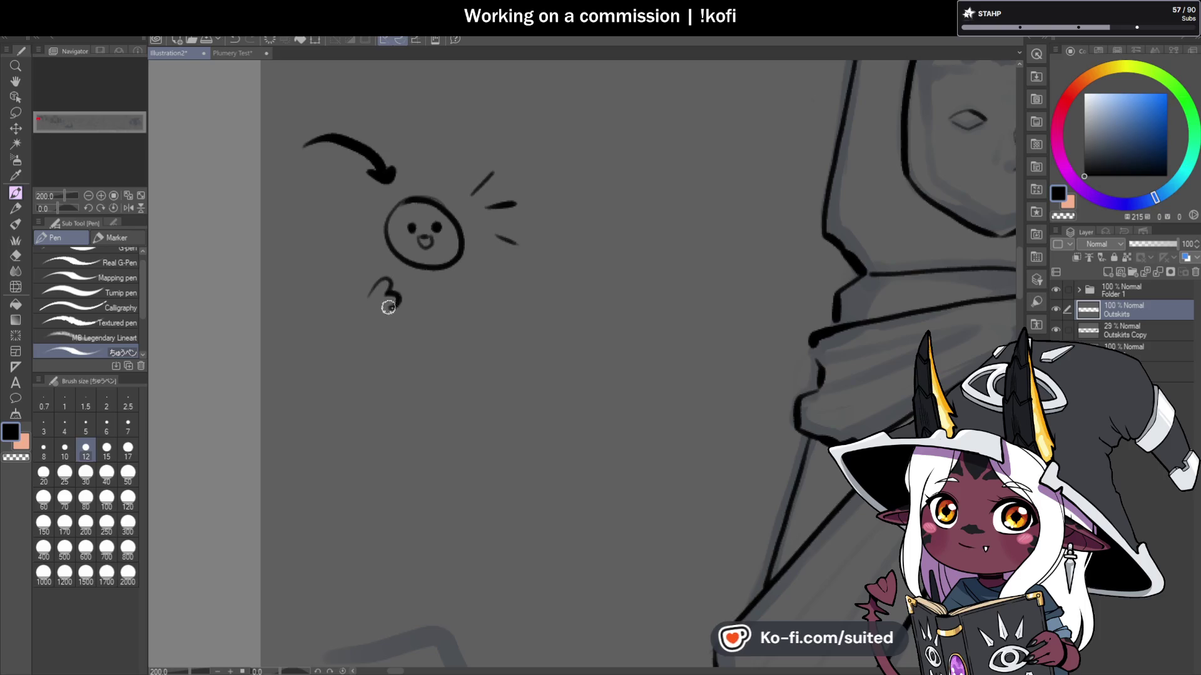
{"action": "mouse_move", "coordinate": [388, 259]}
{"action": "left_mouse_down"}
{"action": "mouse_move", "coordinate": [424, 267]}
{"action": "mouse_move", "coordinate": [451, 292]}
{"action": "mouse_move", "coordinate": [489, 279]}
{"action": "mouse_move", "coordinate": [444, 270]}
{"action": "left_mouse_up"}
Step: Draw a curved arrow and a row of three arched figures with legs
{"action": "mouse_move", "coordinate": [444, 342]}
{"action": "left_mouse_down"}
{"action": "mouse_move", "coordinate": [432, 311]}
{"action": "mouse_move", "coordinate": [473, 361]}
{"action": "mouse_move", "coordinate": [554, 391]}
{"action": "mouse_move", "coordinate": [667, 406]}
{"action": "left_mouse_up"}
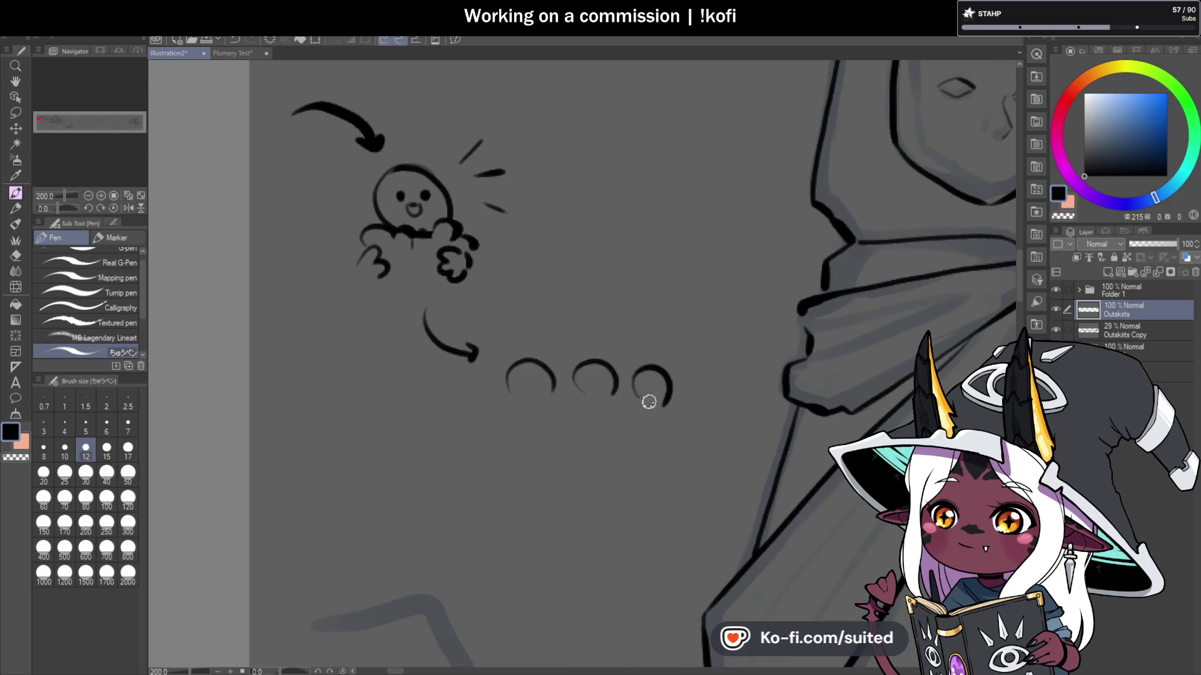
{"action": "left_click_drag", "start_coordinate": [552, 395], "coordinate": [565, 461]}
{"action": "left_click_drag", "start_coordinate": [513, 400], "coordinate": [501, 450]}
{"action": "mouse_move", "coordinate": [585, 395]}
{"action": "left_mouse_down"}
{"action": "mouse_move", "coordinate": [568, 460]}
{"action": "mouse_move", "coordinate": [625, 456]}
{"action": "left_mouse_up"}
{"action": "mouse_move", "coordinate": [635, 398]}
{"action": "left_mouse_down"}
{"action": "mouse_move", "coordinate": [621, 441]}
{"action": "mouse_move", "coordinate": [686, 456]}
{"action": "left_mouse_up"}
{"action": "scroll", "coordinate": [615, 371], "scroll_direction": "down", "scroll_amount": 1}
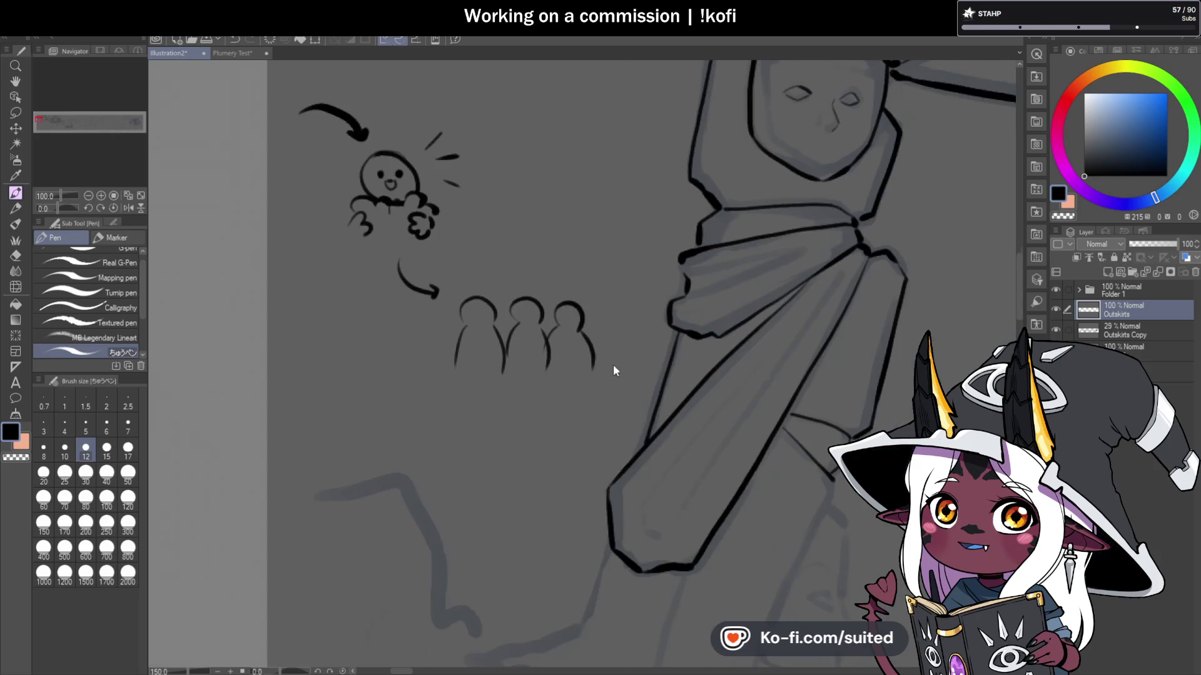
Step: Add an arrowhead, a circled 'PKD' bubble with a thick tail, and more cloud loops
{"action": "left_click_drag", "start_coordinate": [603, 249], "coordinate": [619, 257]}
{"action": "mouse_move", "coordinate": [583, 191]}
{"action": "left_mouse_down"}
{"action": "mouse_move", "coordinate": [586, 206]}
{"action": "mouse_move", "coordinate": [640, 211]}
{"action": "mouse_move", "coordinate": [602, 239]}
{"action": "left_mouse_up"}
{"action": "left_click_drag", "start_coordinate": [639, 186], "coordinate": [569, 233]}
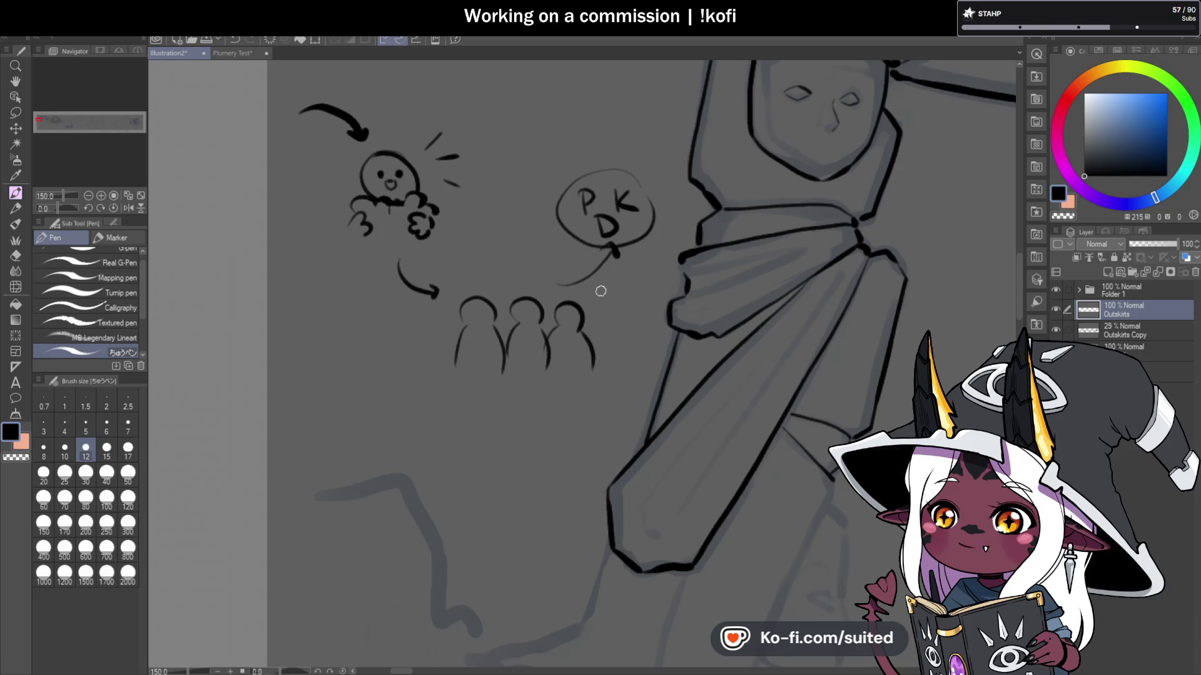
{"action": "left_click_drag", "start_coordinate": [387, 231], "coordinate": [403, 230]}
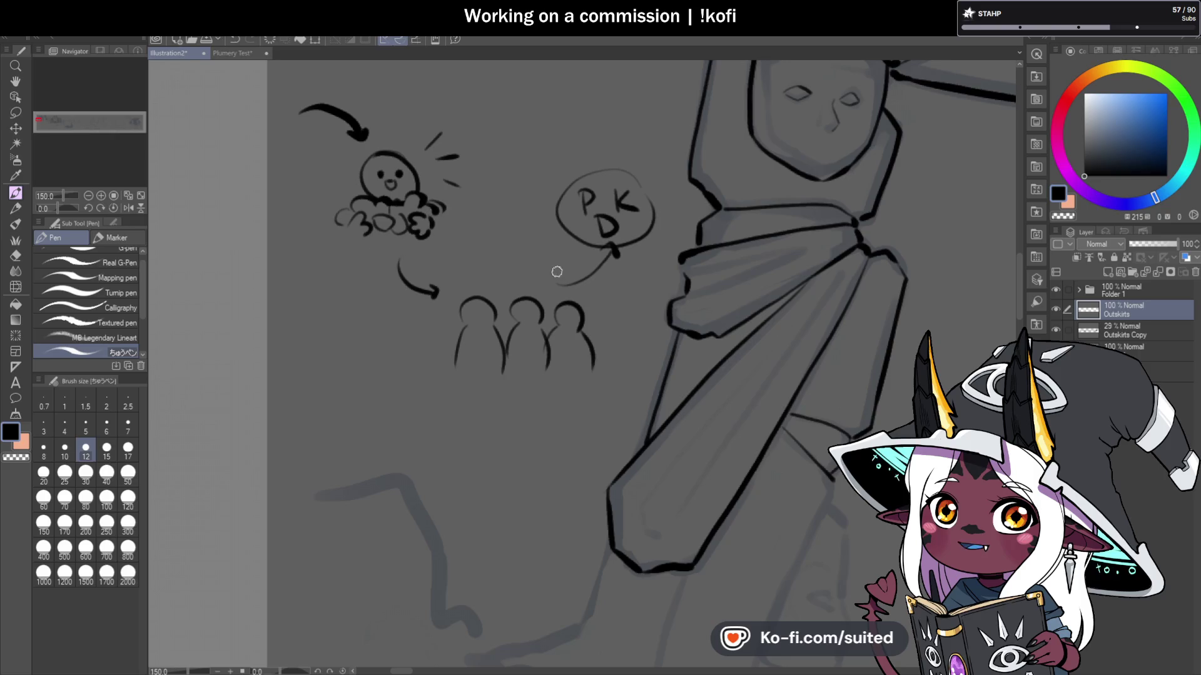
{"action": "left_click_drag", "start_coordinate": [563, 286], "coordinate": [612, 251]}
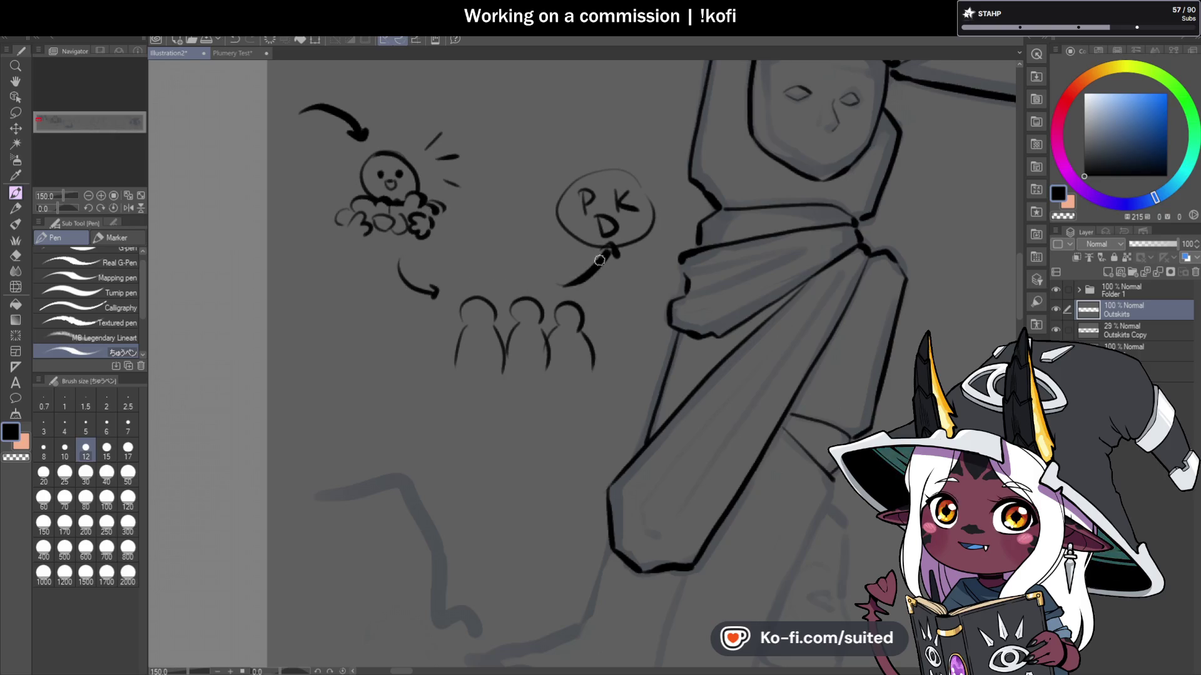
Step: Draw an arrow to the cloud, a $ sign, a circle around the face and tick marks
{"action": "mouse_move", "coordinate": [530, 287]}
{"action": "left_mouse_down"}
{"action": "mouse_move", "coordinate": [445, 229]}
{"action": "mouse_move", "coordinate": [459, 237]}
{"action": "left_mouse_up"}
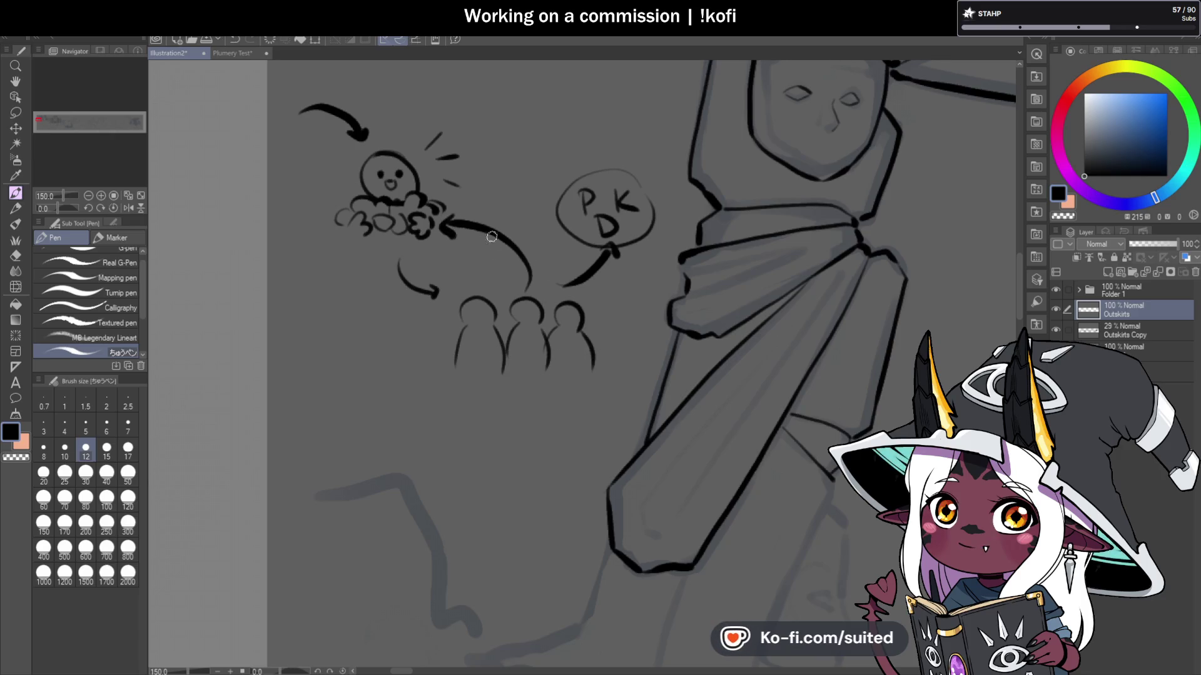
{"action": "left_click_drag", "start_coordinate": [522, 204], "coordinate": [507, 221]}
{"action": "left_click_drag", "start_coordinate": [518, 198], "coordinate": [511, 225]}
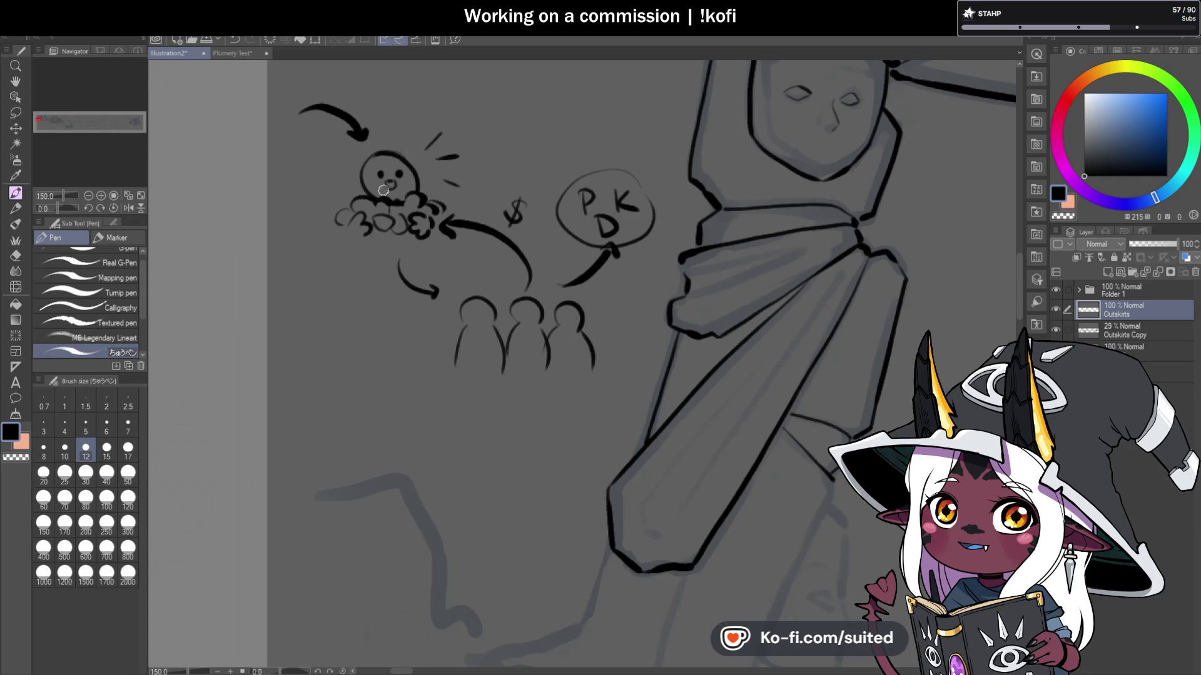
{"action": "mouse_move", "coordinate": [348, 122]}
{"action": "left_mouse_down"}
{"action": "mouse_move", "coordinate": [407, 93]}
{"action": "mouse_move", "coordinate": [322, 172]}
{"action": "left_mouse_up"}
{"action": "left_click_drag", "start_coordinate": [604, 152], "coordinate": [656, 194]}
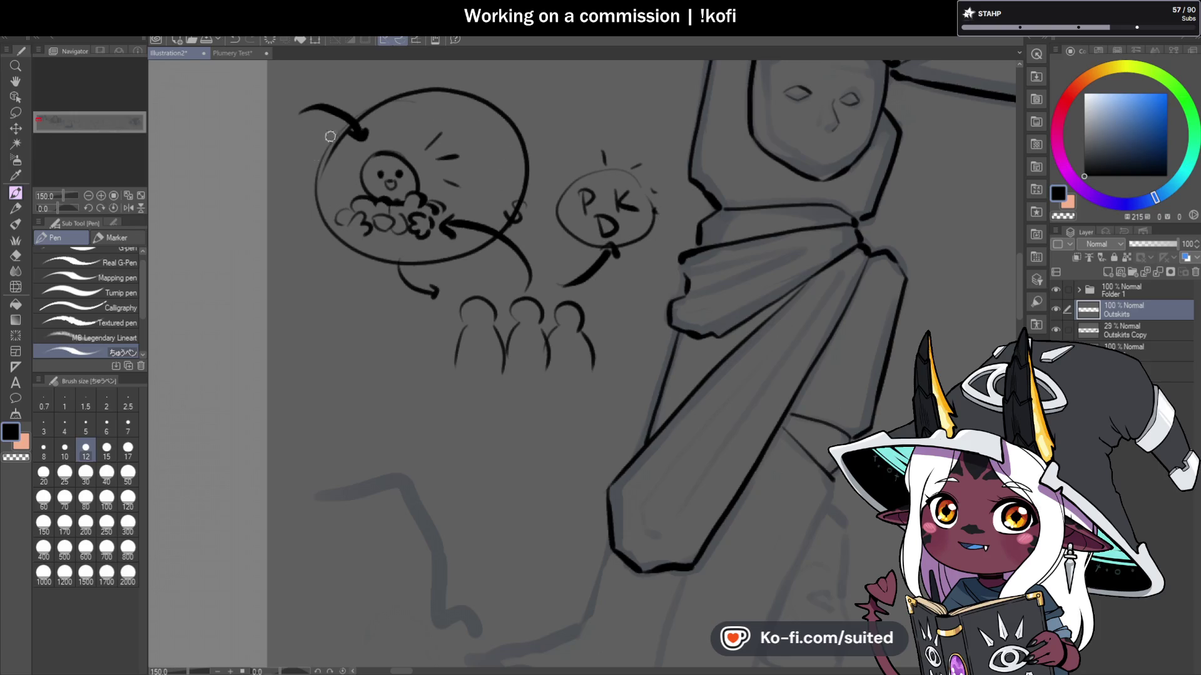
Step: Lasso the doodle diagram, delete it and clear the selection
{"action": "key", "text": "m"}
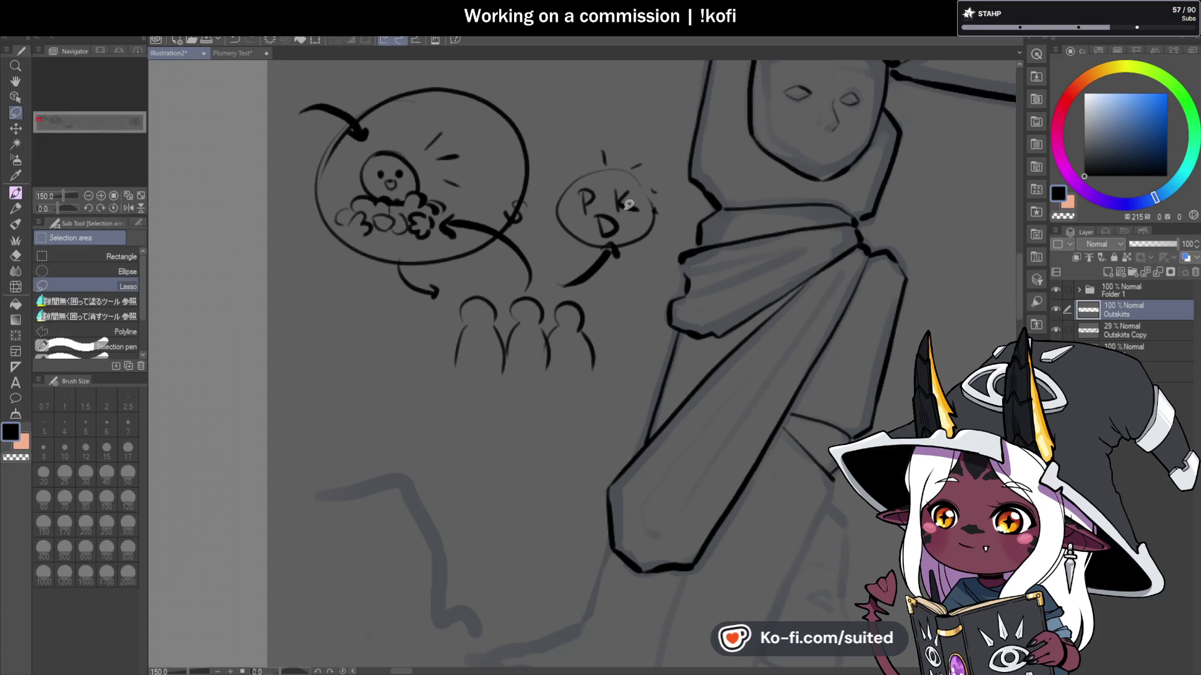
{"action": "scroll", "coordinate": [588, 251], "scroll_direction": "down", "scroll_amount": 1}
{"action": "mouse_move", "coordinate": [632, 197]}
{"action": "left_mouse_down"}
{"action": "mouse_move", "coordinate": [609, 332]}
{"action": "mouse_move", "coordinate": [351, 148]}
{"action": "mouse_move", "coordinate": [628, 195]}
{"action": "left_mouse_up"}
{"action": "key", "text": "Delete"}
{"action": "key", "text": "ctrl+d"}
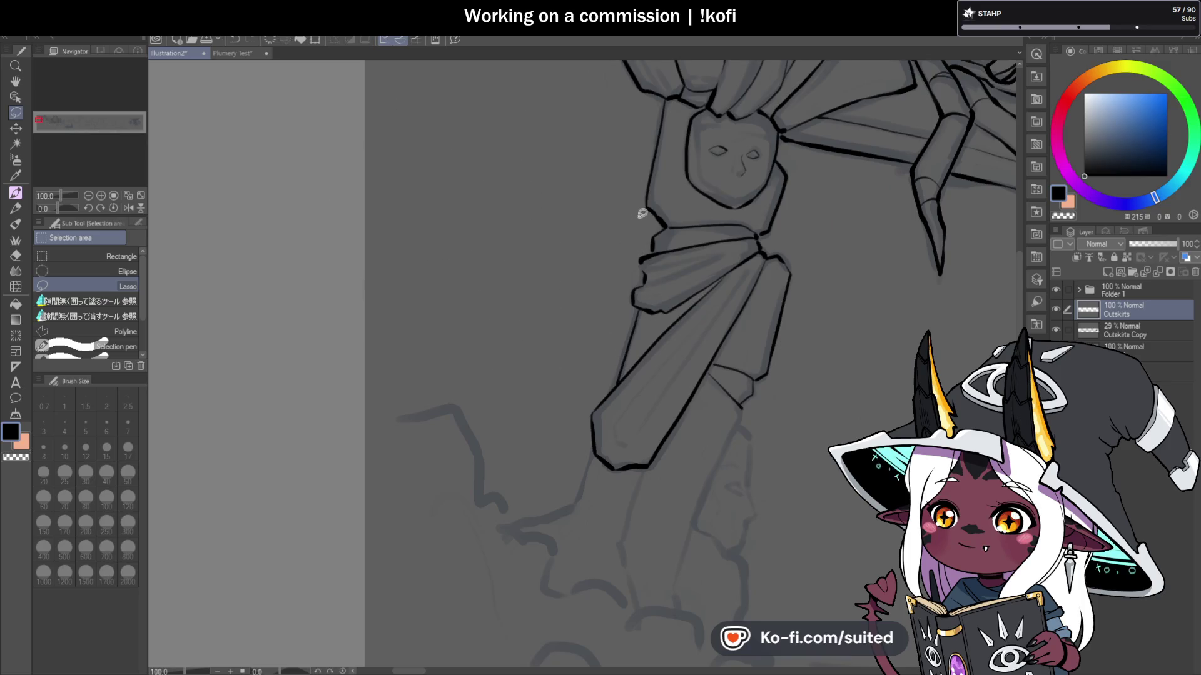
Step: With the Pen, ink a line down from the pillar's notch and redraw the carved nose tip lower
{"action": "key", "text": "p"}
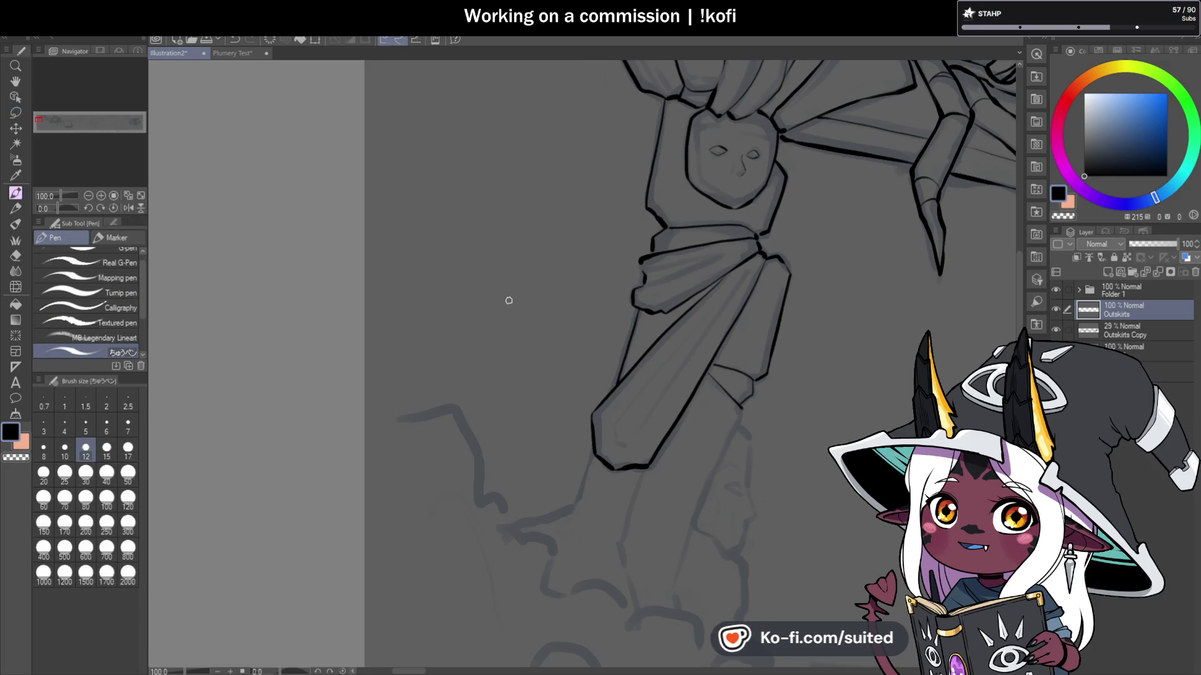
{"action": "scroll", "coordinate": [437, 268], "scroll_direction": "down", "scroll_amount": 2}
{"action": "scroll", "coordinate": [627, 319], "scroll_direction": "up", "scroll_amount": 1}
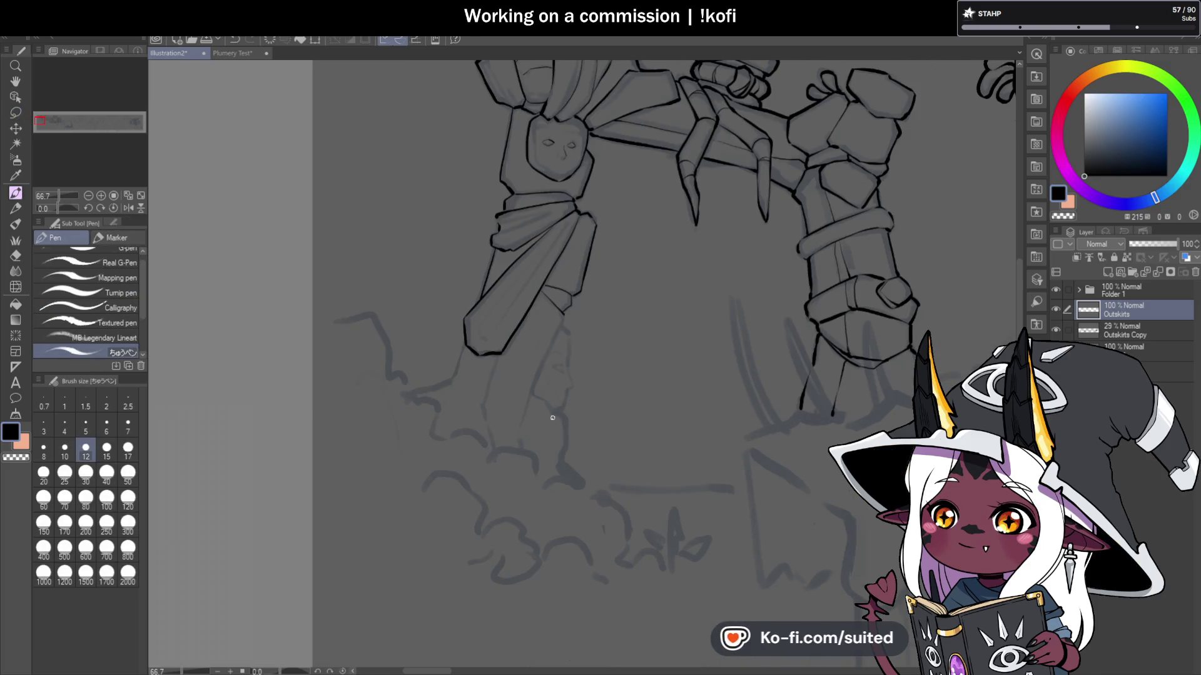
{"action": "scroll", "coordinate": [552, 417], "scroll_direction": "up", "scroll_amount": 3}
{"action": "mouse_move", "coordinate": [584, 154]}
{"action": "left_mouse_down"}
{"action": "mouse_move", "coordinate": [585, 190]}
{"action": "mouse_move", "coordinate": [611, 228]}
{"action": "mouse_move", "coordinate": [599, 323]}
{"action": "left_mouse_up"}
{"action": "scroll", "coordinate": [611, 356], "scroll_direction": "up", "scroll_amount": 2}
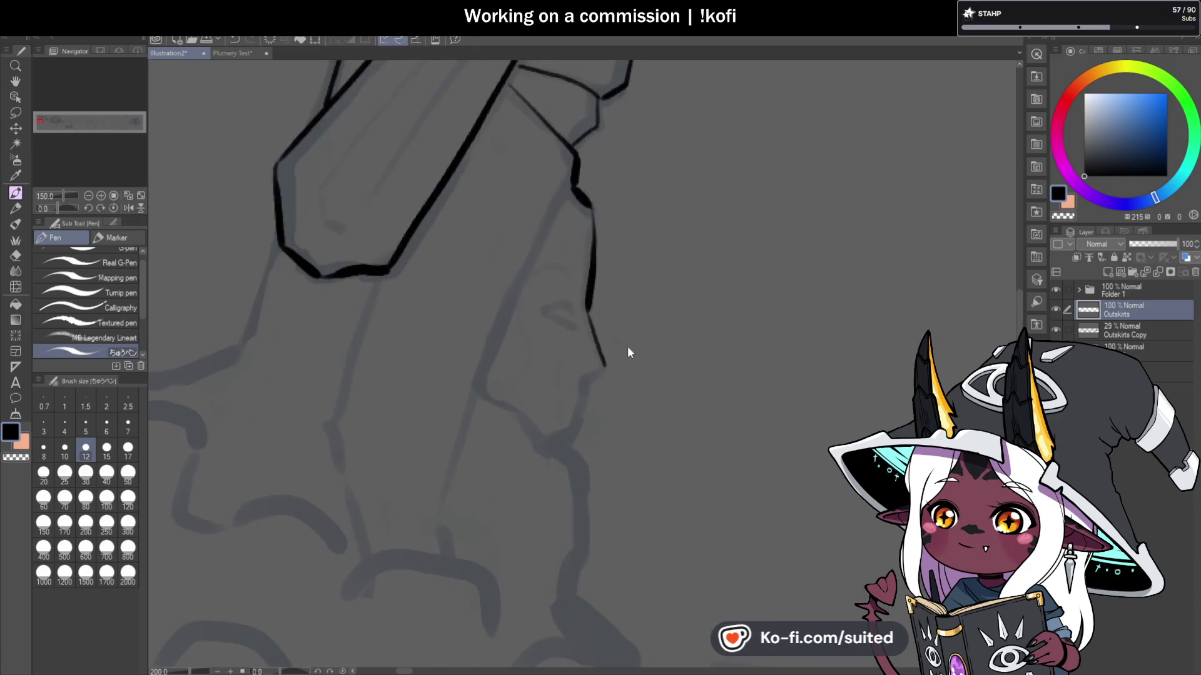
{"action": "left_click_drag", "start_coordinate": [596, 364], "coordinate": [560, 393]}
{"action": "key", "text": "ctrl+z"}
{"action": "left_click_drag", "start_coordinate": [566, 349], "coordinate": [545, 459]}
Step: Ink a long line down-left along the lower pillar
{"action": "scroll", "coordinate": [581, 331], "scroll_direction": "down", "scroll_amount": 4}
{"action": "scroll", "coordinate": [466, 306], "scroll_direction": "up", "scroll_amount": 1}
{"action": "mouse_move", "coordinate": [435, 207]}
{"action": "left_mouse_down"}
{"action": "mouse_move", "coordinate": [409, 289]}
{"action": "mouse_move", "coordinate": [312, 325]}
{"action": "left_mouse_up"}
{"action": "scroll", "coordinate": [471, 247], "scroll_direction": "down", "scroll_amount": 2}
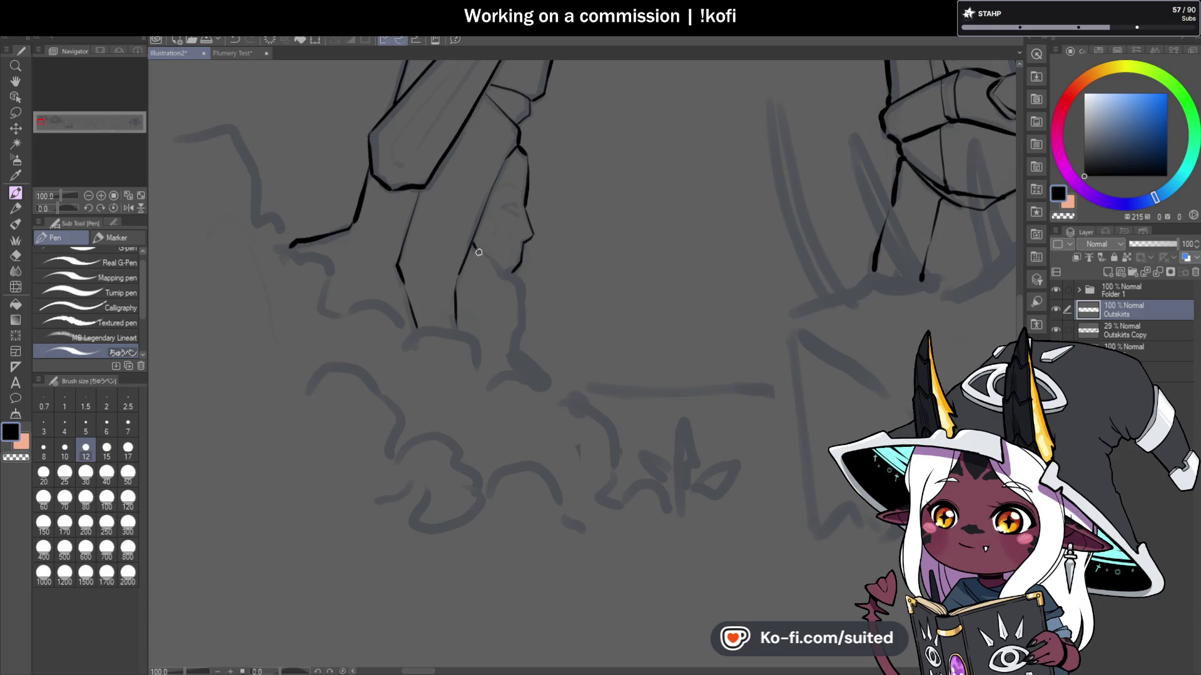
{"action": "scroll", "coordinate": [477, 249], "scroll_direction": "up", "scroll_amount": 2}
Step: Ink short strokes near the lower pillar's base and on its carved face
{"action": "mouse_move", "coordinate": [415, 197]}
{"action": "left_mouse_down"}
{"action": "mouse_move", "coordinate": [520, 292]}
{"action": "mouse_move", "coordinate": [519, 375]}
{"action": "mouse_move", "coordinate": [507, 397]}
{"action": "left_mouse_up"}
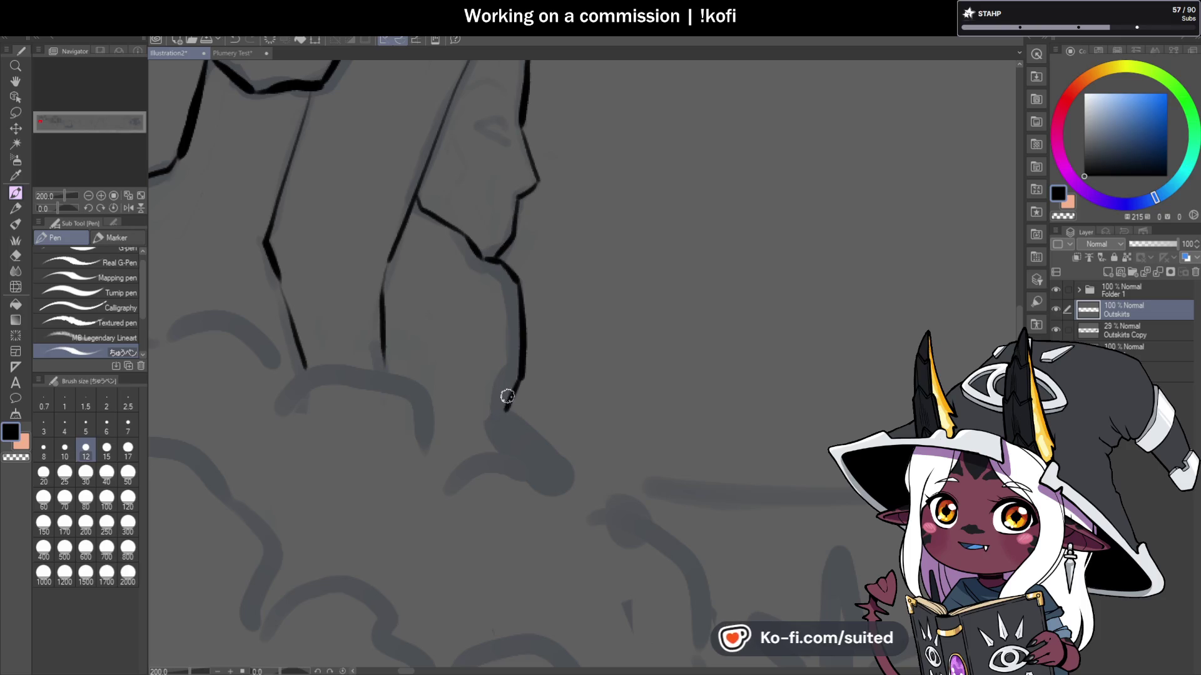
{"action": "scroll", "coordinate": [546, 185], "scroll_direction": "down", "scroll_amount": 1}
{"action": "scroll", "coordinate": [519, 338], "scroll_direction": "up", "scroll_amount": 1}
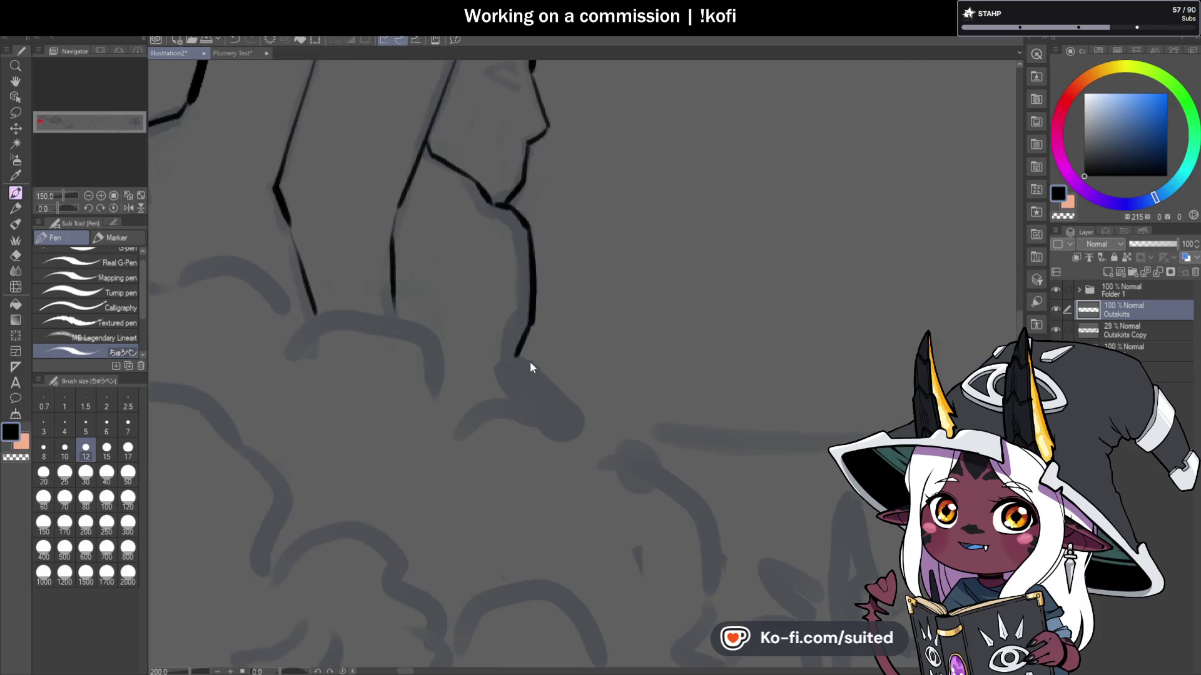
{"action": "scroll", "coordinate": [584, 265], "scroll_direction": "down", "scroll_amount": 2}
{"action": "scroll", "coordinate": [568, 225], "scroll_direction": "up", "scroll_amount": 4}
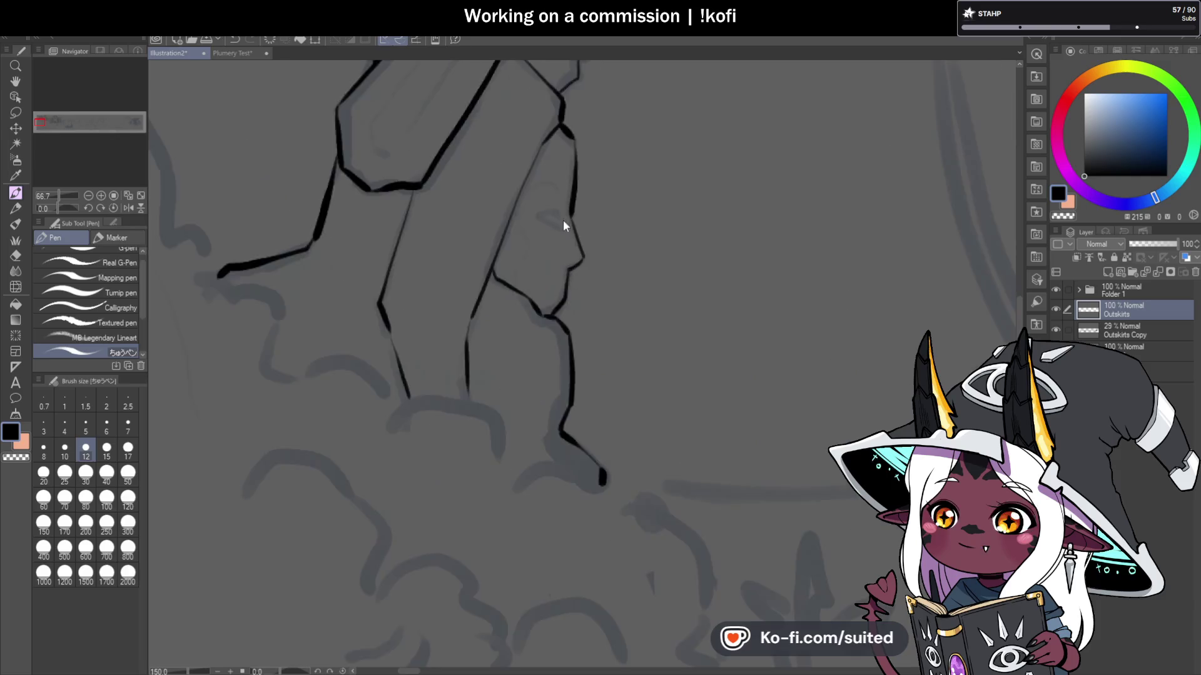
{"action": "mouse_move", "coordinate": [558, 234]}
{"action": "left_mouse_down"}
{"action": "mouse_move", "coordinate": [548, 206]}
{"action": "mouse_move", "coordinate": [501, 217]}
{"action": "left_mouse_up"}
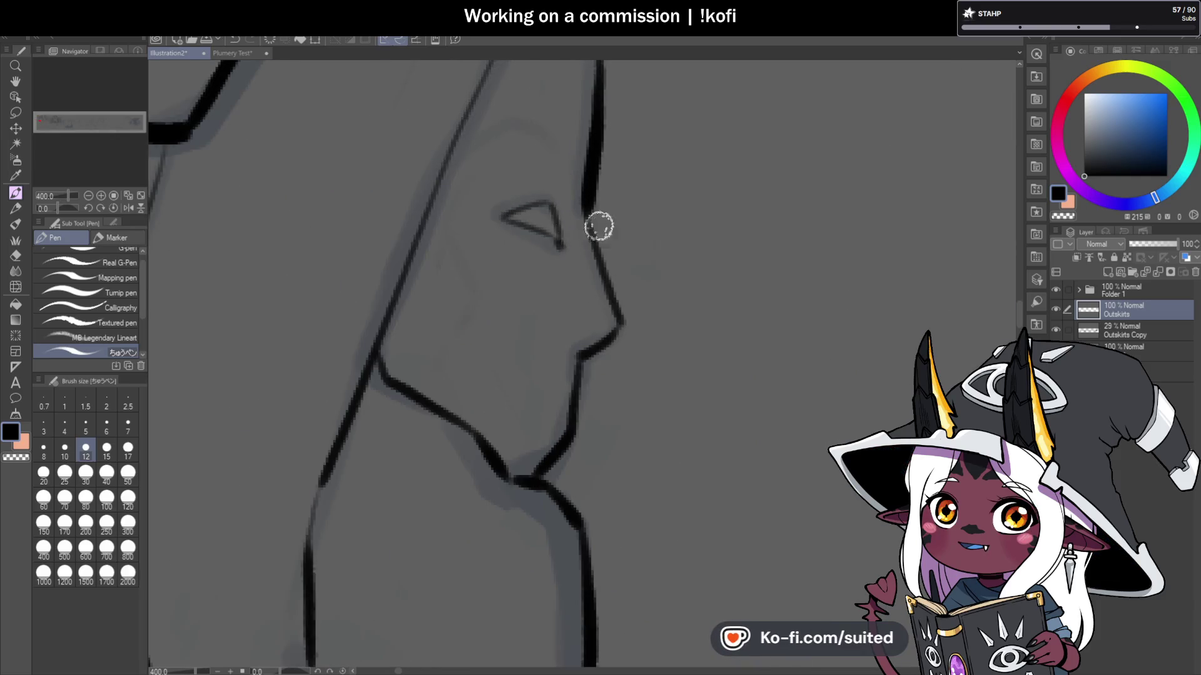
{"action": "scroll", "coordinate": [641, 222], "scroll_direction": "down", "scroll_amount": 4}
{"action": "scroll", "coordinate": [638, 225], "scroll_direction": "up", "scroll_amount": 1}
{"action": "scroll", "coordinate": [639, 225], "scroll_direction": "up", "scroll_amount": 3}
Step: Undo the carved face's eye strokes and redraw the eye outline
{"action": "key", "text": "ctrl+z"}
{"action": "key", "text": "ctrl+z"}
{"action": "mouse_move", "coordinate": [533, 193]}
{"action": "left_mouse_down"}
{"action": "mouse_move", "coordinate": [486, 201]}
{"action": "mouse_move", "coordinate": [541, 227]}
{"action": "left_mouse_up"}
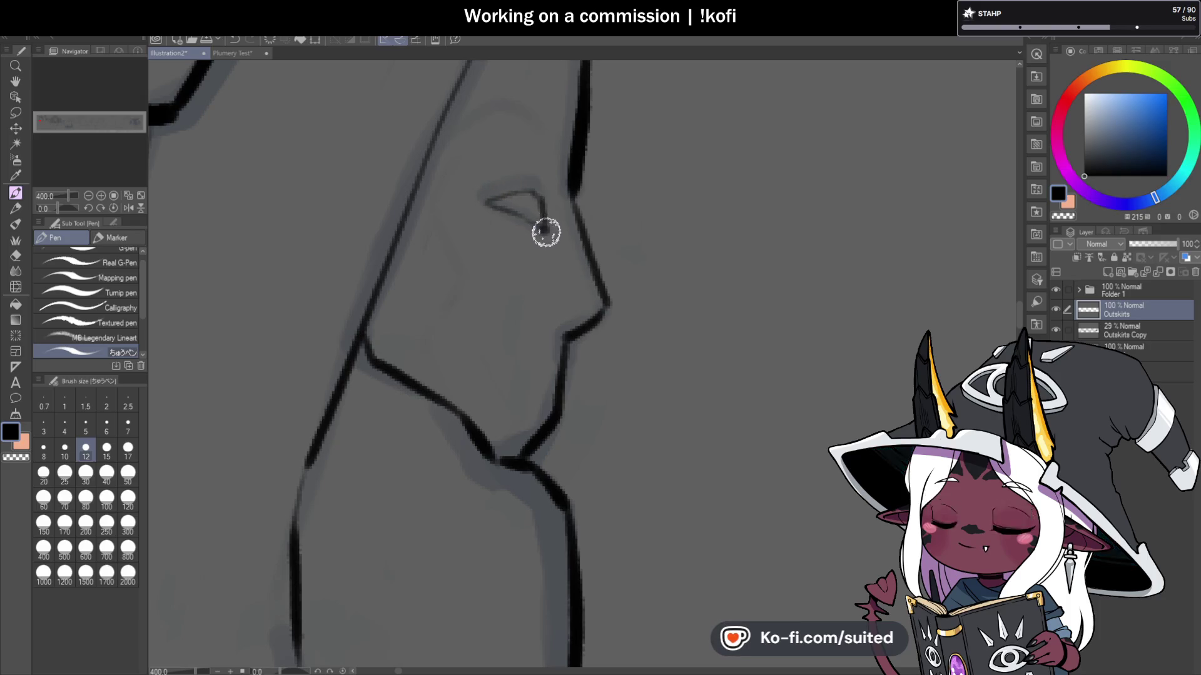
{"action": "scroll", "coordinate": [556, 191], "scroll_direction": "down", "scroll_amount": 1}
{"action": "scroll", "coordinate": [556, 192], "scroll_direction": "down", "scroll_amount": 2}
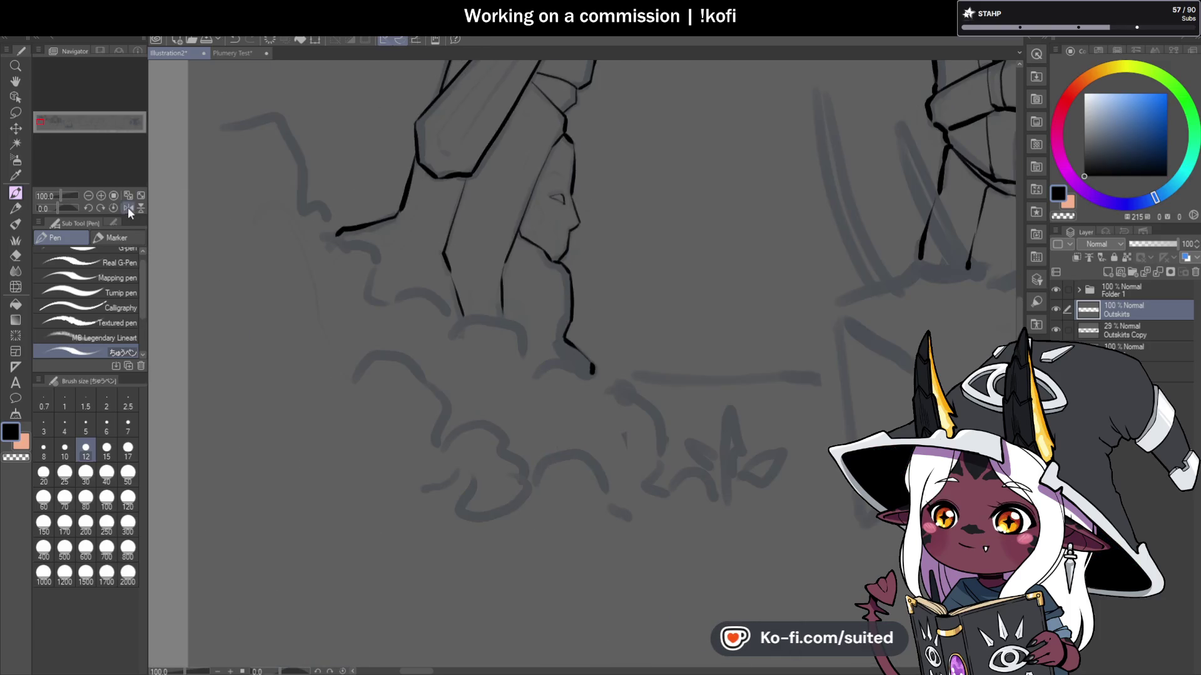
Step: Flip the canvas horizontally and ink the face's outer edge, brow and cheek lines
{"action": "left_click", "coordinate": [127, 208]}
{"action": "scroll", "coordinate": [577, 290], "scroll_direction": "up", "scroll_amount": 2}
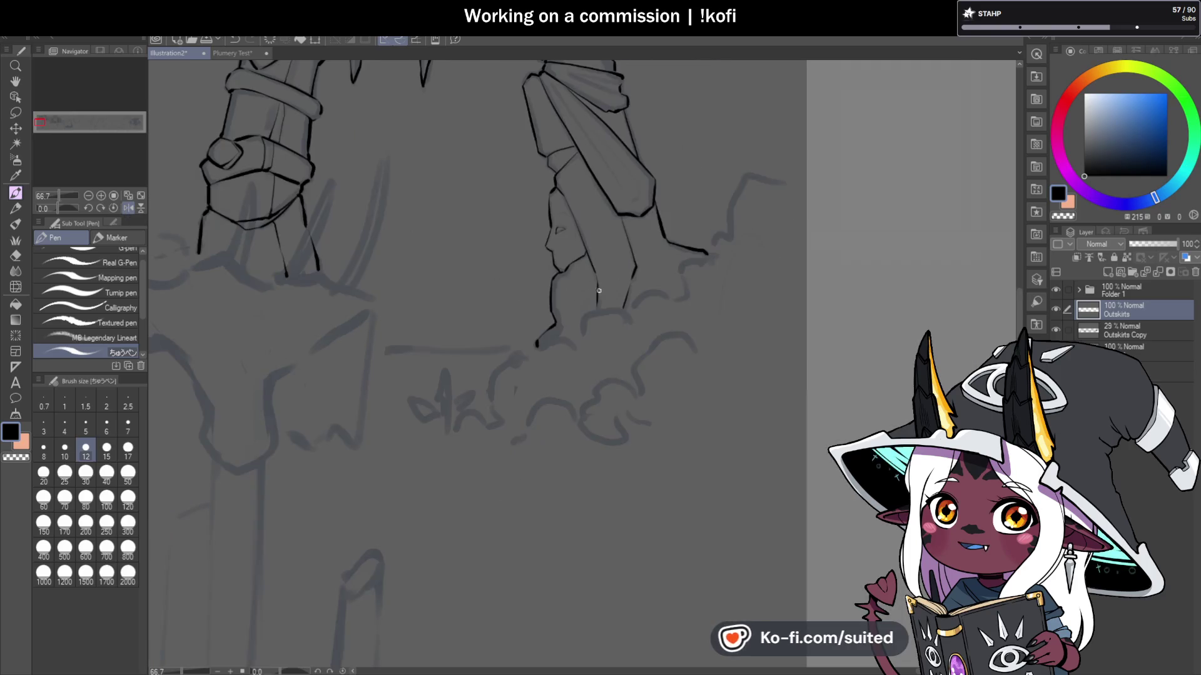
{"action": "mouse_move", "coordinate": [454, 233]}
{"action": "left_mouse_down"}
{"action": "mouse_move", "coordinate": [448, 118]}
{"action": "mouse_move", "coordinate": [448, 133]}
{"action": "left_mouse_up"}
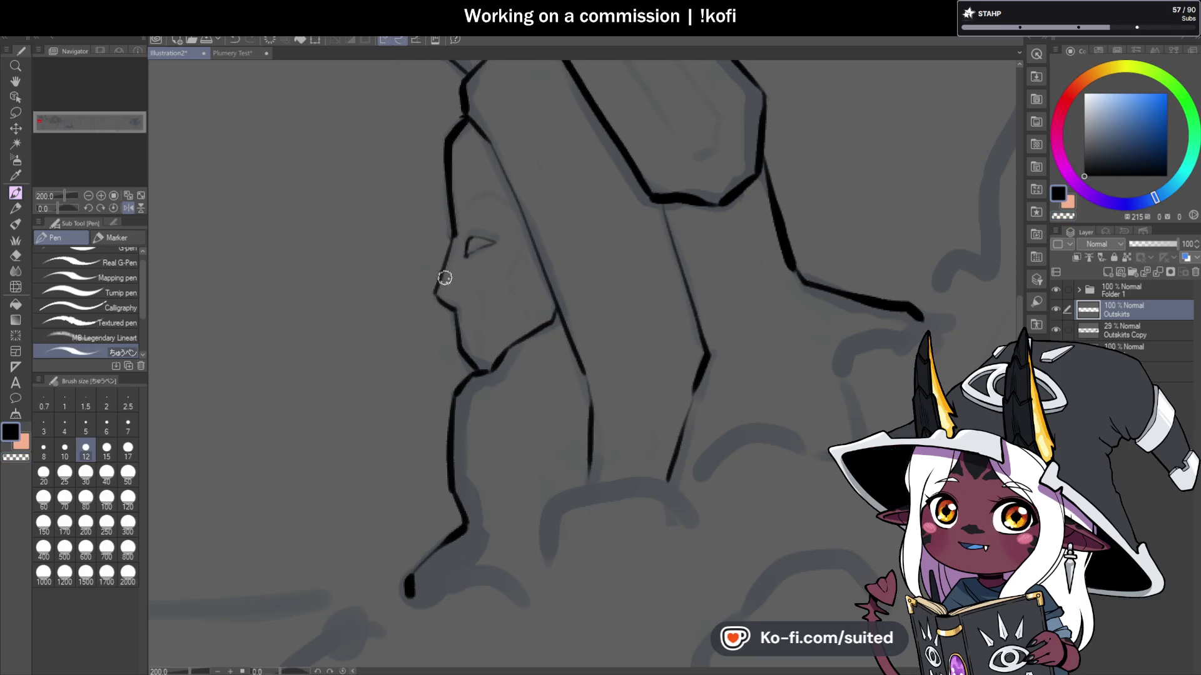
{"action": "mouse_move", "coordinate": [462, 214]}
{"action": "left_mouse_down"}
{"action": "mouse_move", "coordinate": [510, 213]}
{"action": "mouse_move", "coordinate": [504, 292]}
{"action": "mouse_move", "coordinate": [514, 290]}
{"action": "left_mouse_up"}
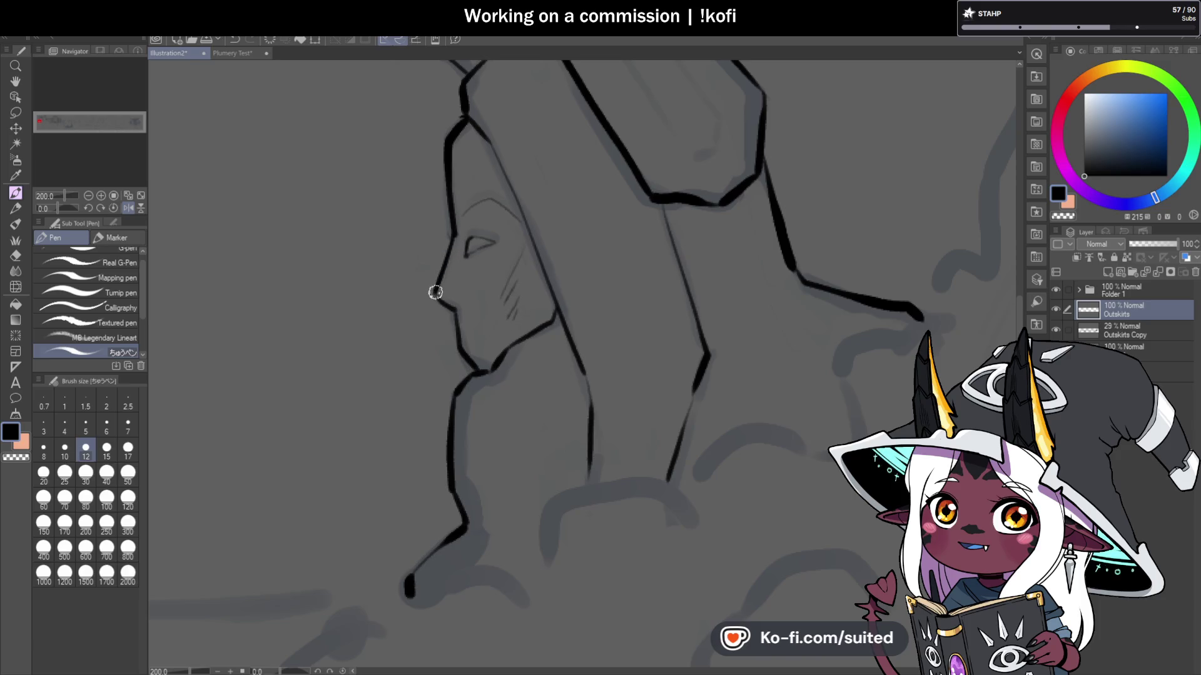
{"action": "scroll", "coordinate": [466, 311], "scroll_direction": "down", "scroll_amount": 4}
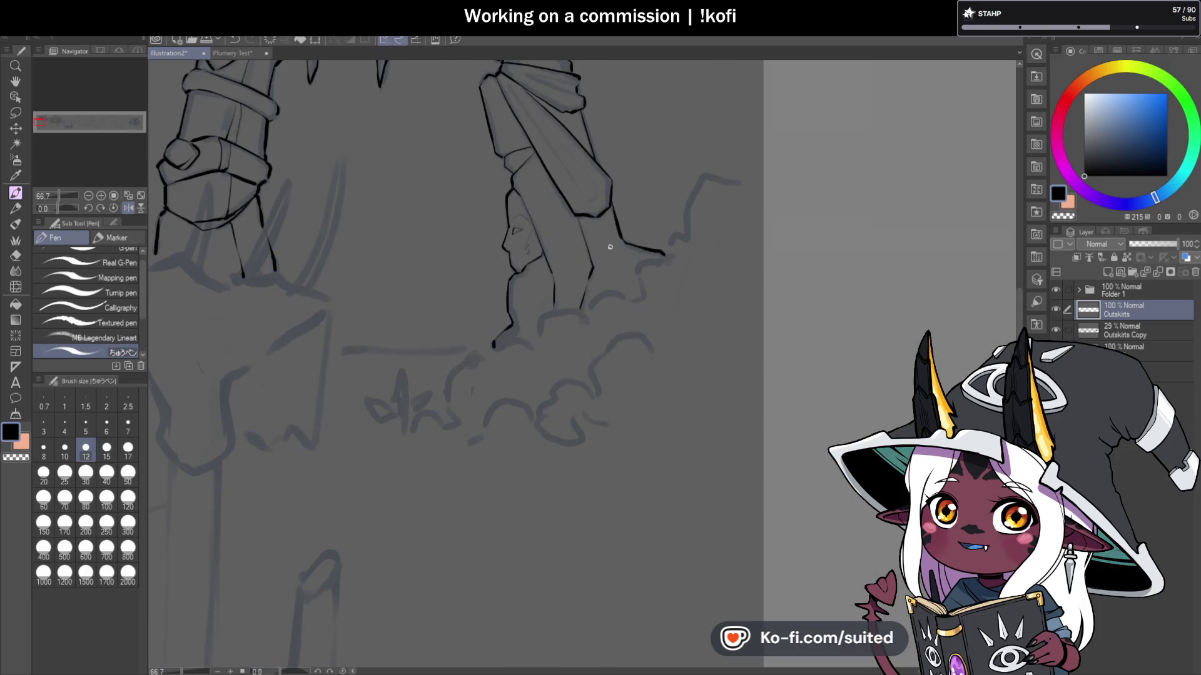
{"action": "scroll", "coordinate": [500, 163], "scroll_direction": "up", "scroll_amount": 4}
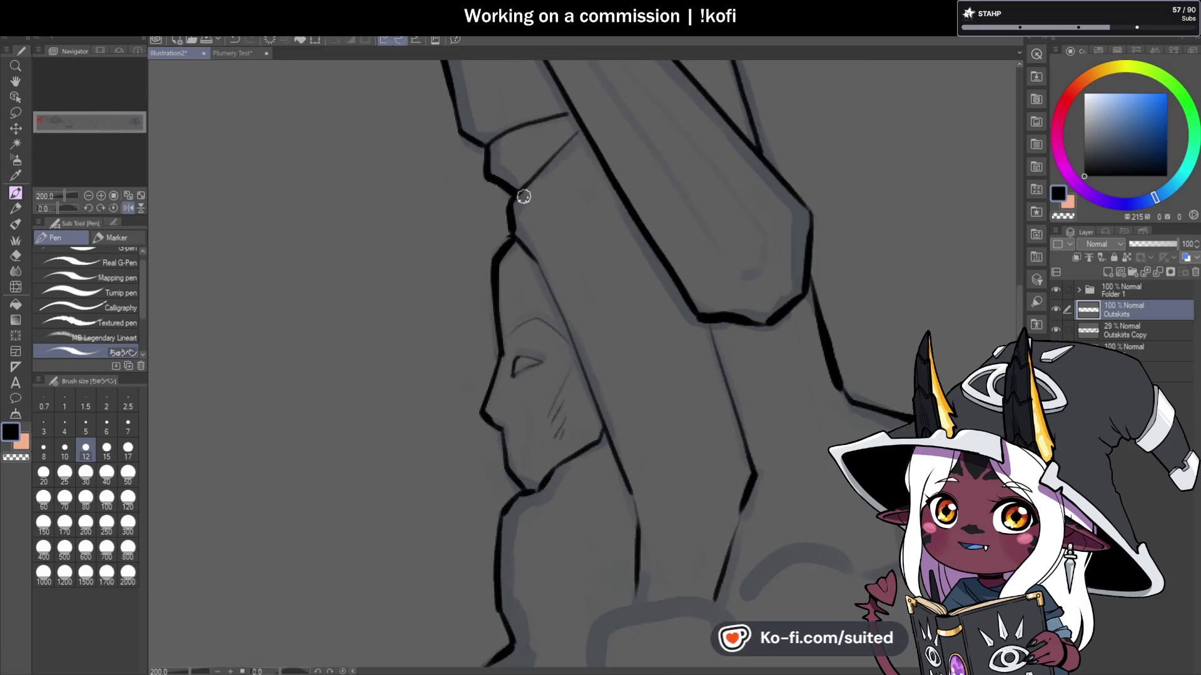
{"action": "key", "text": "c"}
{"action": "key", "text": "c"}
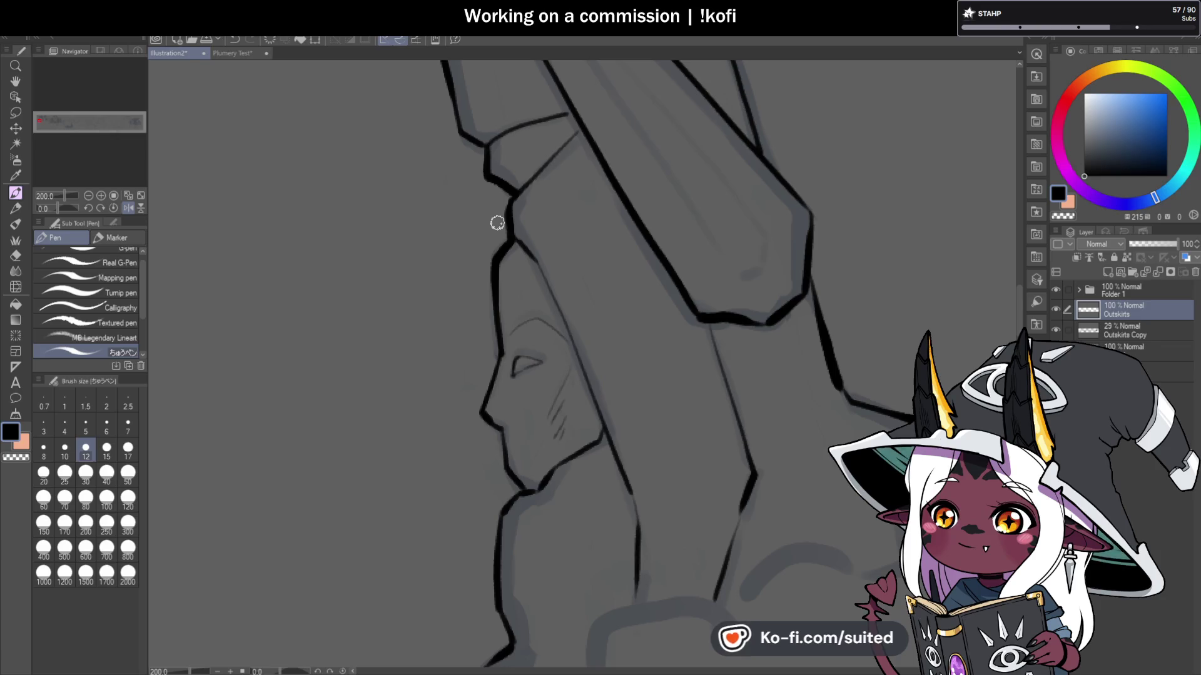
{"action": "scroll", "coordinate": [411, 196], "scroll_direction": "down", "scroll_amount": 5}
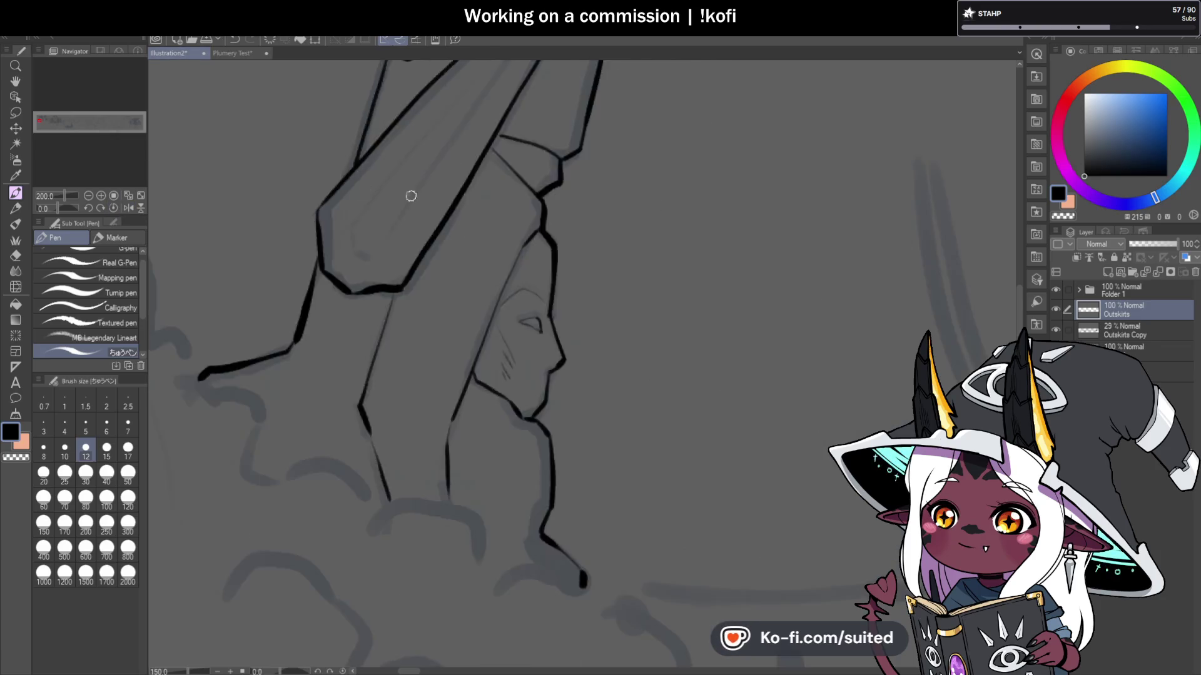
Step: Save the illustration and ink the right edge of the pillar's sash
{"action": "key", "text": "ctrl+s"}
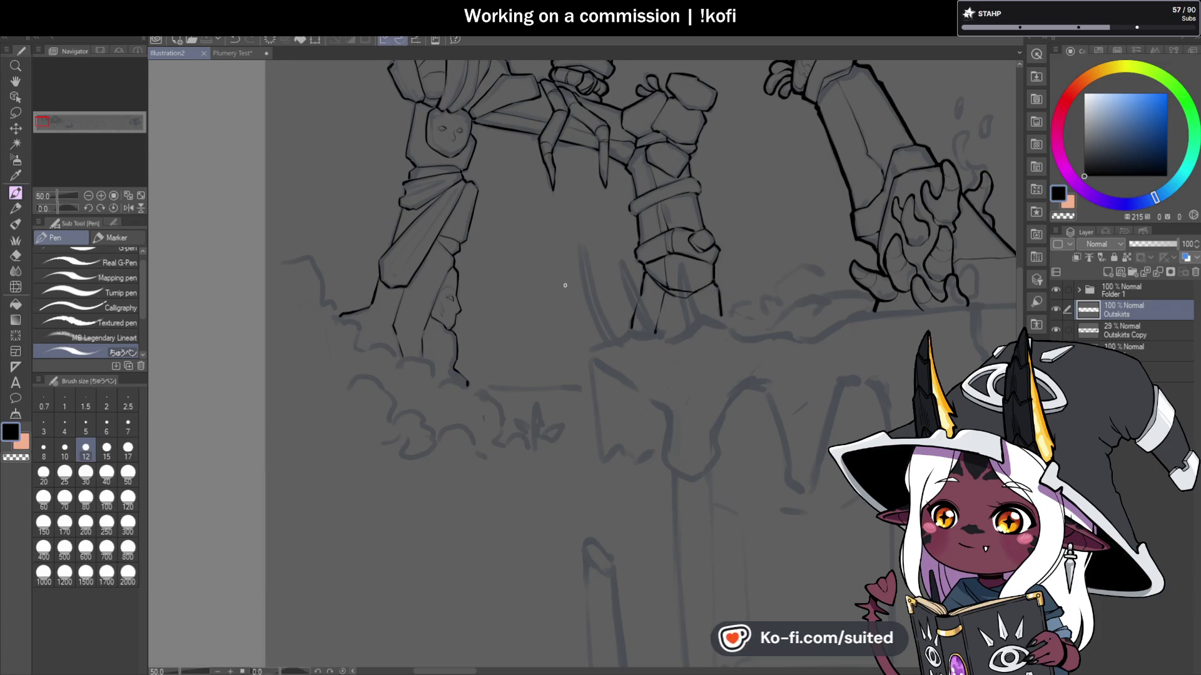
{"action": "scroll", "coordinate": [418, 174], "scroll_direction": "up", "scroll_amount": 5}
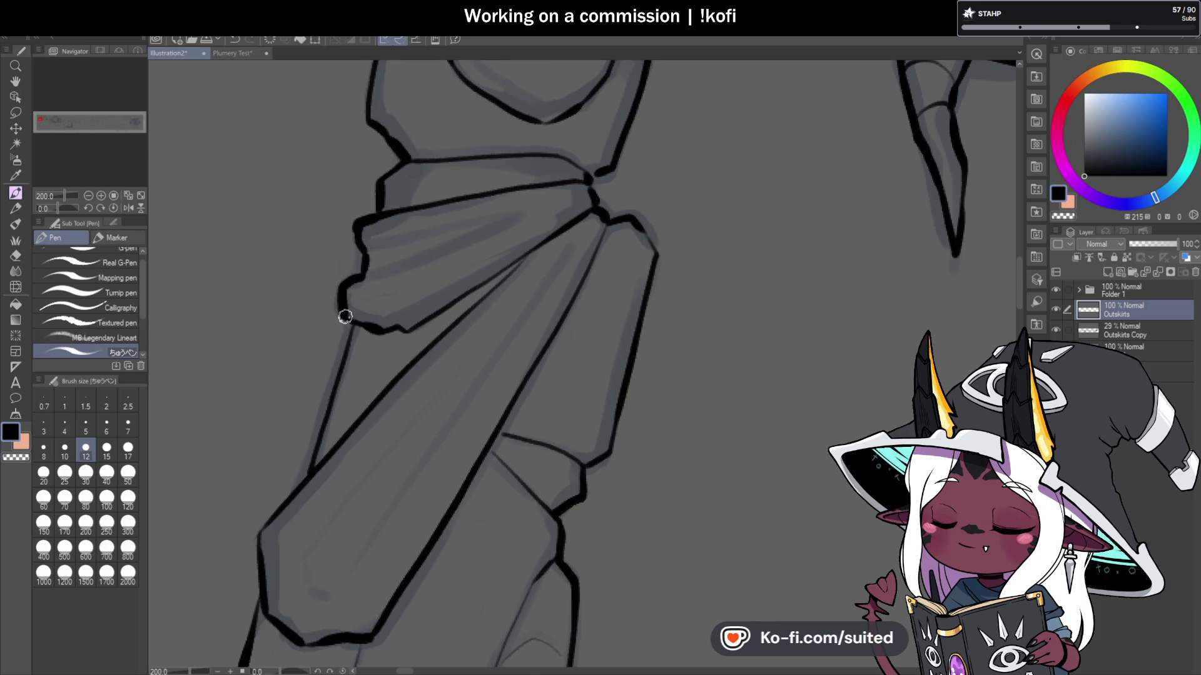
{"action": "scroll", "coordinate": [587, 262], "scroll_direction": "down", "scroll_amount": 4}
{"action": "scroll", "coordinate": [563, 232], "scroll_direction": "up", "scroll_amount": 4}
{"action": "left_click_drag", "start_coordinate": [567, 218], "coordinate": [518, 332]}
{"action": "scroll", "coordinate": [563, 313], "scroll_direction": "down", "scroll_amount": 3}
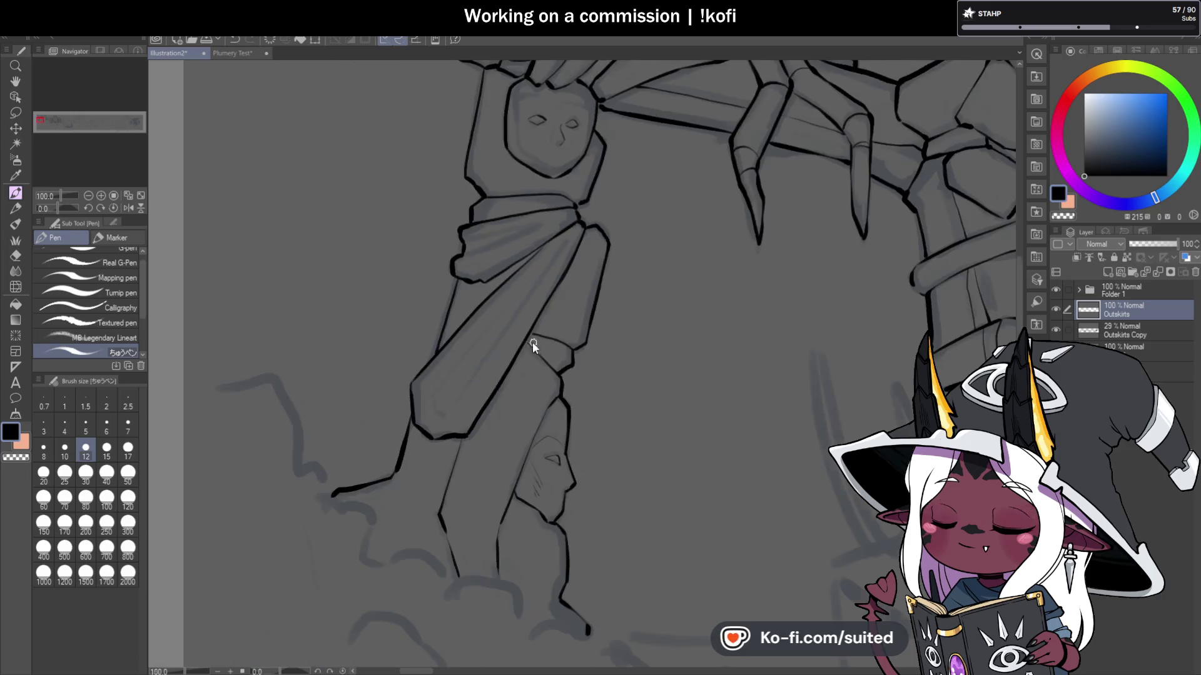
{"action": "scroll", "coordinate": [532, 343], "scroll_direction": "up", "scroll_amount": 5}
{"action": "scroll", "coordinate": [523, 383], "scroll_direction": "down", "scroll_amount": 6}
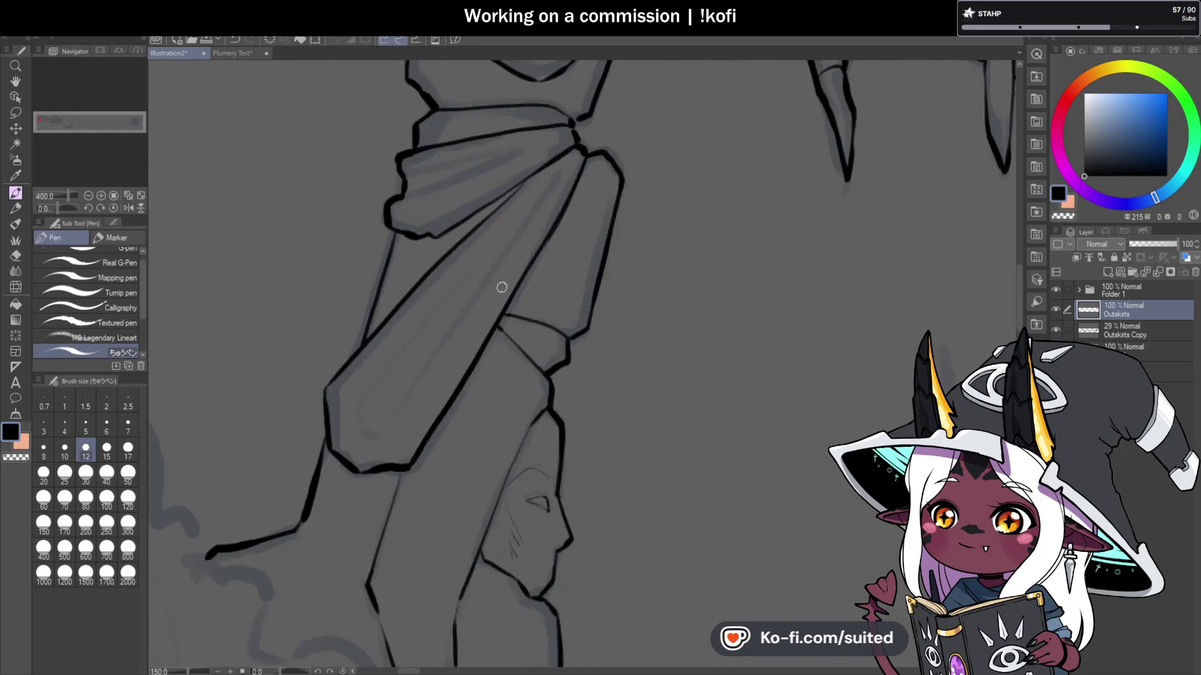
{"action": "scroll", "coordinate": [504, 376], "scroll_direction": "up", "scroll_amount": 3}
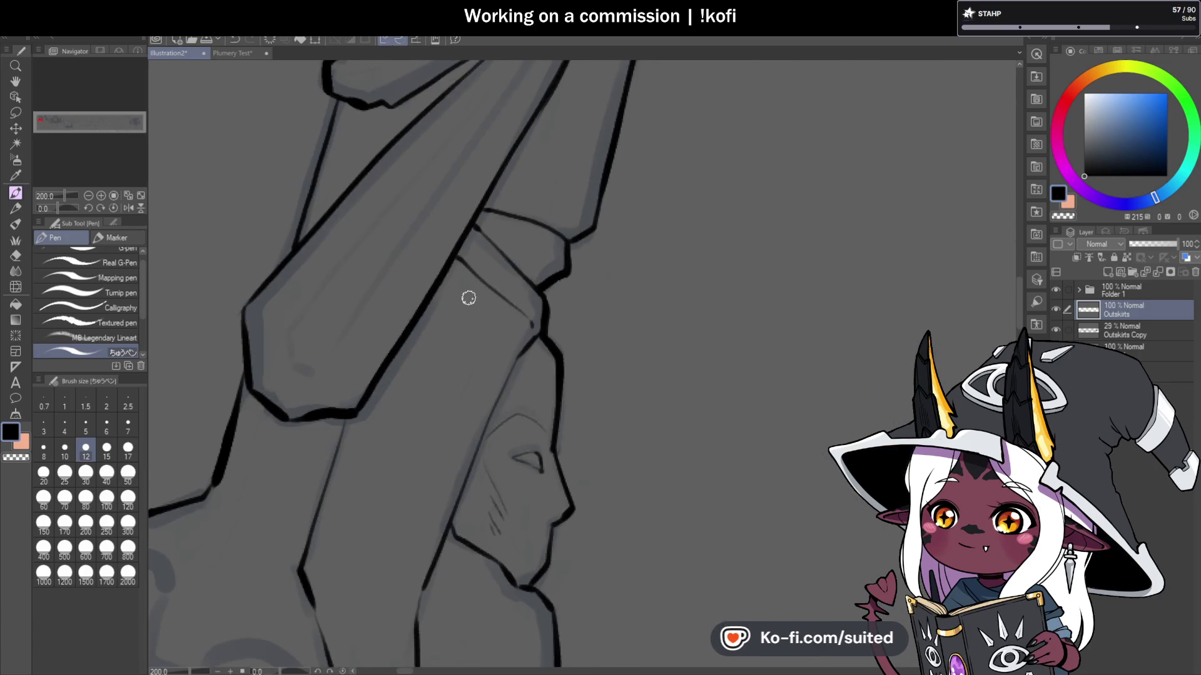
{"action": "scroll", "coordinate": [473, 295], "scroll_direction": "down", "scroll_amount": 3}
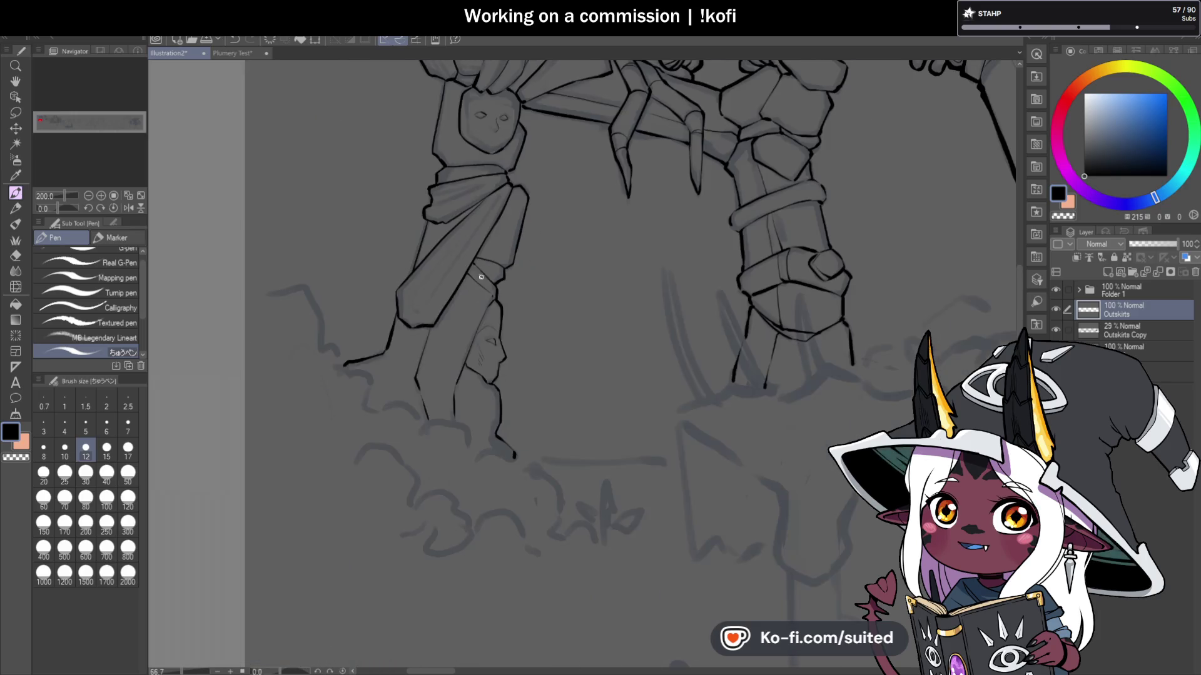
Step: Save again and ink a dark line along the pillar's band
{"action": "key", "text": "ctrl+s"}
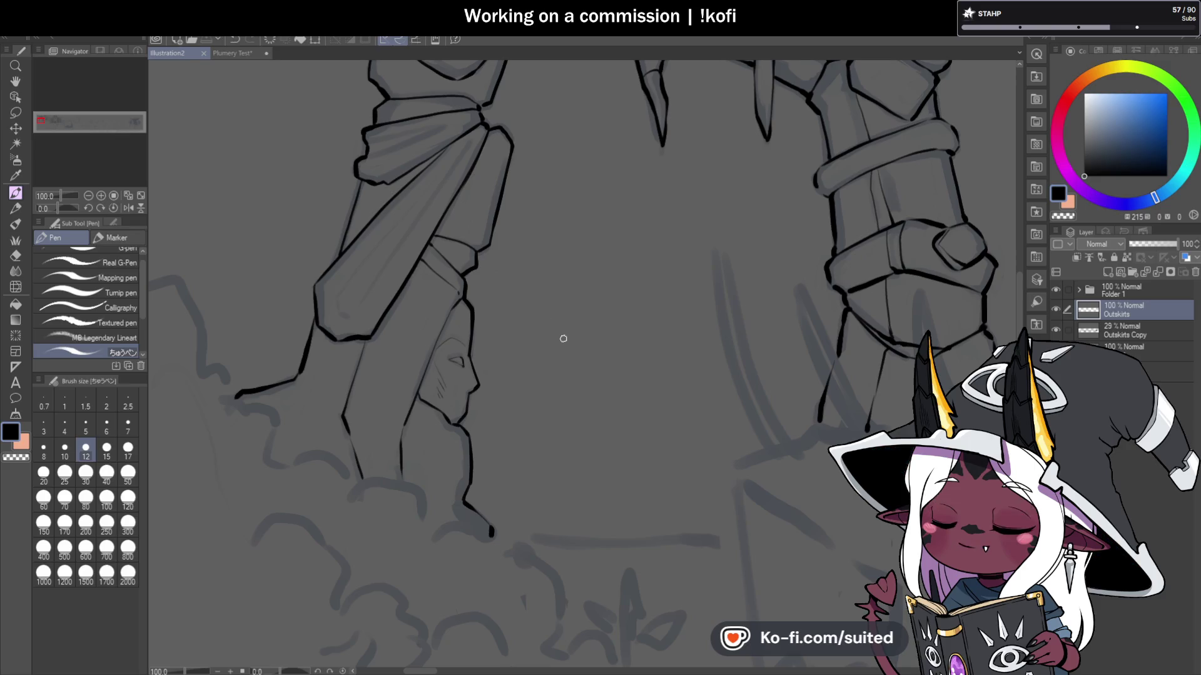
{"action": "scroll", "coordinate": [438, 250], "scroll_direction": "up", "scroll_amount": 2}
{"action": "left_click_drag", "start_coordinate": [421, 250], "coordinate": [484, 314]}
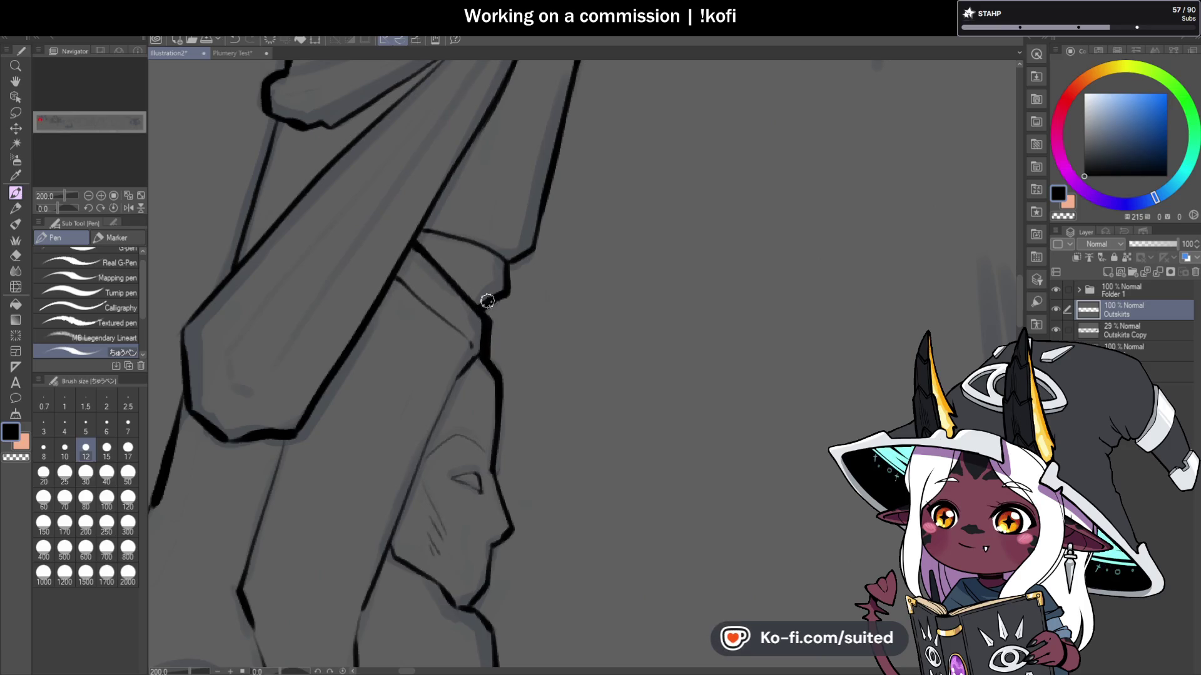
{"action": "scroll", "coordinate": [494, 340], "scroll_direction": "down", "scroll_amount": 2}
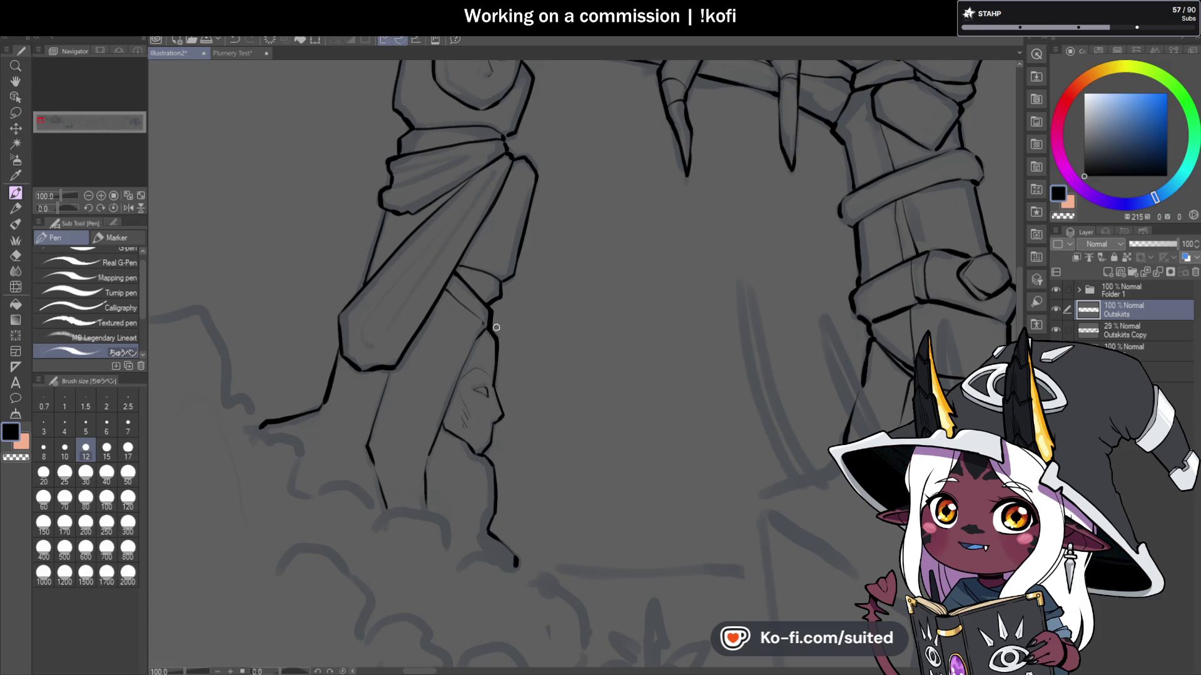
{"action": "scroll", "coordinate": [501, 329], "scroll_direction": "down", "scroll_amount": 1}
{"action": "scroll", "coordinate": [586, 339], "scroll_direction": "up", "scroll_amount": 3}
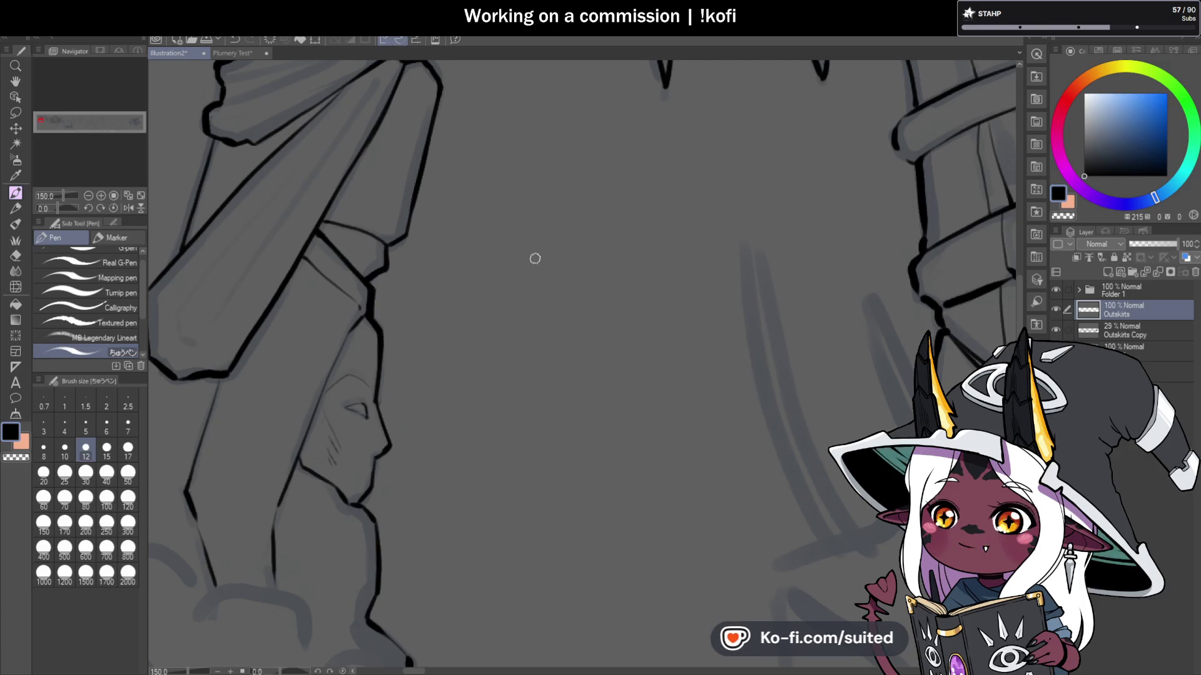
{"action": "scroll", "coordinate": [477, 261], "scroll_direction": "down", "scroll_amount": 1}
{"action": "scroll", "coordinate": [478, 261], "scroll_direction": "down", "scroll_amount": 1}
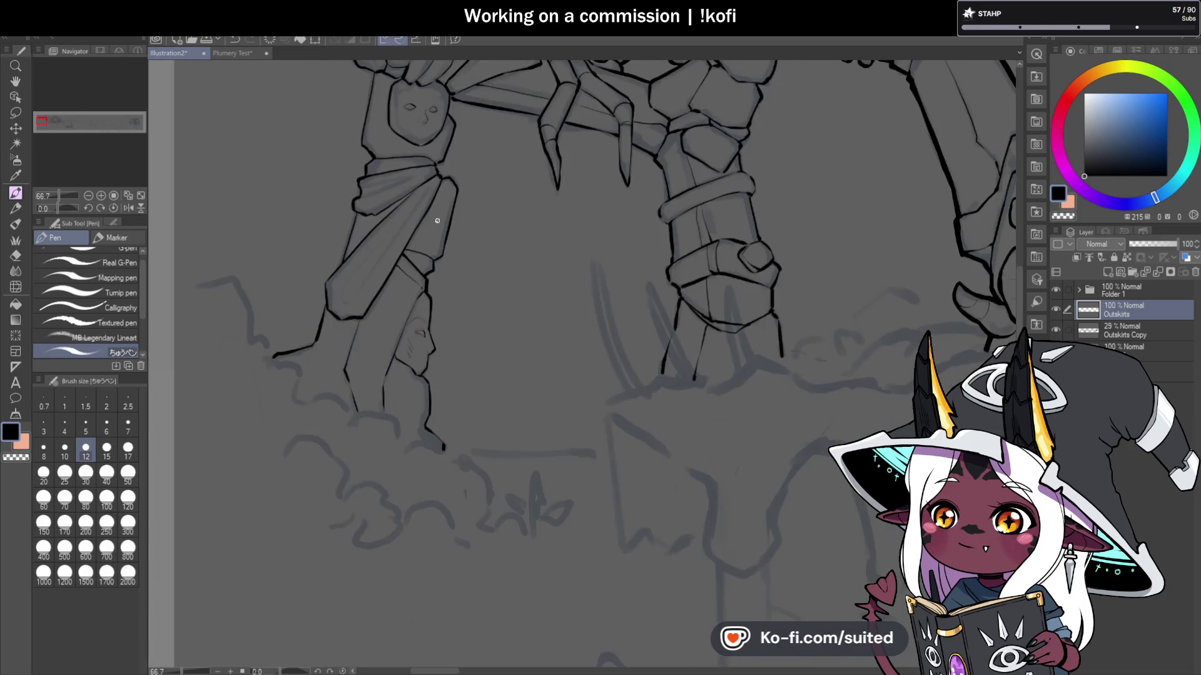
{"action": "scroll", "coordinate": [440, 267], "scroll_direction": "up", "scroll_amount": 3}
{"action": "scroll", "coordinate": [460, 242], "scroll_direction": "down", "scroll_amount": 3}
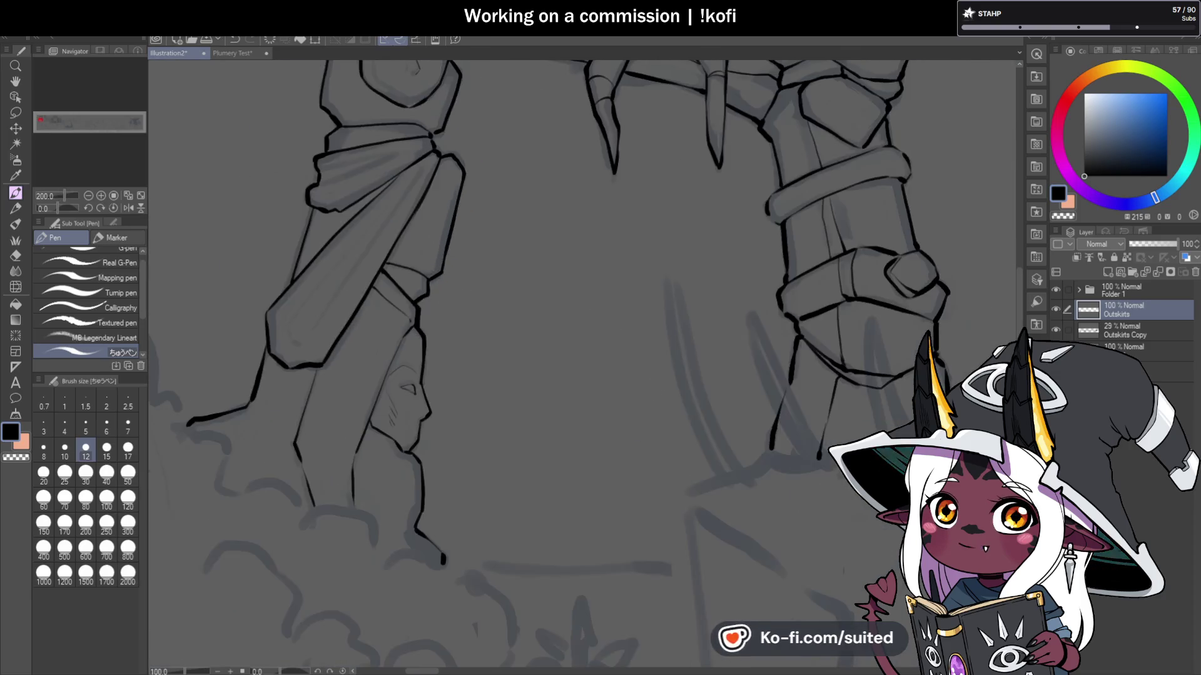
Step: Ink the right edge of the left pillar's drapery in bold black
{"action": "scroll", "coordinate": [419, 125], "scroll_direction": "up", "scroll_amount": 3}
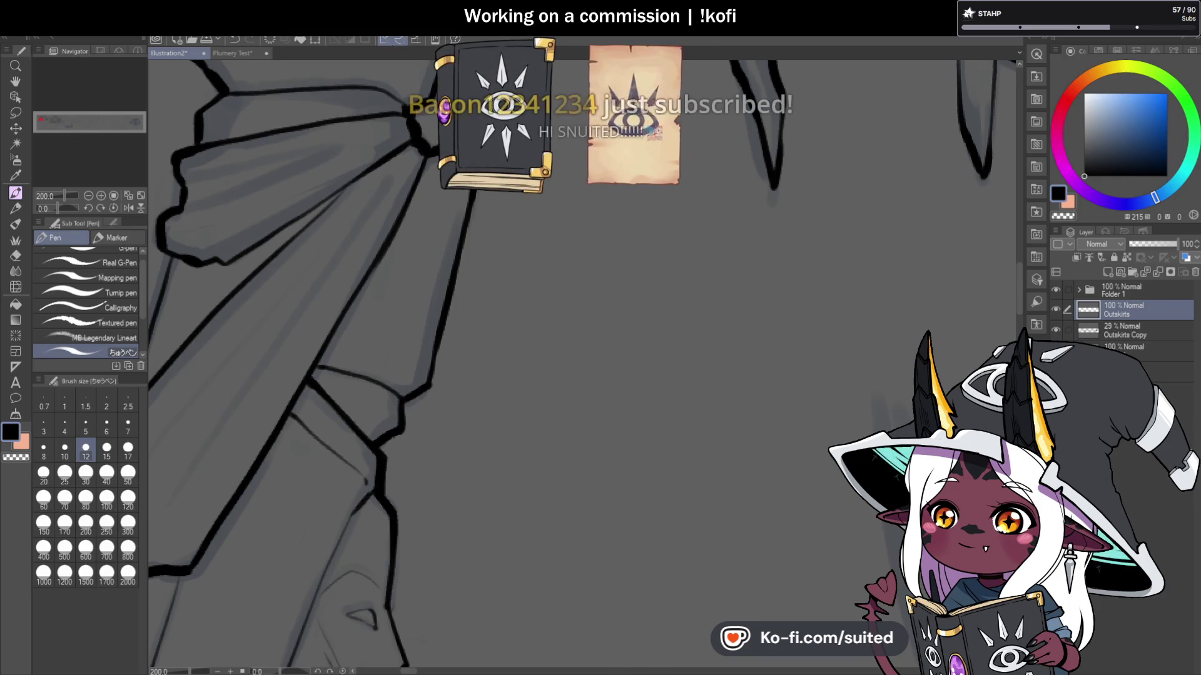
{"action": "scroll", "coordinate": [503, 220], "scroll_direction": "down", "scroll_amount": 2}
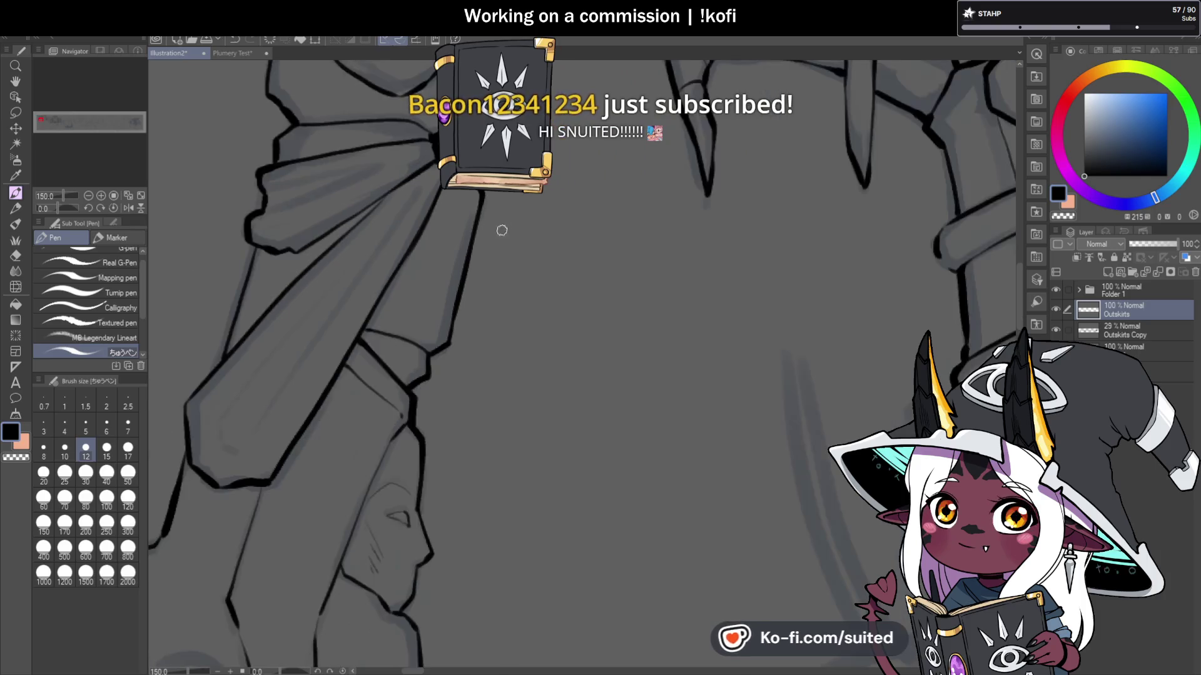
{"action": "scroll", "coordinate": [499, 231], "scroll_direction": "up", "scroll_amount": 2}
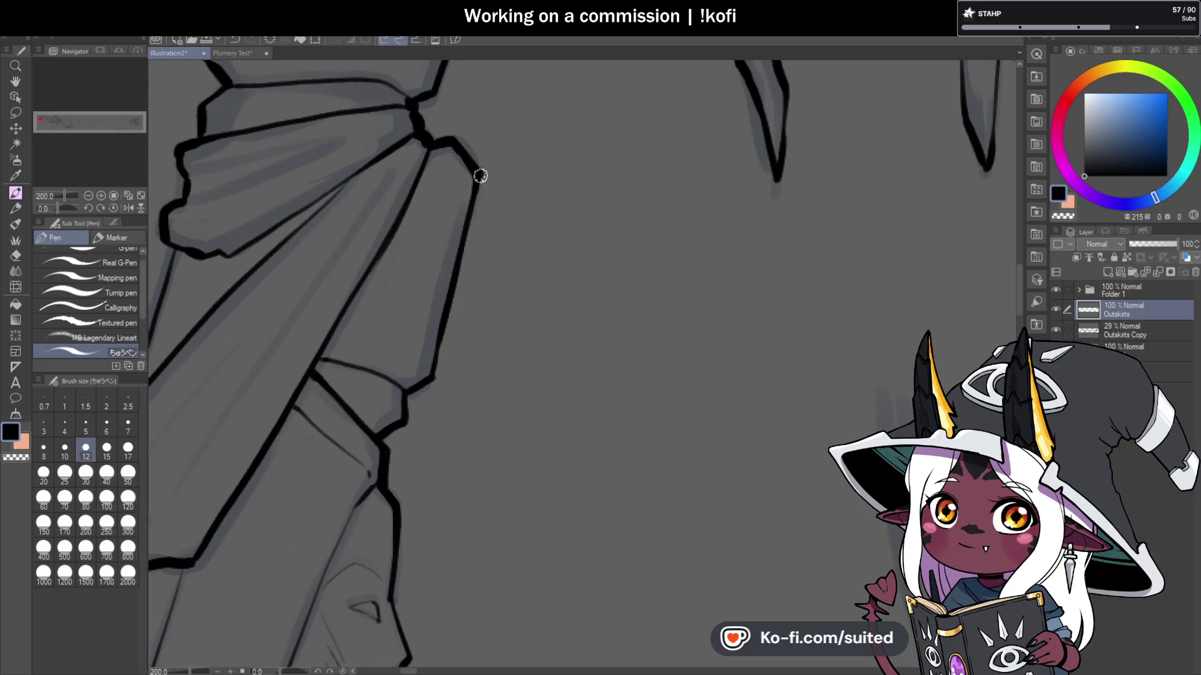
{"action": "left_click_drag", "start_coordinate": [477, 177], "coordinate": [434, 381]}
{"action": "scroll", "coordinate": [470, 286], "scroll_direction": "down", "scroll_amount": 4}
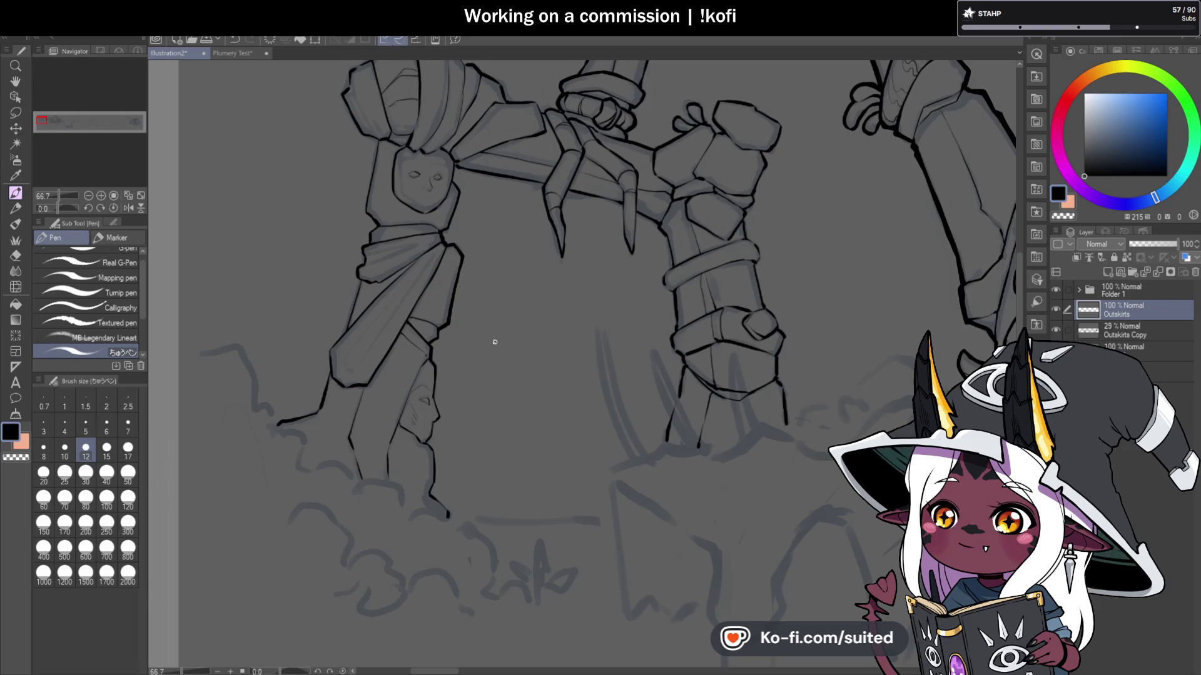
{"action": "scroll", "coordinate": [459, 202], "scroll_direction": "up", "scroll_amount": 1}
{"action": "scroll", "coordinate": [457, 168], "scroll_direction": "up", "scroll_amount": 2}
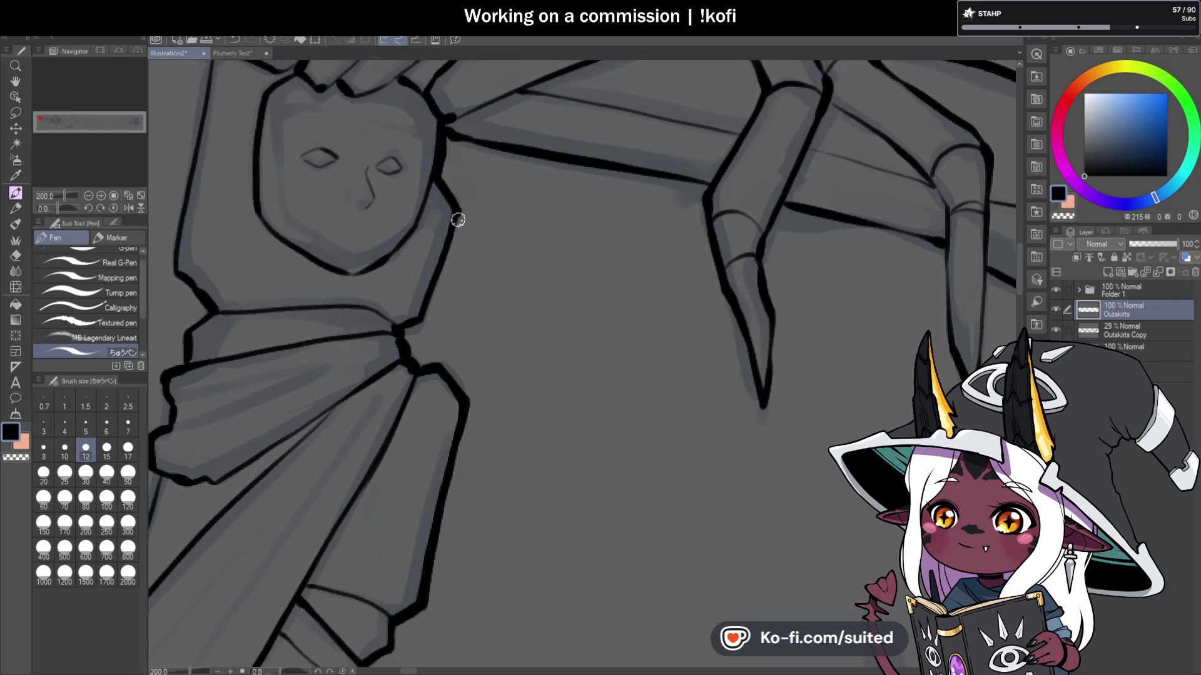
{"action": "scroll", "coordinate": [425, 313], "scroll_direction": "down", "scroll_amount": 4}
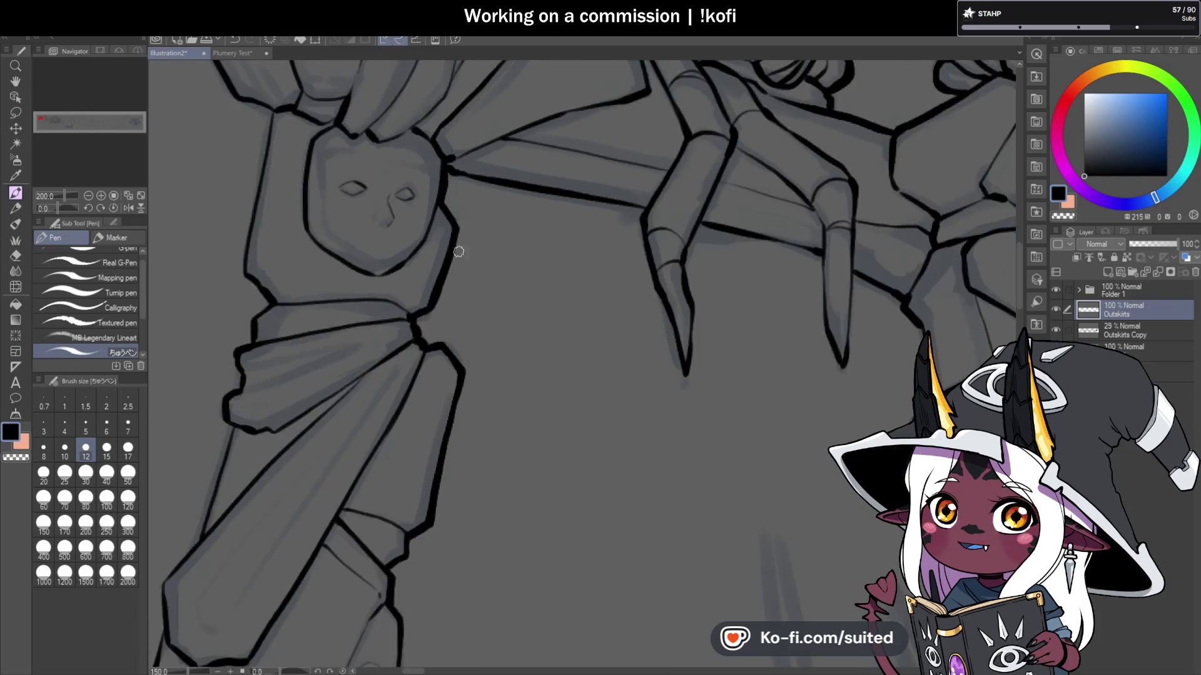
{"action": "scroll", "coordinate": [475, 267], "scroll_direction": "up", "scroll_amount": 1}
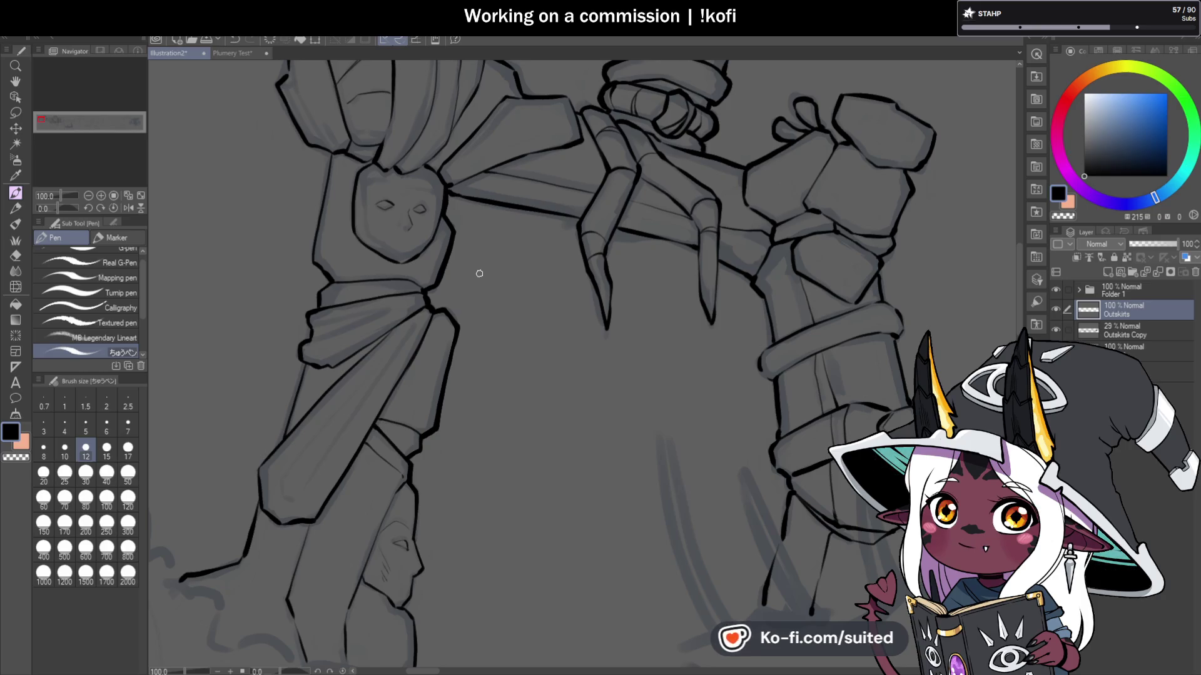
{"action": "scroll", "coordinate": [325, 178], "scroll_direction": "up", "scroll_amount": 2}
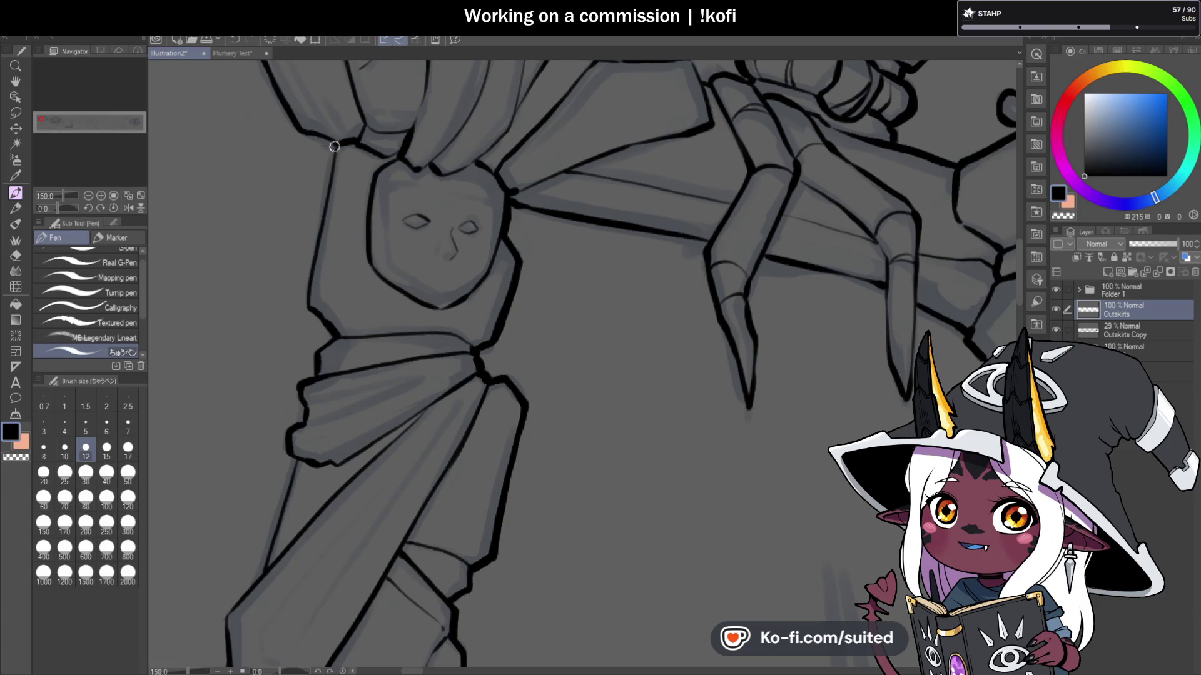
Step: Thicken the pillar's left edge and ink the wrapped band's left edge and lower-left corner
{"action": "left_click_drag", "start_coordinate": [335, 146], "coordinate": [322, 209]}
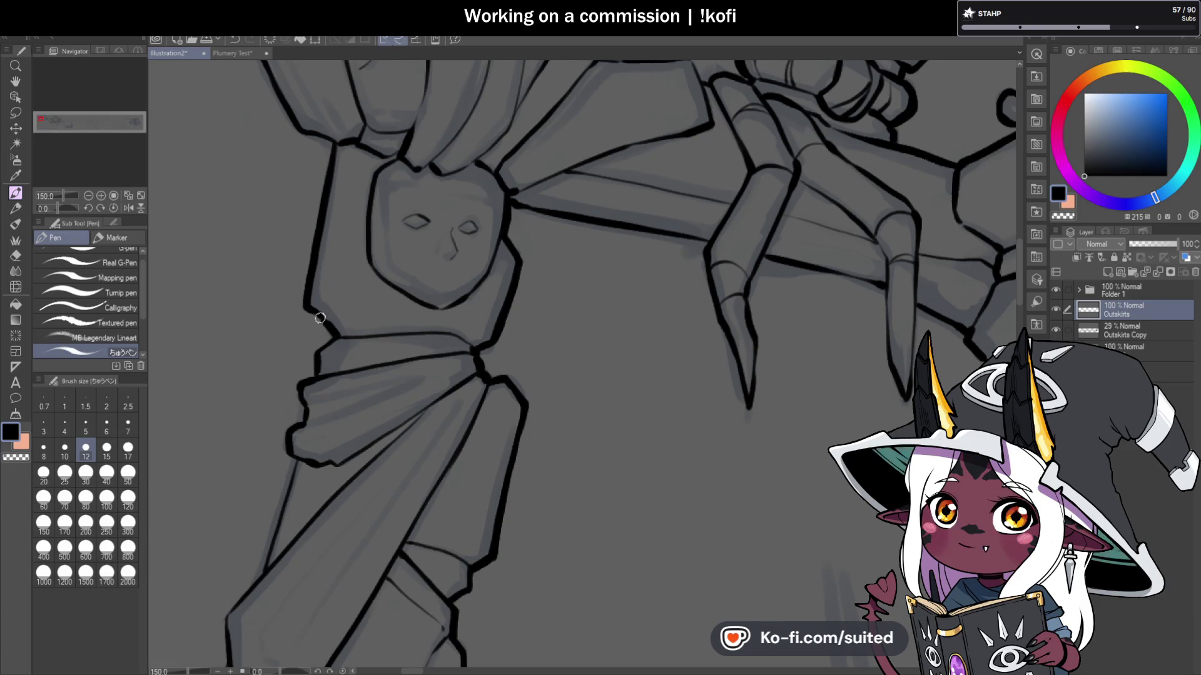
{"action": "scroll", "coordinate": [375, 262], "scroll_direction": "down", "scroll_amount": 3}
{"action": "scroll", "coordinate": [413, 244], "scroll_direction": "up", "scroll_amount": 4}
{"action": "mouse_move", "coordinate": [423, 227]}
{"action": "left_mouse_down"}
{"action": "mouse_move", "coordinate": [394, 244]}
{"action": "mouse_move", "coordinate": [391, 271]}
{"action": "mouse_move", "coordinate": [370, 290]}
{"action": "left_mouse_up"}
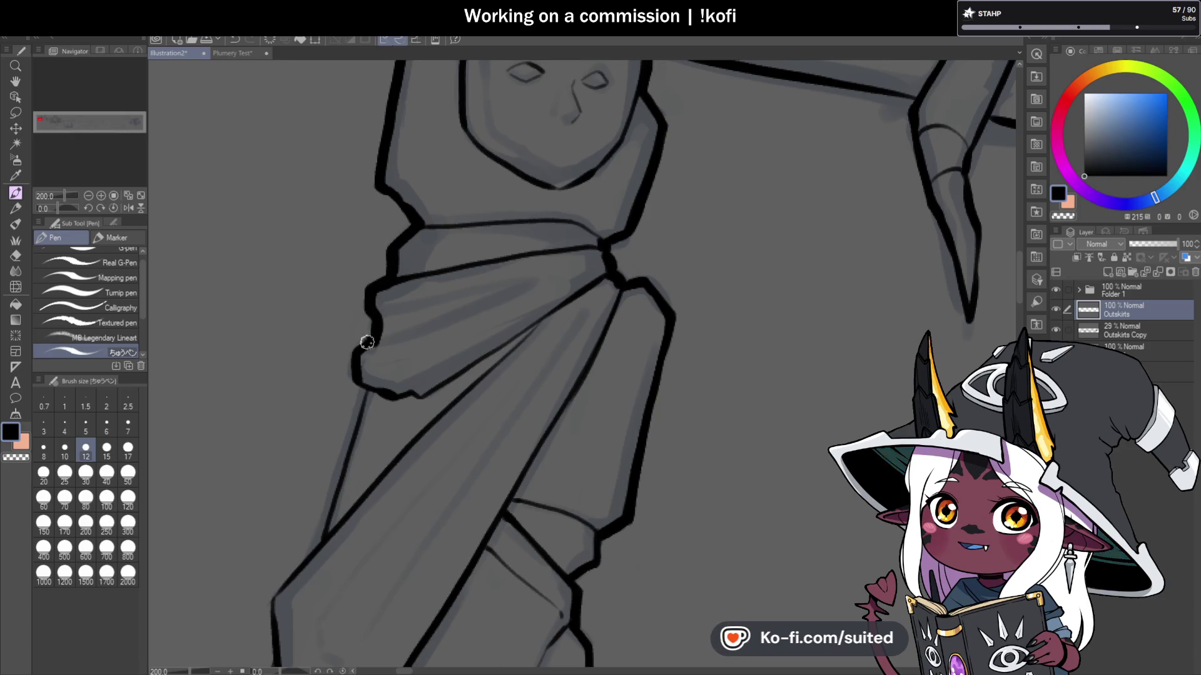
{"action": "left_click_drag", "start_coordinate": [367, 342], "coordinate": [350, 374]}
{"action": "scroll", "coordinate": [350, 374], "scroll_direction": "down", "scroll_amount": 3}
{"action": "scroll", "coordinate": [408, 294], "scroll_direction": "up", "scroll_amount": 3}
{"action": "left_click_drag", "start_coordinate": [407, 293], "coordinate": [363, 445]}
{"action": "scroll", "coordinate": [458, 306], "scroll_direction": "down", "scroll_amount": 3}
{"action": "scroll", "coordinate": [452, 290], "scroll_direction": "up", "scroll_amount": 3}
Step: Redraw the band's upper-left edge thicker, extend its lower-left end, and thicken the totem top's outline
{"action": "left_click_drag", "start_coordinate": [475, 230], "coordinate": [411, 303]}
{"action": "scroll", "coordinate": [415, 348], "scroll_direction": "down", "scroll_amount": 3}
{"action": "scroll", "coordinate": [413, 366], "scroll_direction": "up", "scroll_amount": 3}
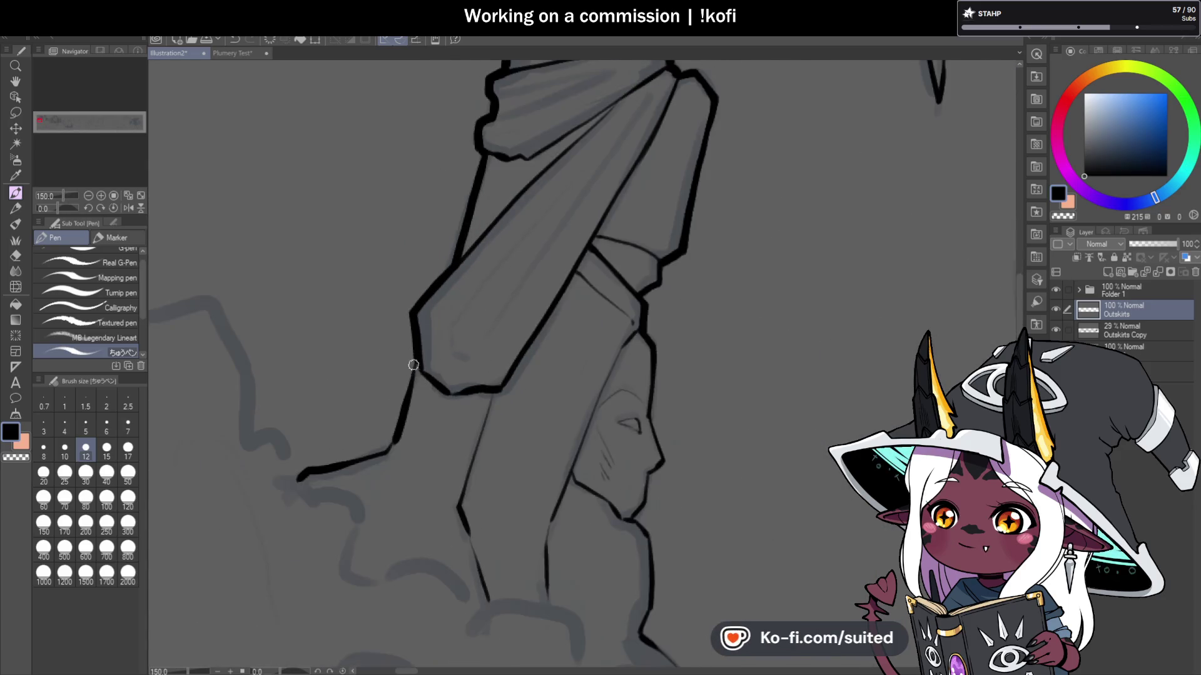
{"action": "scroll", "coordinate": [392, 448], "scroll_direction": "down", "scroll_amount": 3}
{"action": "scroll", "coordinate": [455, 348], "scroll_direction": "up", "scroll_amount": 4}
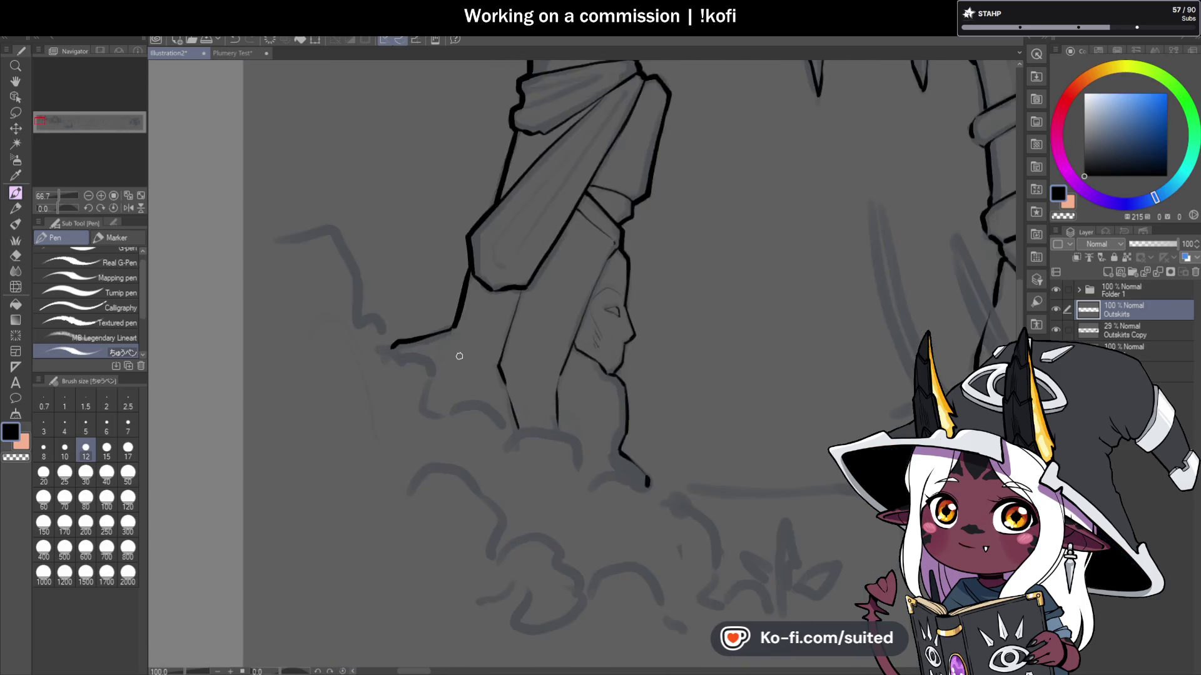
{"action": "left_click_drag", "start_coordinate": [375, 338], "coordinate": [316, 362]}
{"action": "scroll", "coordinate": [325, 356], "scroll_direction": "down", "scroll_amount": 4}
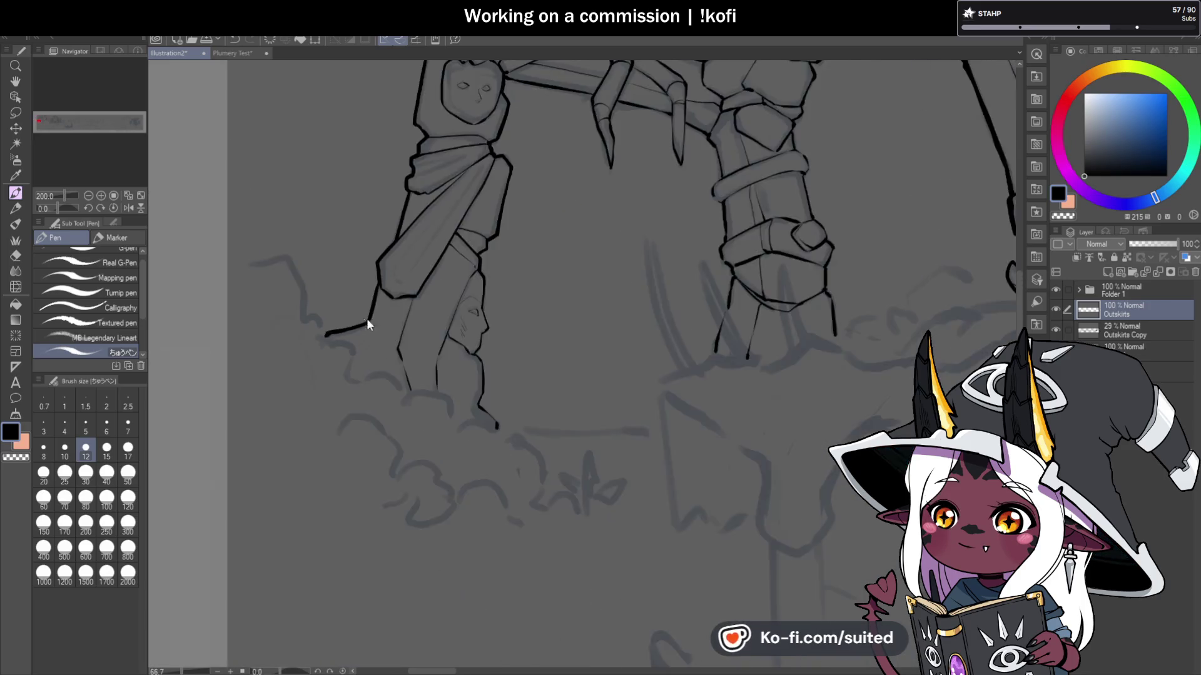
{"action": "scroll", "coordinate": [499, 274], "scroll_direction": "up", "scroll_amount": 1}
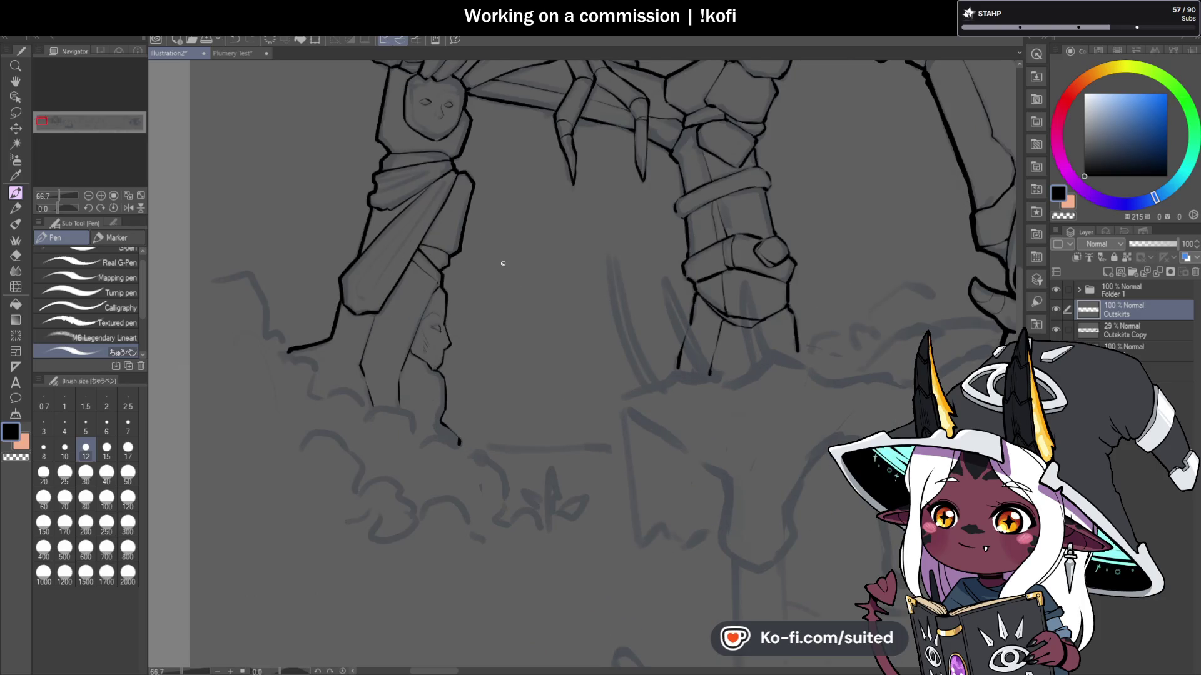
{"action": "scroll", "coordinate": [437, 372], "scroll_direction": "down", "scroll_amount": 2}
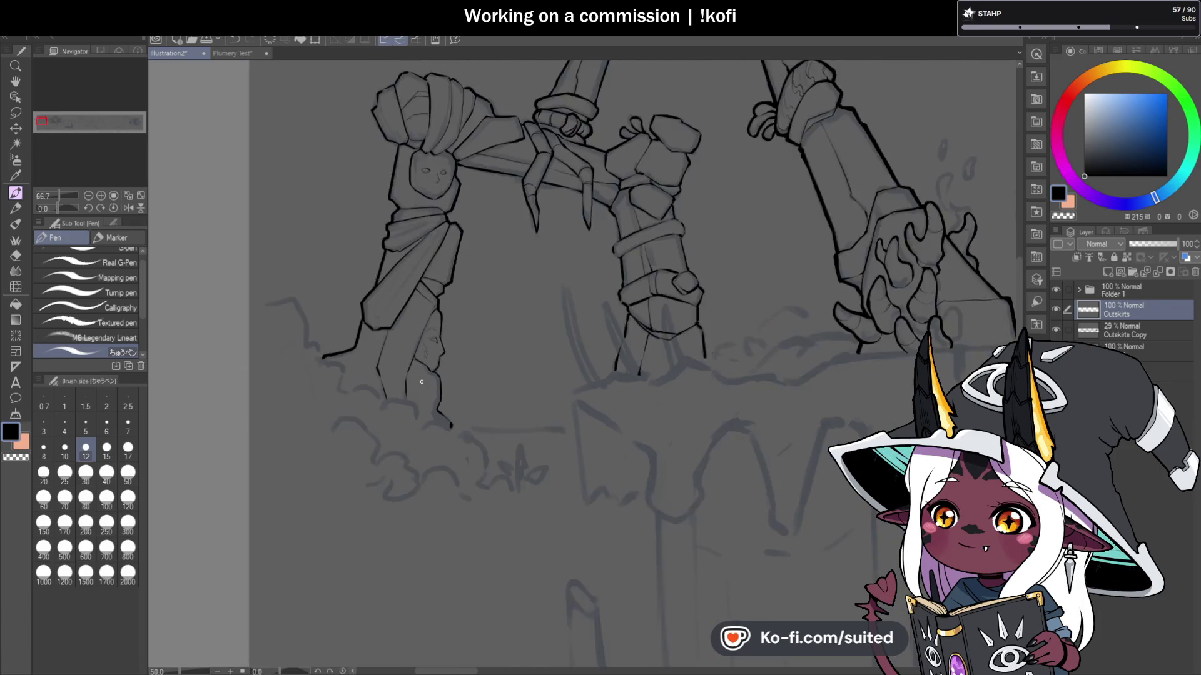
{"action": "scroll", "coordinate": [375, 190], "scroll_direction": "up", "scroll_amount": 5}
{"action": "mouse_move", "coordinate": [363, 213]}
{"action": "left_mouse_down"}
{"action": "mouse_move", "coordinate": [362, 180]}
{"action": "mouse_move", "coordinate": [399, 133]}
{"action": "mouse_move", "coordinate": [434, 115]}
{"action": "left_mouse_up"}
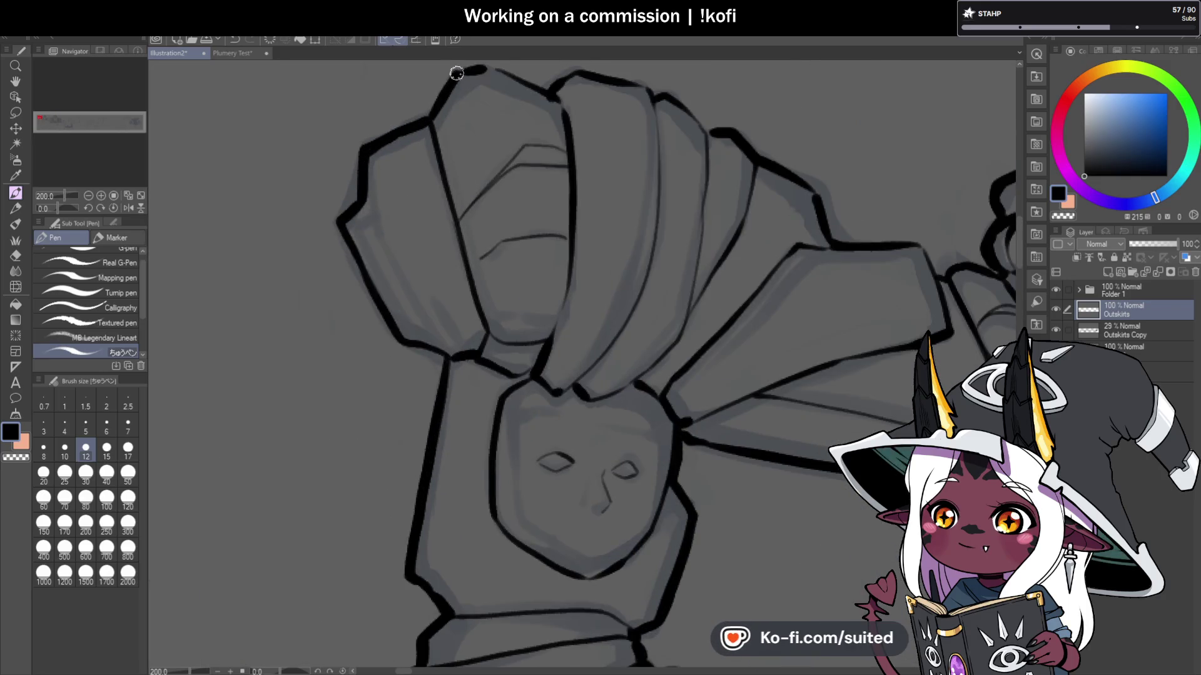
Step: Ink the left edge of the wrapped fist on the left pillar
{"action": "scroll", "coordinate": [495, 75], "scroll_direction": "down", "scroll_amount": 1}
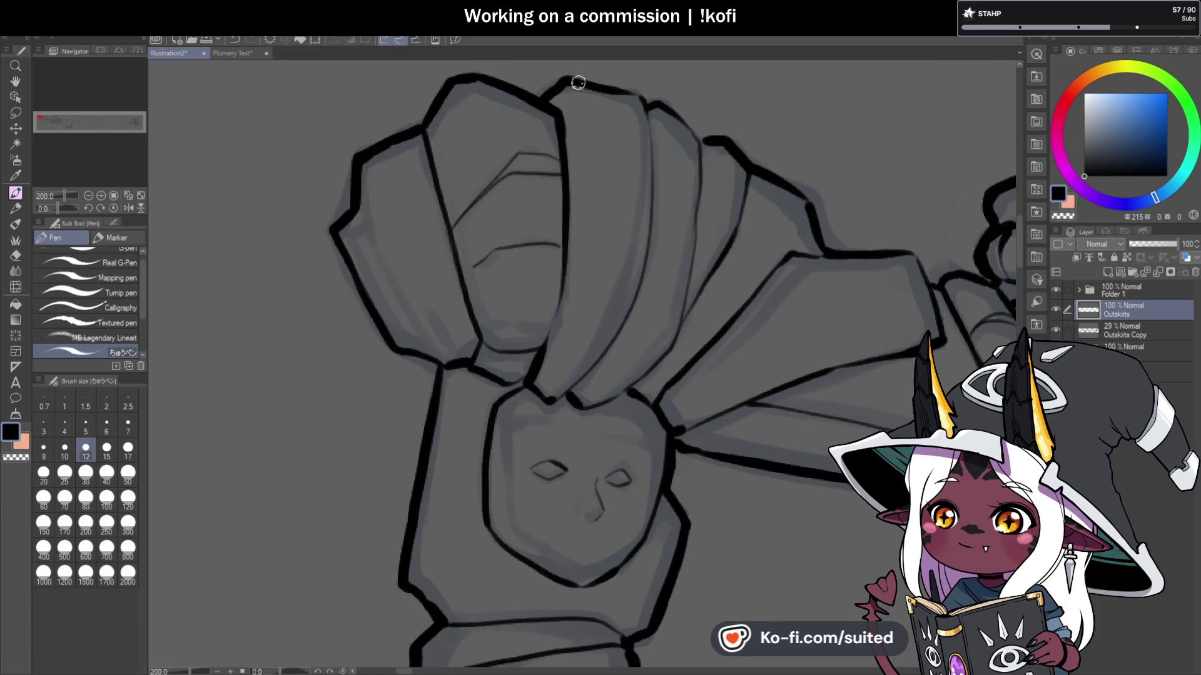
{"action": "scroll", "coordinate": [492, 97], "scroll_direction": "down", "scroll_amount": 4}
{"action": "scroll", "coordinate": [501, 123], "scroll_direction": "up", "scroll_amount": 1}
{"action": "scroll", "coordinate": [501, 125], "scroll_direction": "up", "scroll_amount": 2}
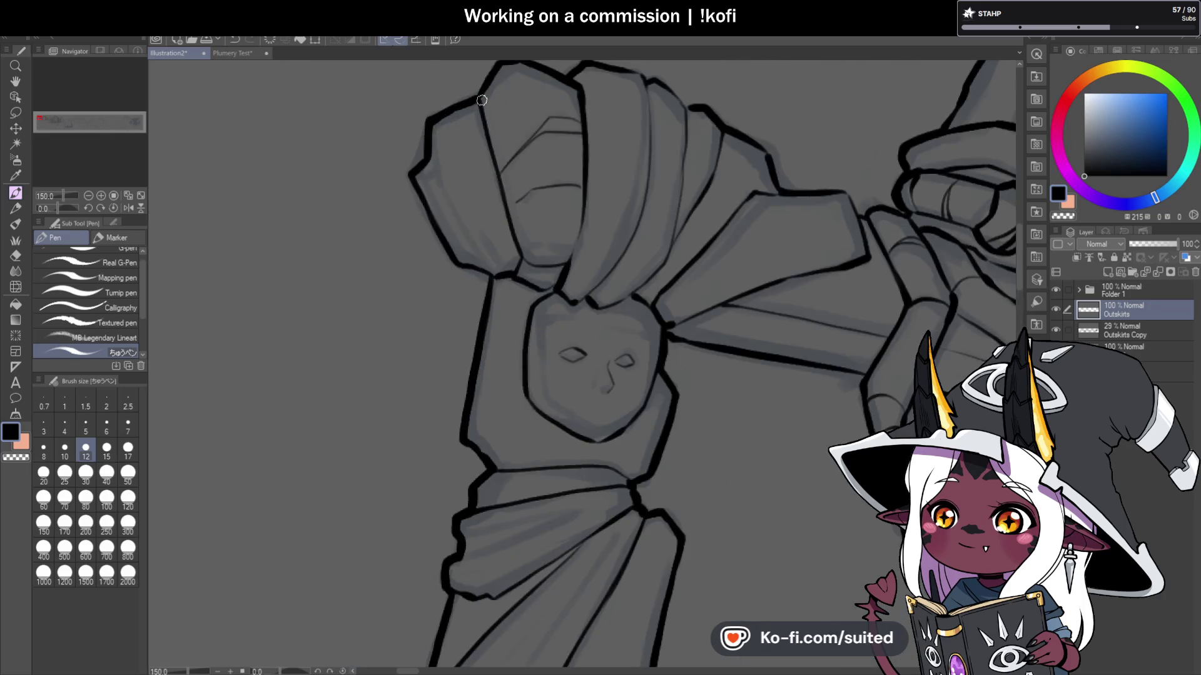
{"action": "scroll", "coordinate": [526, 193], "scroll_direction": "up", "scroll_amount": 1}
{"action": "mouse_move", "coordinate": [395, 135]}
{"action": "left_mouse_down"}
{"action": "mouse_move", "coordinate": [458, 271]}
{"action": "mouse_move", "coordinate": [491, 301]}
{"action": "mouse_move", "coordinate": [461, 241]}
{"action": "left_mouse_up"}
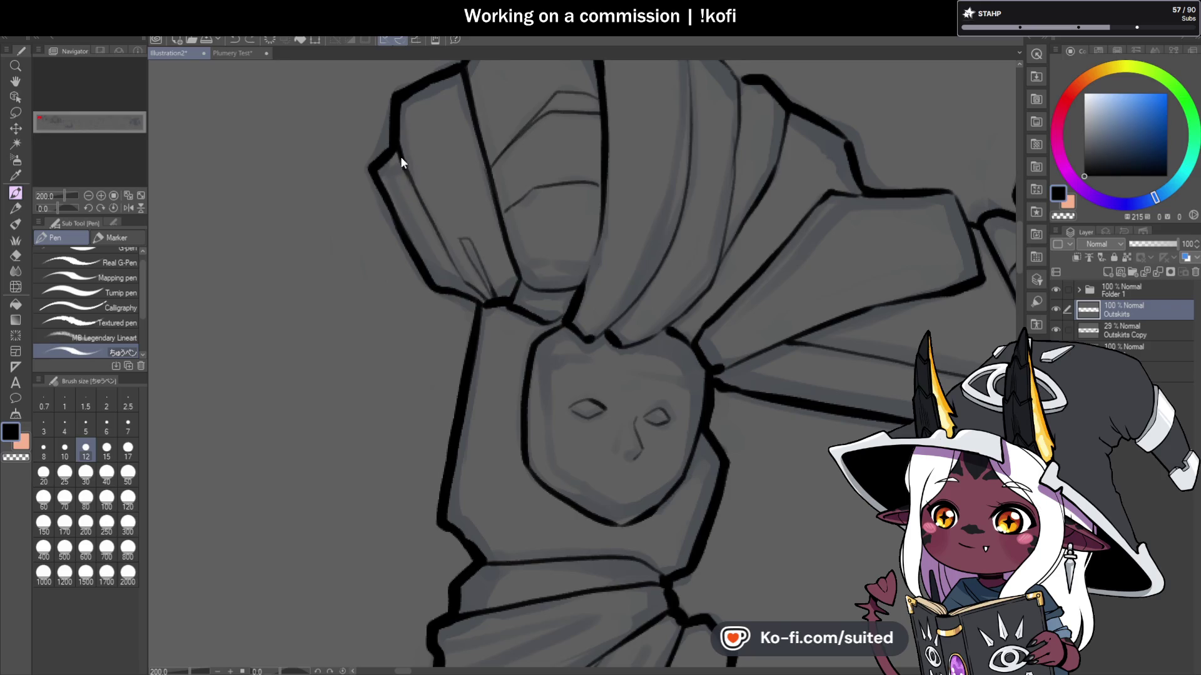
{"action": "scroll", "coordinate": [428, 228], "scroll_direction": "down", "scroll_amount": 5}
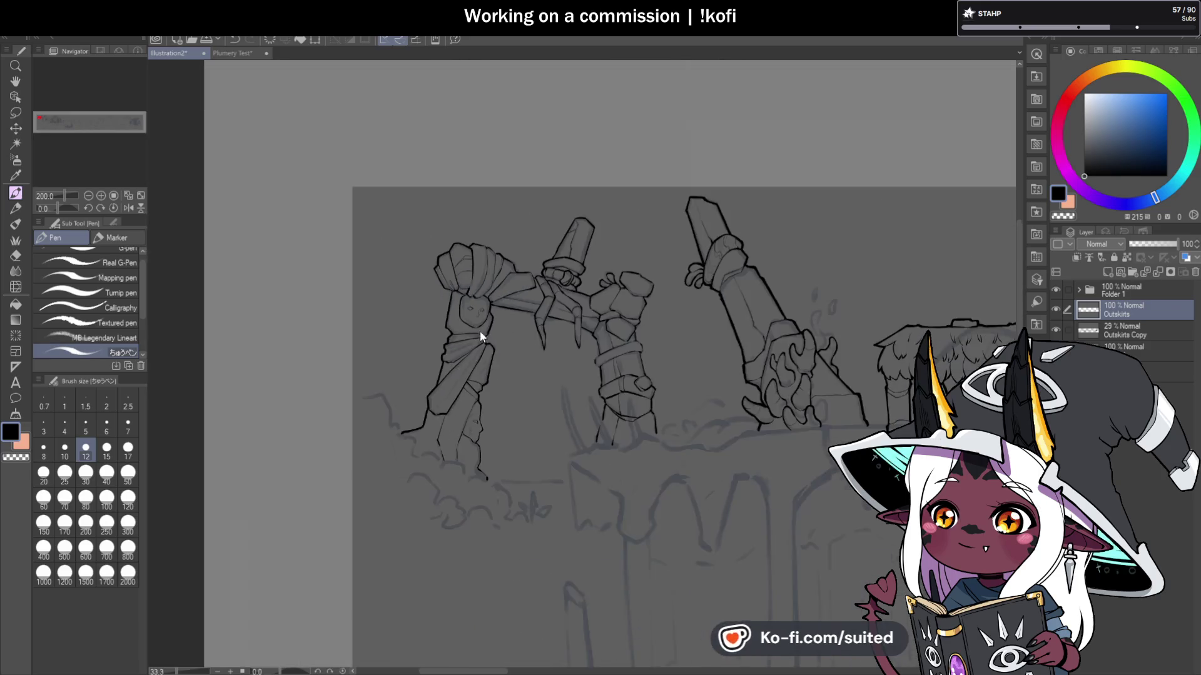
{"action": "scroll", "coordinate": [590, 363], "scroll_direction": "up", "scroll_amount": 2}
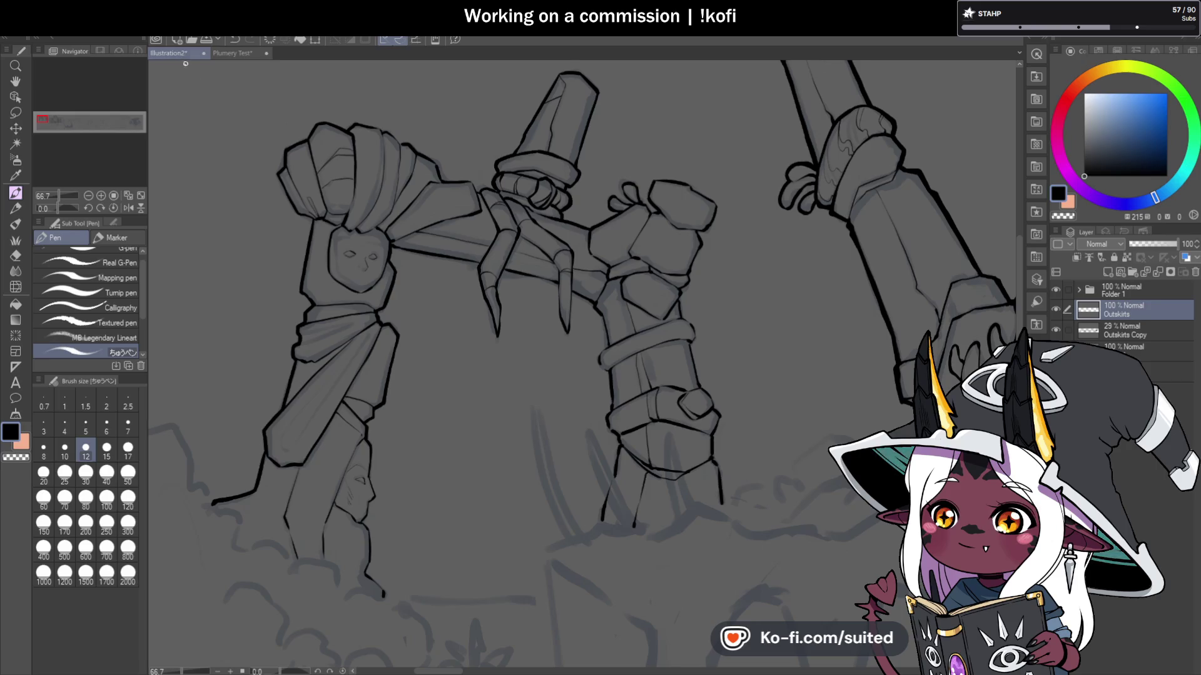
Step: Save the illustration with Ctrl+S
{"action": "scroll", "coordinate": [455, 200], "scroll_direction": "down", "scroll_amount": 1}
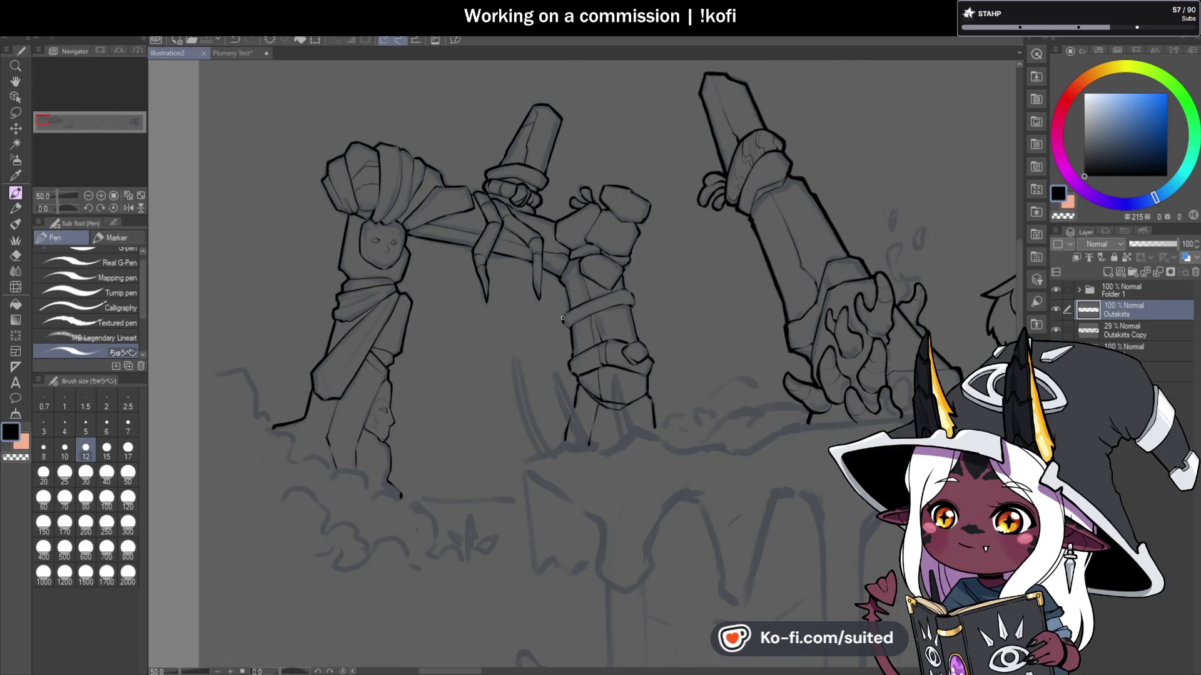
{"action": "key", "text": "ctrl+s"}
{"action": "scroll", "coordinate": [543, 303], "scroll_direction": "down", "scroll_amount": 1}
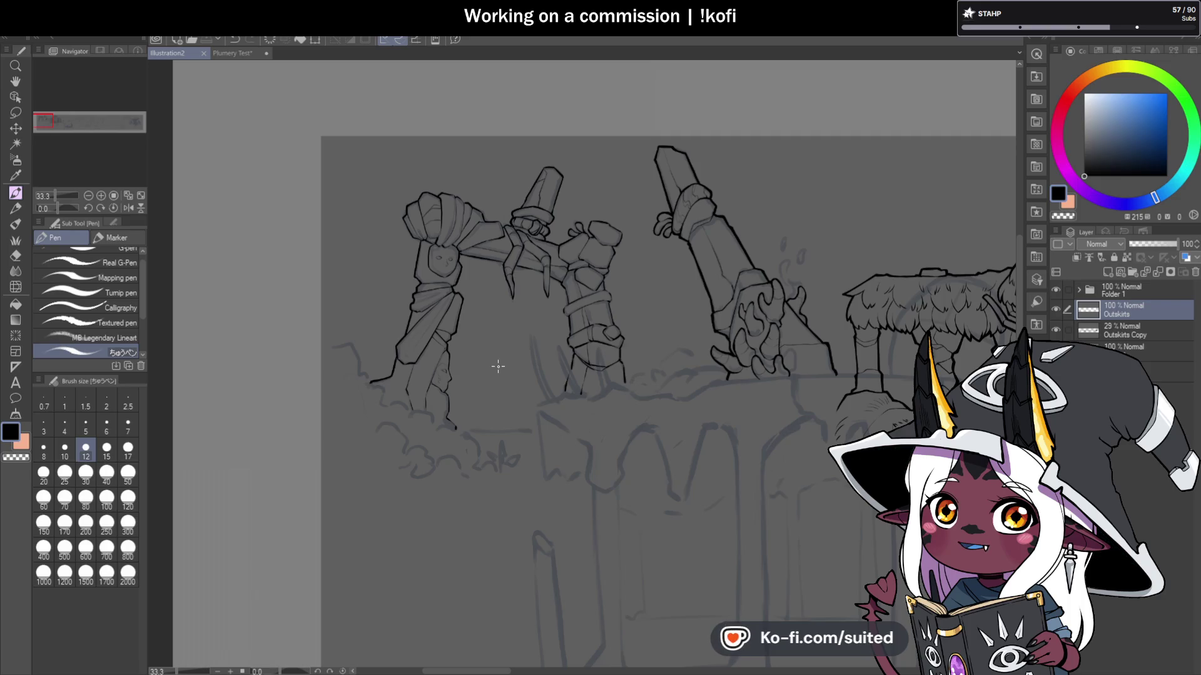
{"action": "scroll", "coordinate": [482, 379], "scroll_direction": "down", "scroll_amount": 1}
{"action": "scroll", "coordinate": [465, 393], "scroll_direction": "up", "scroll_amount": 2}
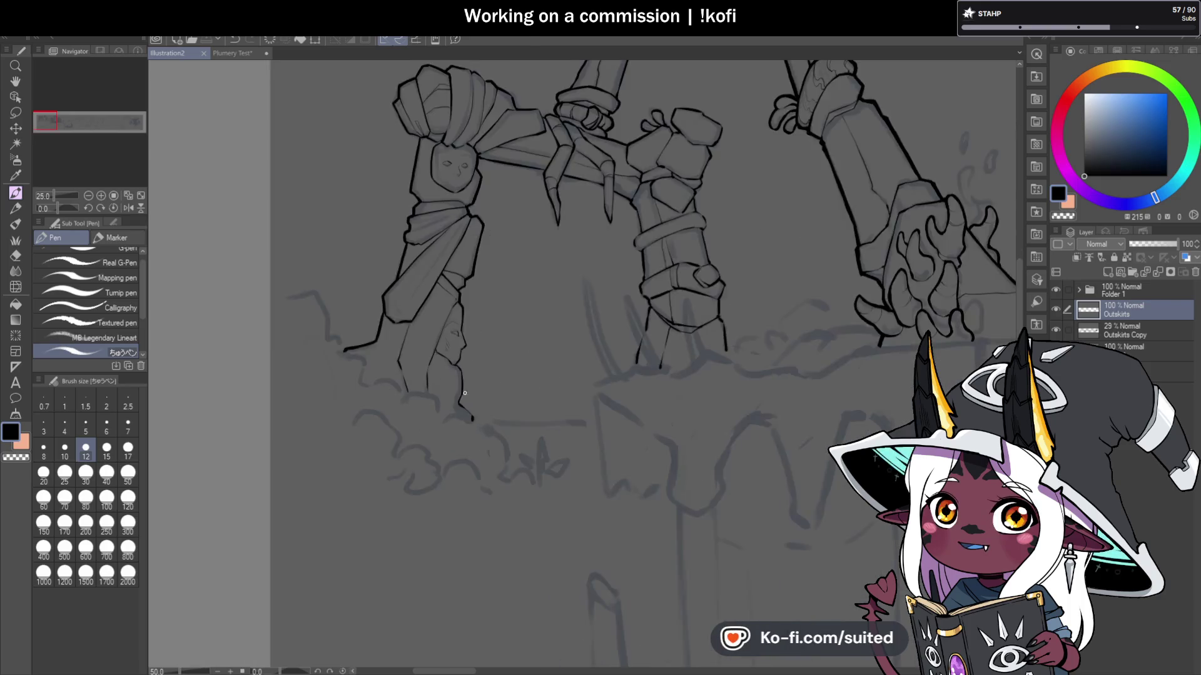
Step: Ink the carved face's jaw and neck down to the lower segment and redraw the nose tip
{"action": "scroll", "coordinate": [465, 392], "scroll_direction": "up", "scroll_amount": 4}
{"action": "left_click_drag", "start_coordinate": [462, 280], "coordinate": [474, 354]}
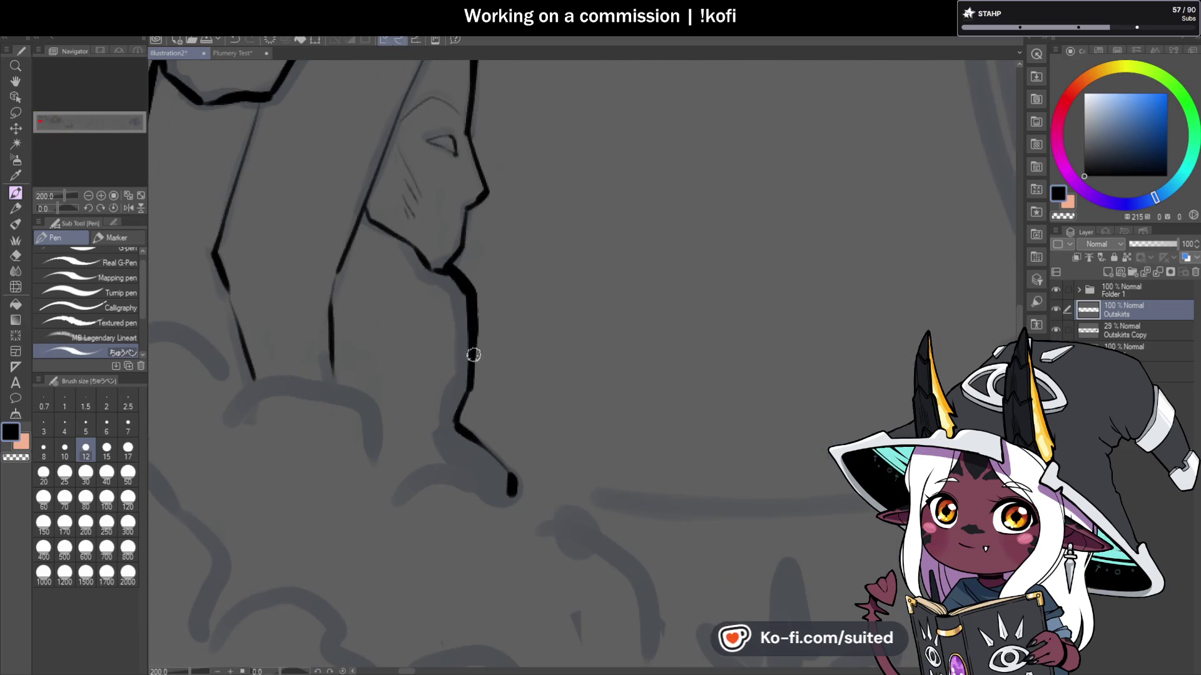
{"action": "left_click_drag", "start_coordinate": [471, 434], "coordinate": [509, 477]}
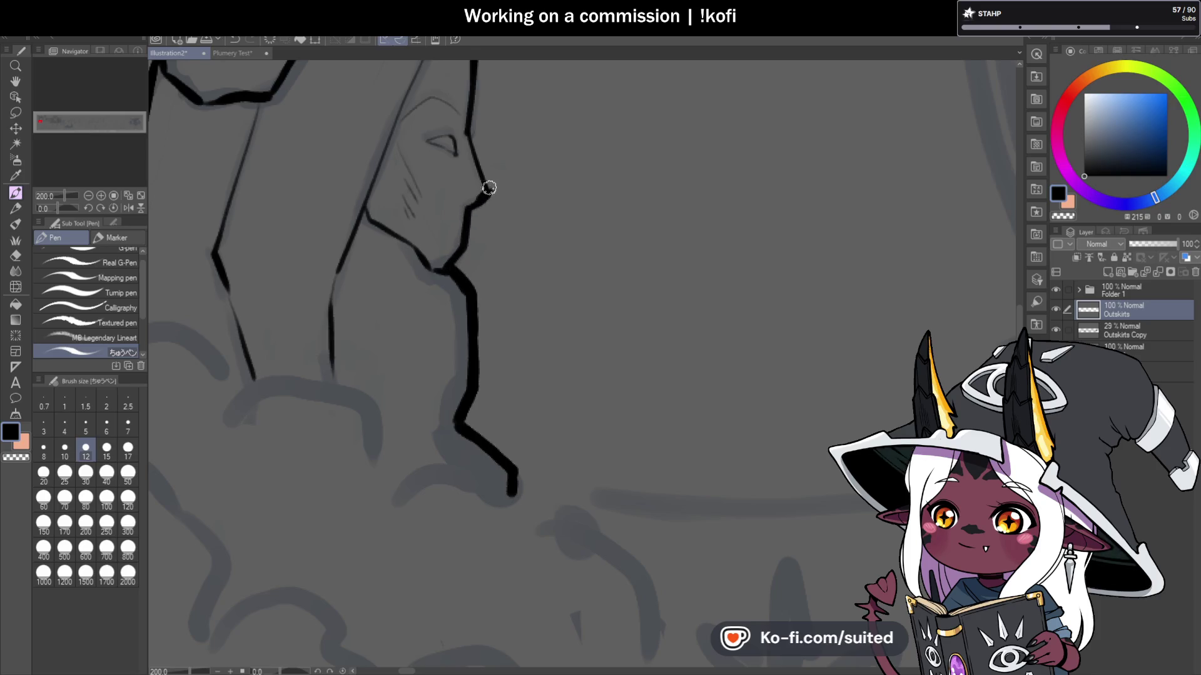
{"action": "scroll", "coordinate": [489, 187], "scroll_direction": "down", "scroll_amount": 1}
{"action": "mouse_move", "coordinate": [487, 192]}
{"action": "left_mouse_down"}
{"action": "mouse_move", "coordinate": [493, 212]}
{"action": "mouse_move", "coordinate": [483, 210]}
{"action": "left_mouse_up"}
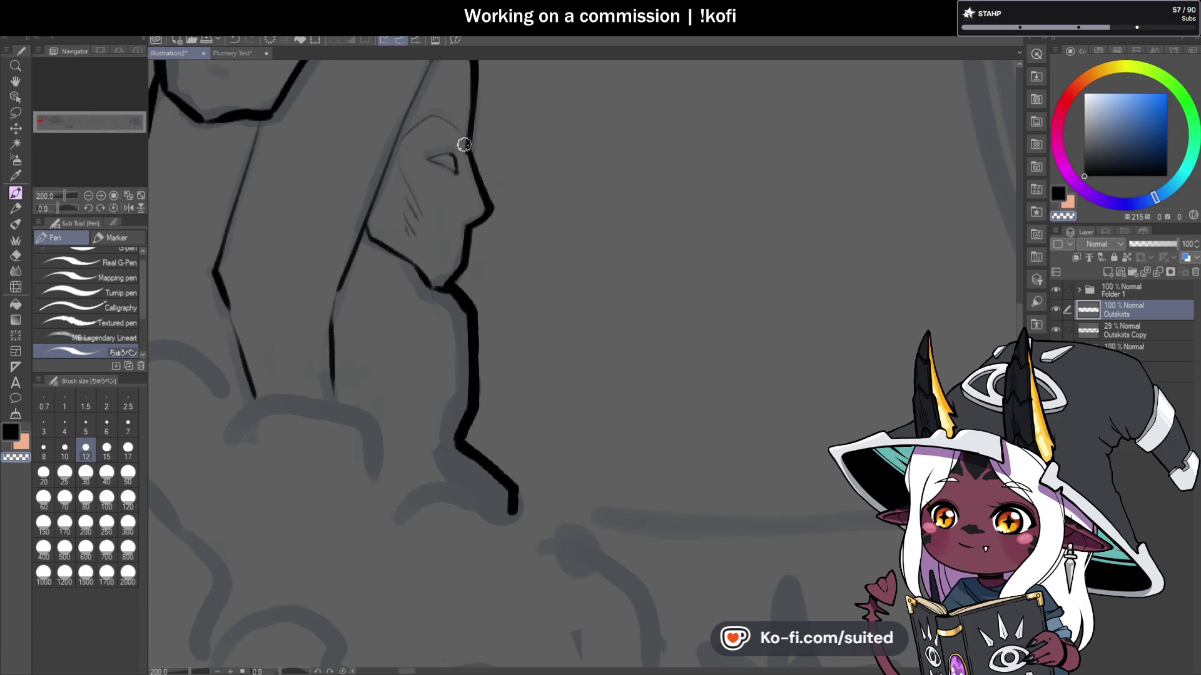
Step: Add a thin detail line at the draped cloth's corner
{"action": "scroll", "coordinate": [470, 386], "scroll_direction": "down", "scroll_amount": 2}
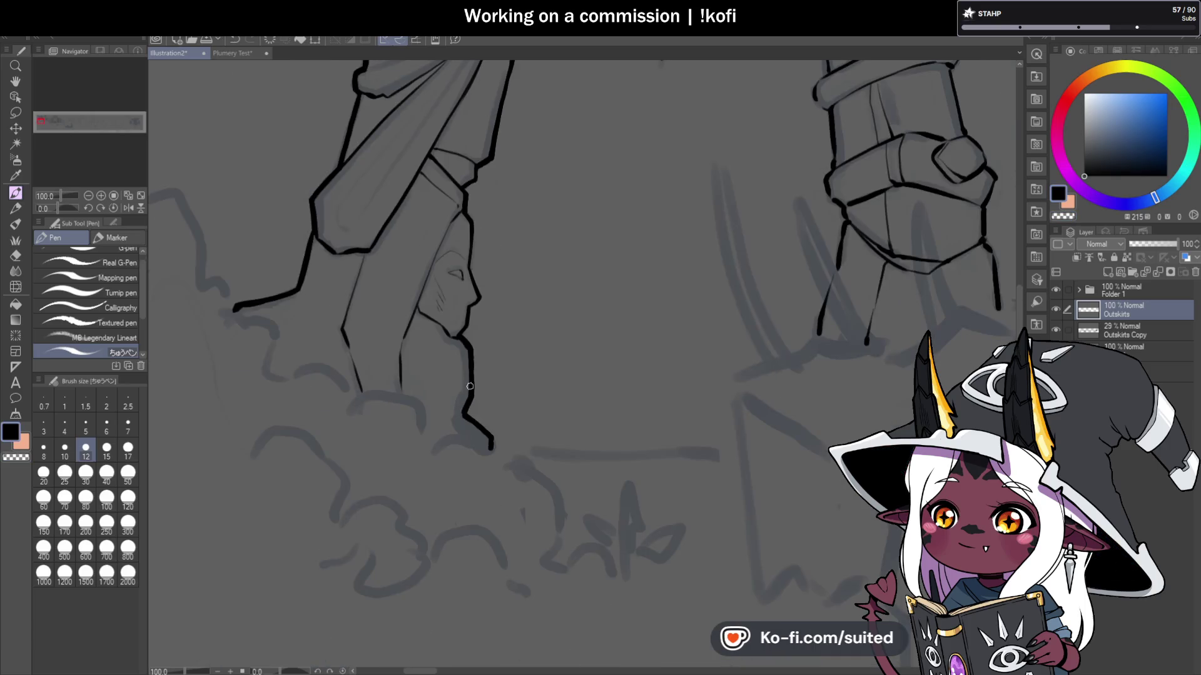
{"action": "scroll", "coordinate": [453, 219], "scroll_direction": "up", "scroll_amount": 2}
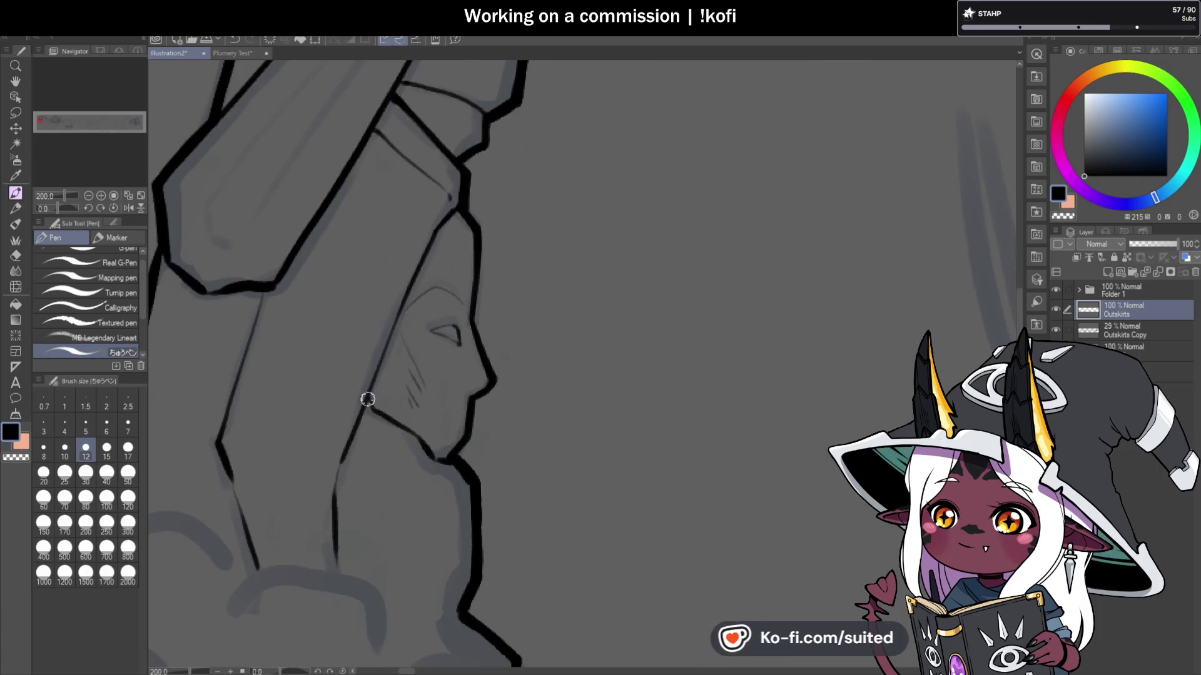
{"action": "scroll", "coordinate": [486, 281], "scroll_direction": "down", "scroll_amount": 4}
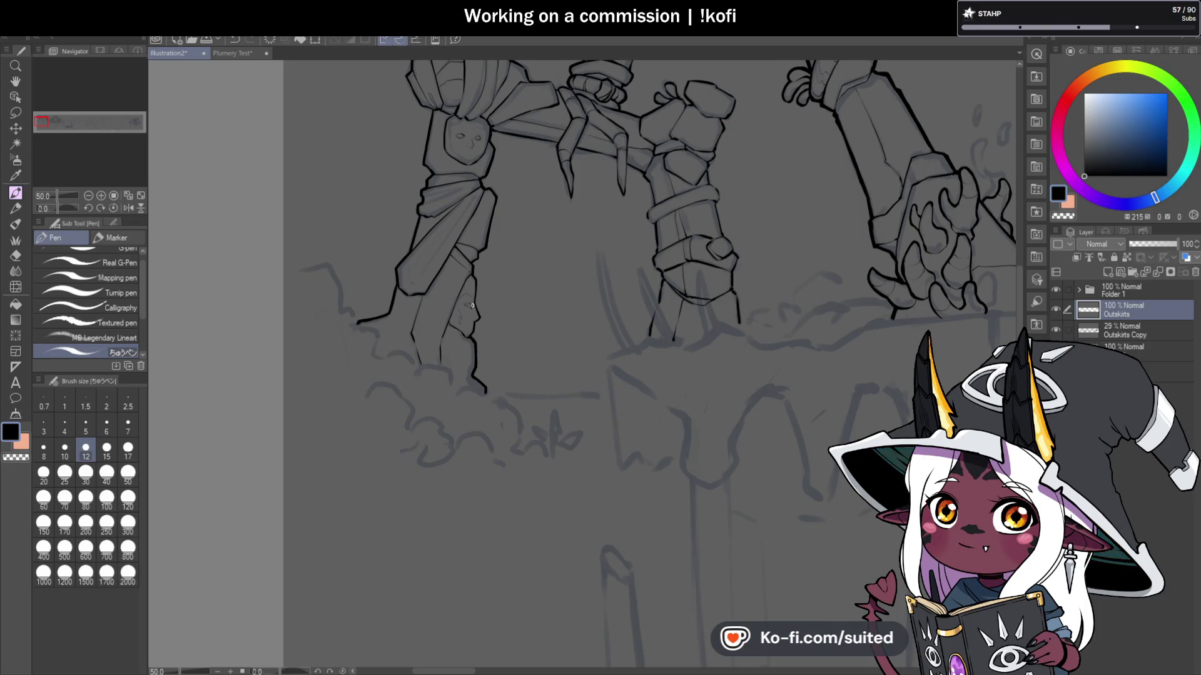
{"action": "scroll", "coordinate": [472, 305], "scroll_direction": "up", "scroll_amount": 4}
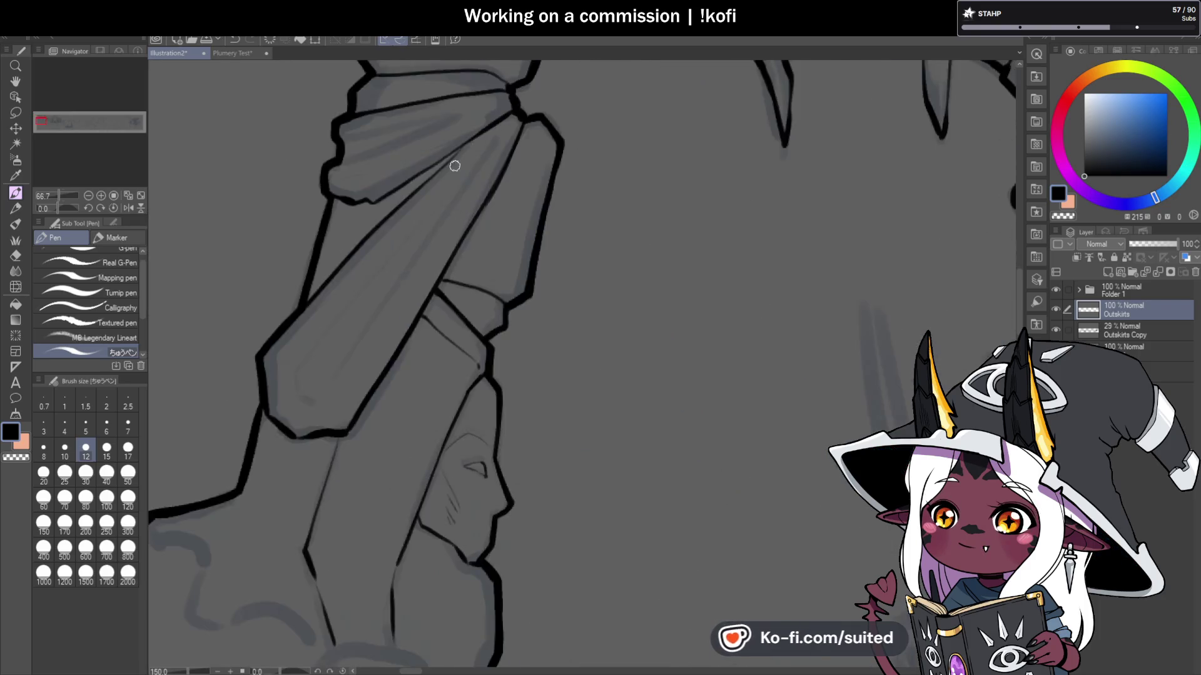
{"action": "scroll", "coordinate": [455, 165], "scroll_direction": "up", "scroll_amount": 1}
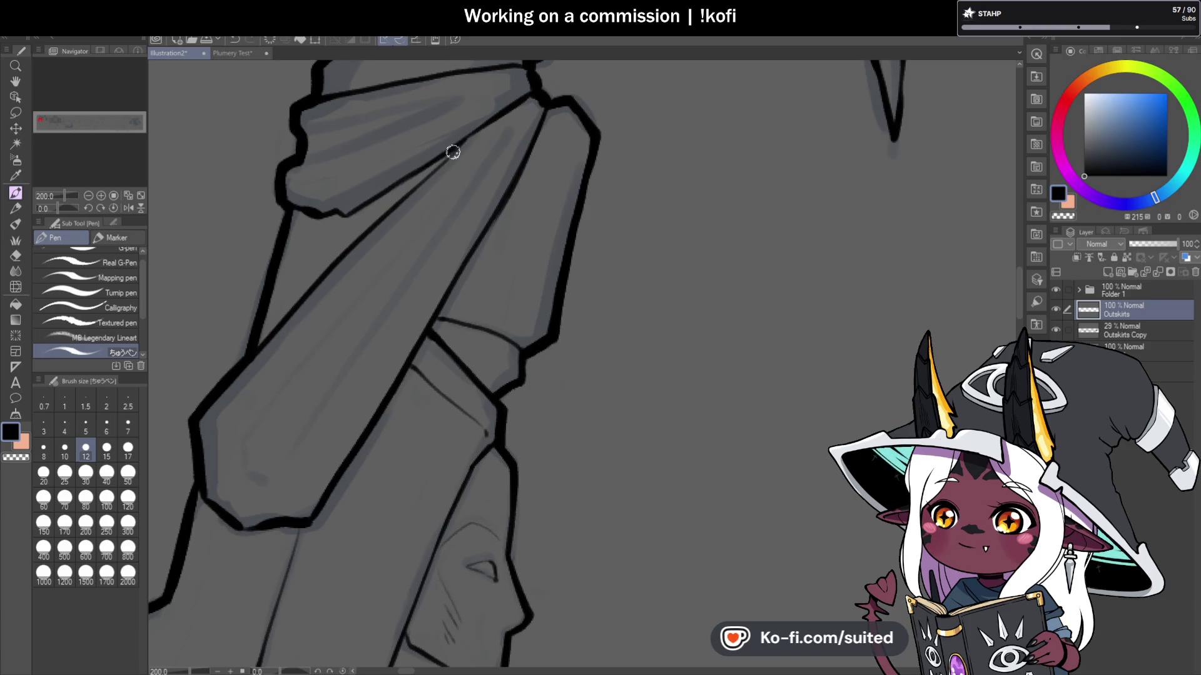
{"action": "scroll", "coordinate": [449, 154], "scroll_direction": "down", "scroll_amount": 4}
{"action": "scroll", "coordinate": [597, 260], "scroll_direction": "up", "scroll_amount": 4}
{"action": "left_click_drag", "start_coordinate": [563, 161], "coordinate": [532, 165]}
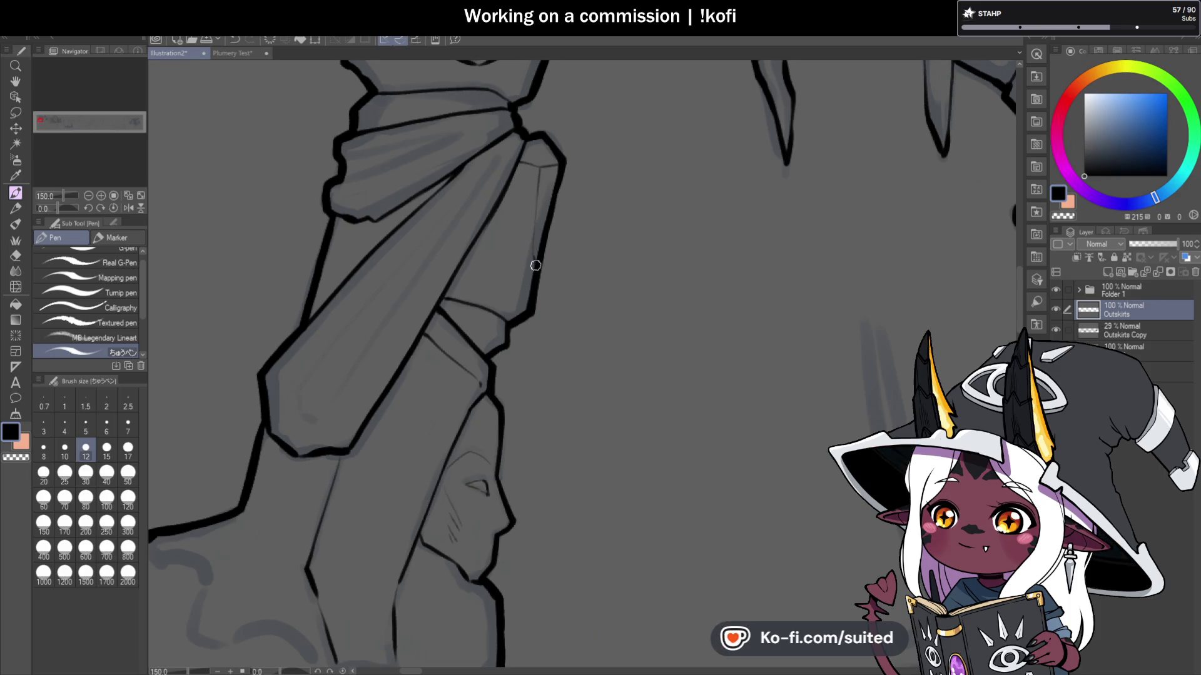
Step: Ink the upper edge of the wrapped band
{"action": "scroll", "coordinate": [428, 201], "scroll_direction": "down", "scroll_amount": 4}
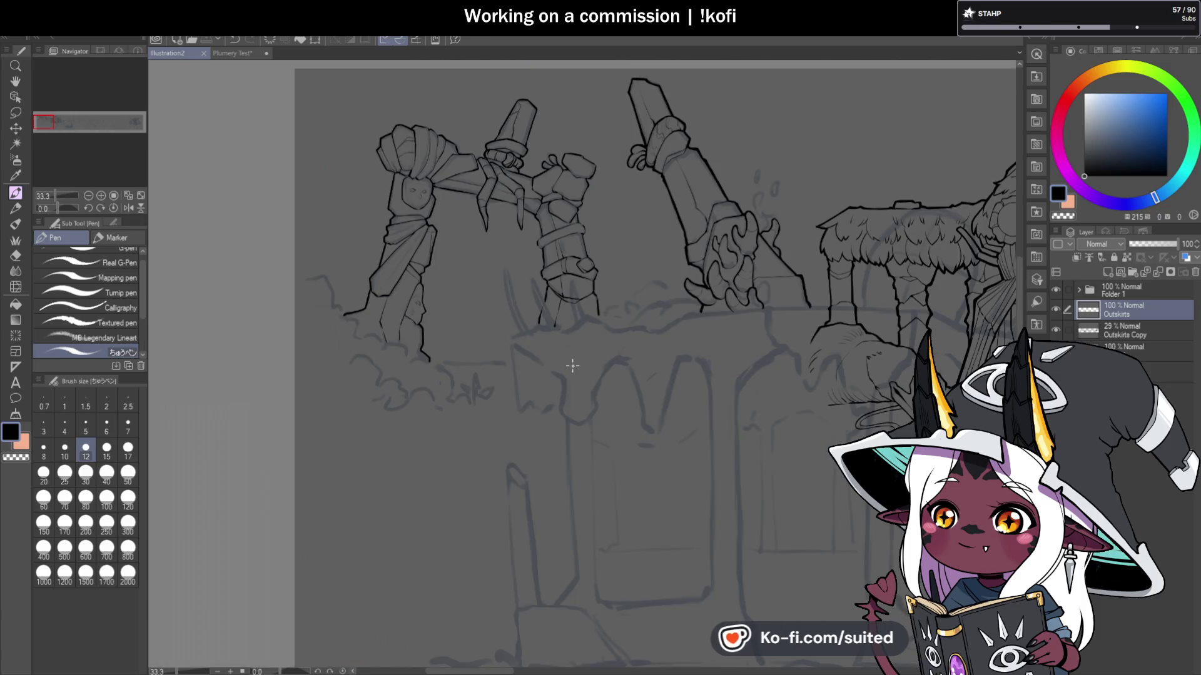
{"action": "scroll", "coordinate": [512, 297], "scroll_direction": "down", "scroll_amount": 1}
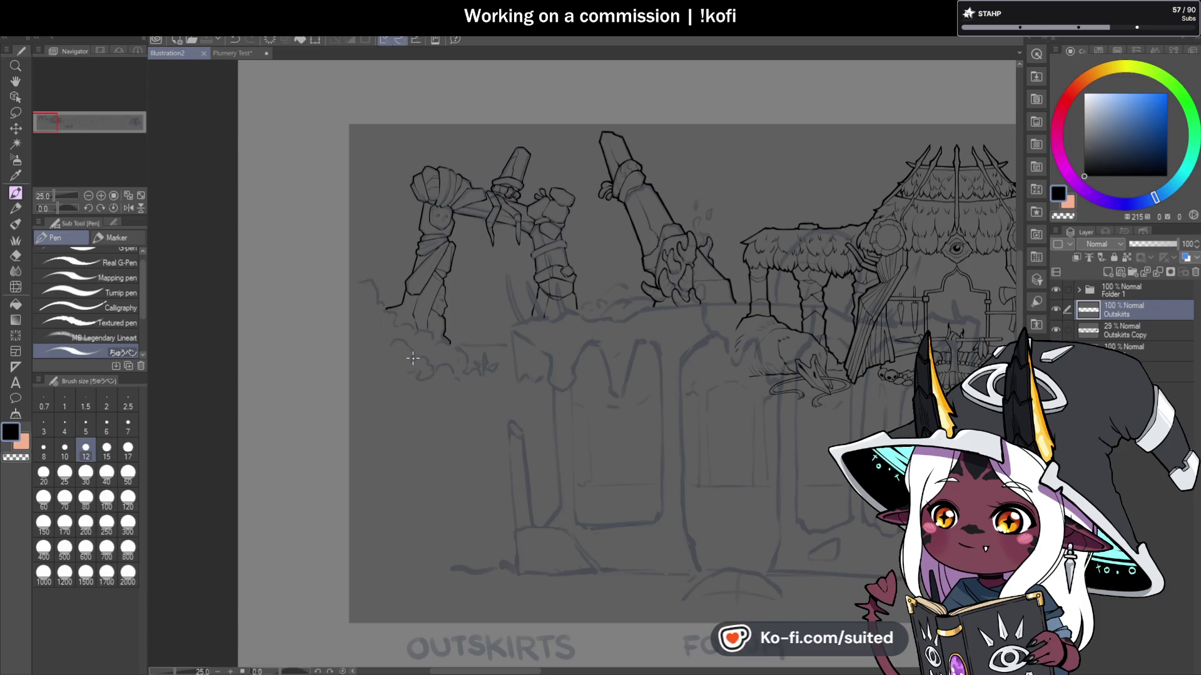
{"action": "scroll", "coordinate": [413, 359], "scroll_direction": "up", "scroll_amount": 2}
{"action": "scroll", "coordinate": [467, 115], "scroll_direction": "up", "scroll_amount": 3}
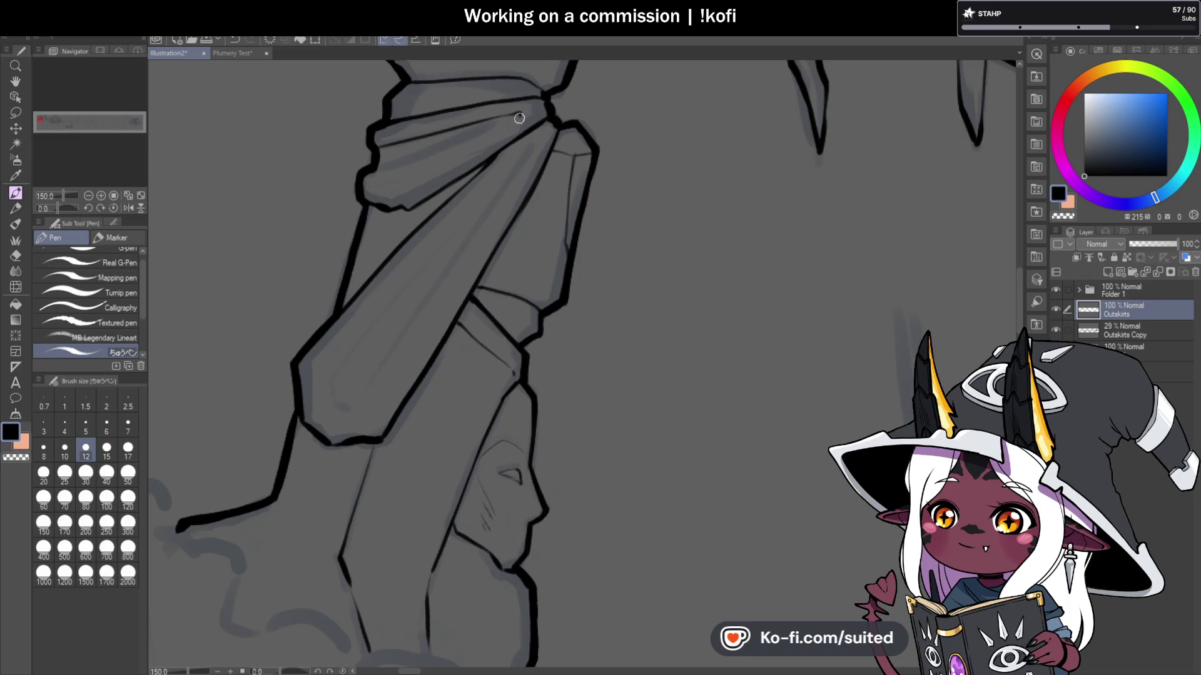
{"action": "mouse_move", "coordinate": [372, 168]}
{"action": "left_mouse_down"}
{"action": "mouse_move", "coordinate": [507, 118]}
{"action": "mouse_move", "coordinate": [494, 121]}
{"action": "left_mouse_up"}
Step: Draw a thin line down the sleeve with the canvas temporarily tilted, then restore upright view
{"action": "key", "text": "c"}
{"action": "key", "text": "c"}
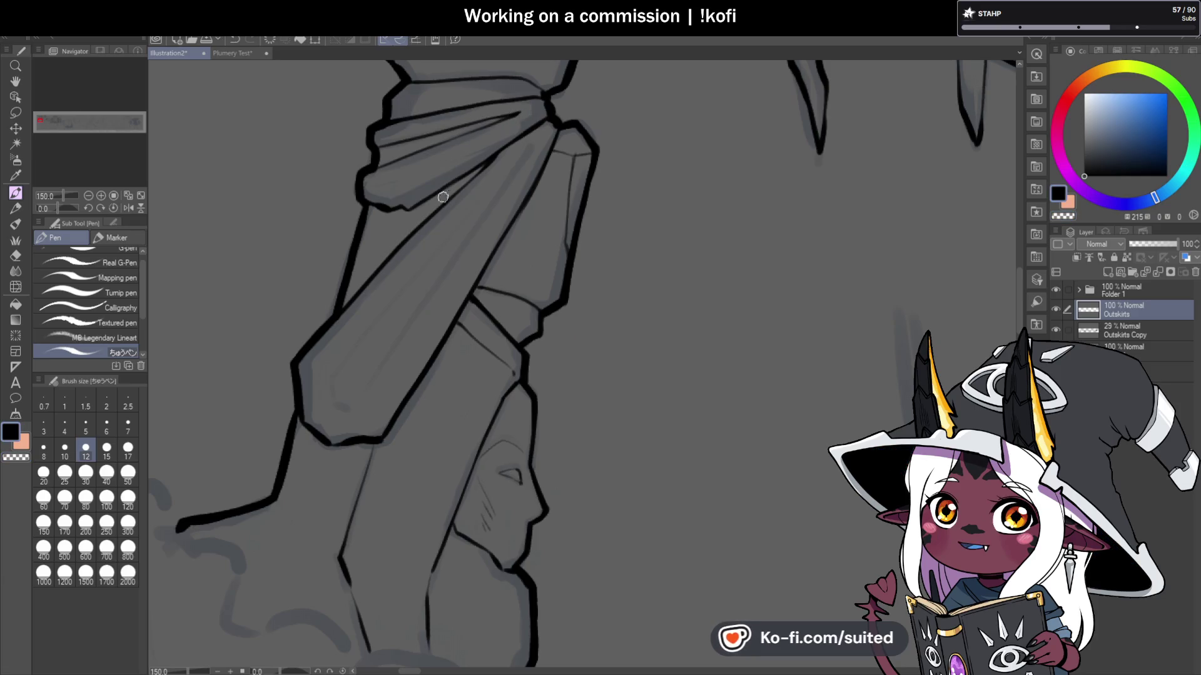
{"action": "scroll", "coordinate": [439, 262], "scroll_direction": "down", "scroll_amount": 4}
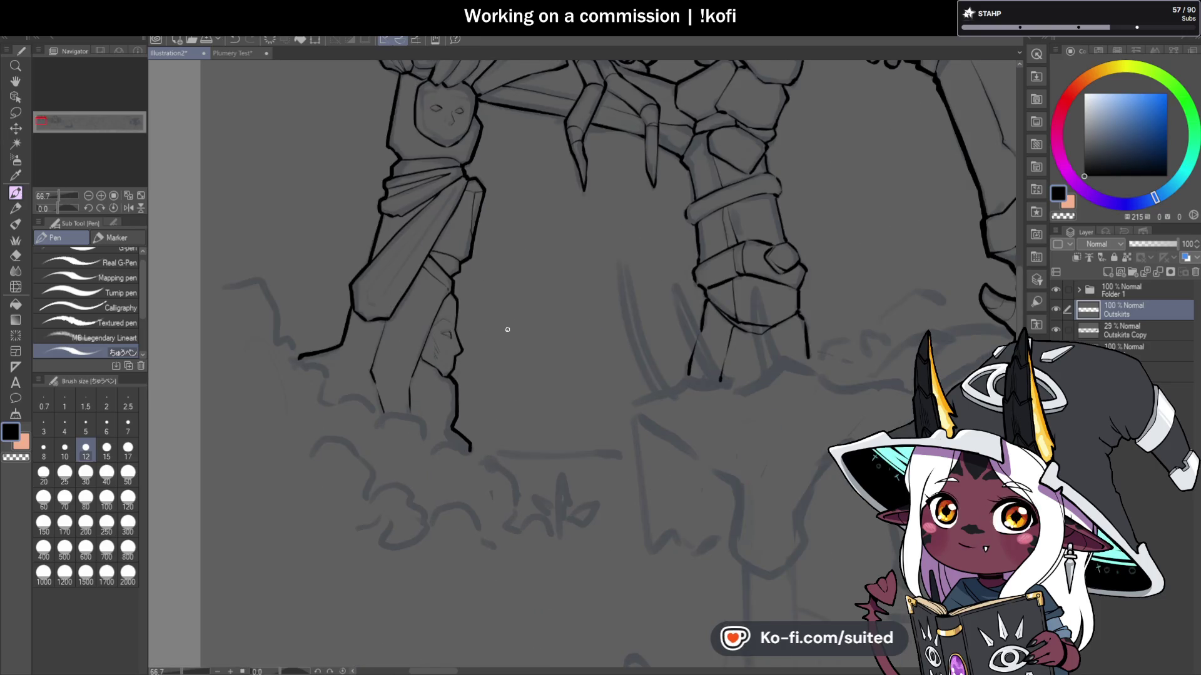
{"action": "scroll", "coordinate": [416, 347], "scroll_direction": "up", "scroll_amount": 2}
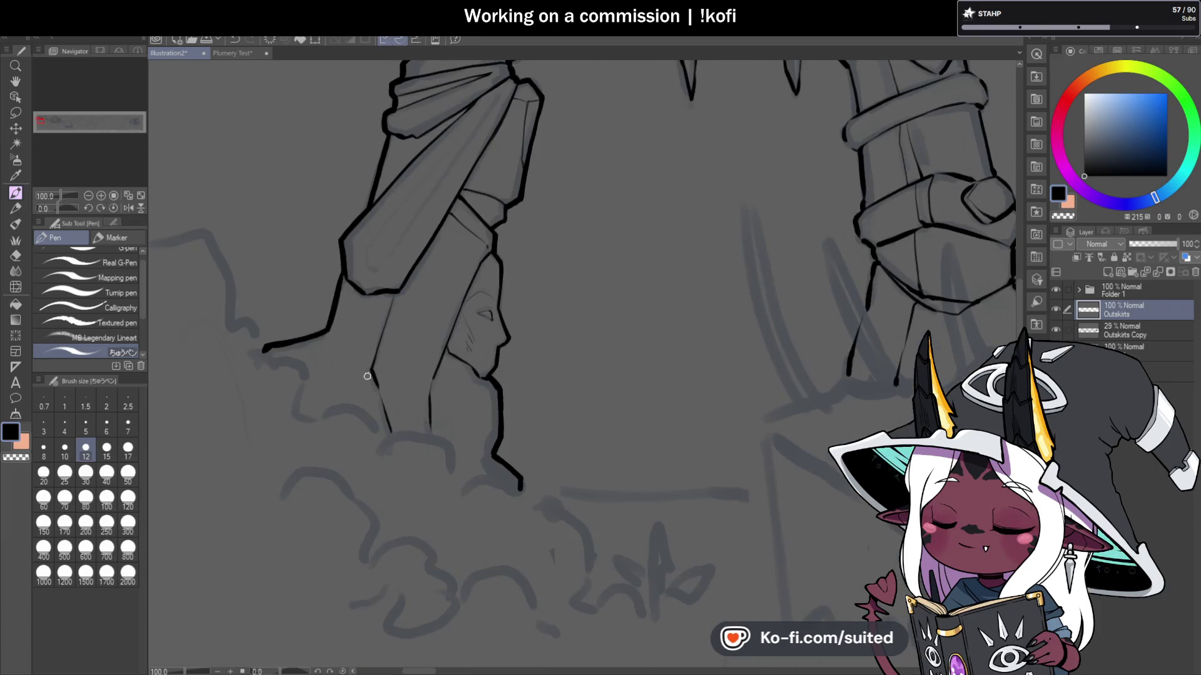
{"action": "scroll", "coordinate": [367, 376], "scroll_direction": "up", "scroll_amount": 2}
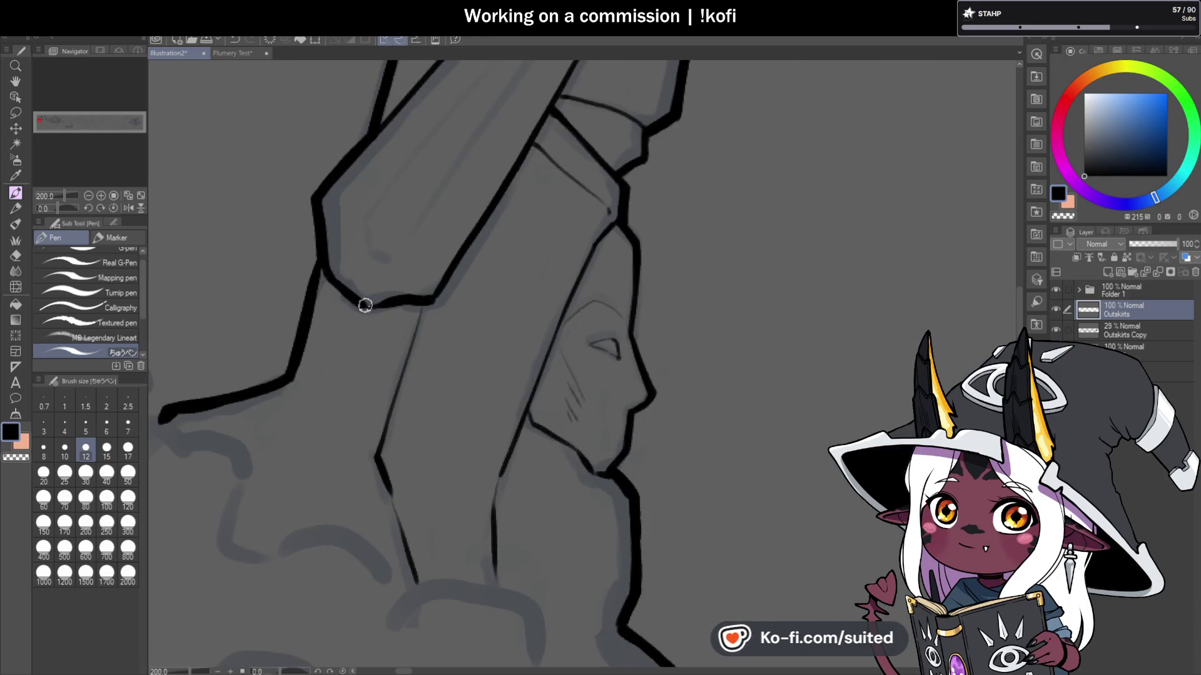
{"action": "scroll", "coordinate": [456, 373], "scroll_direction": "down", "scroll_amount": 3}
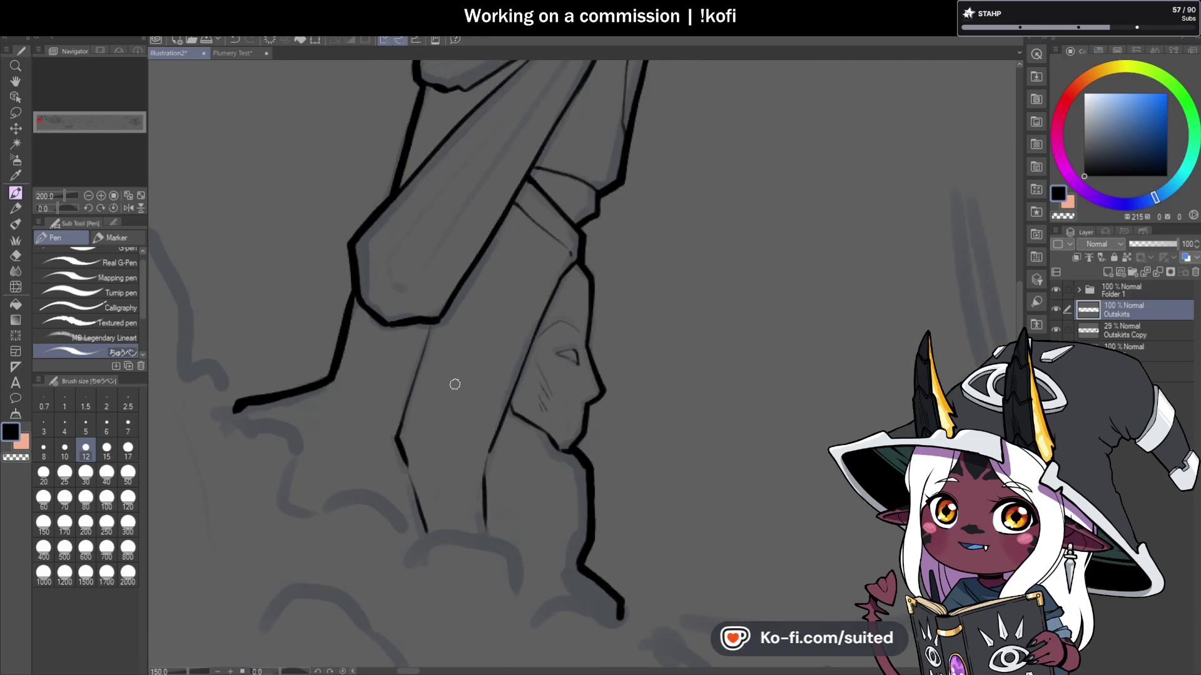
{"action": "scroll", "coordinate": [453, 386], "scroll_direction": "up", "scroll_amount": 2}
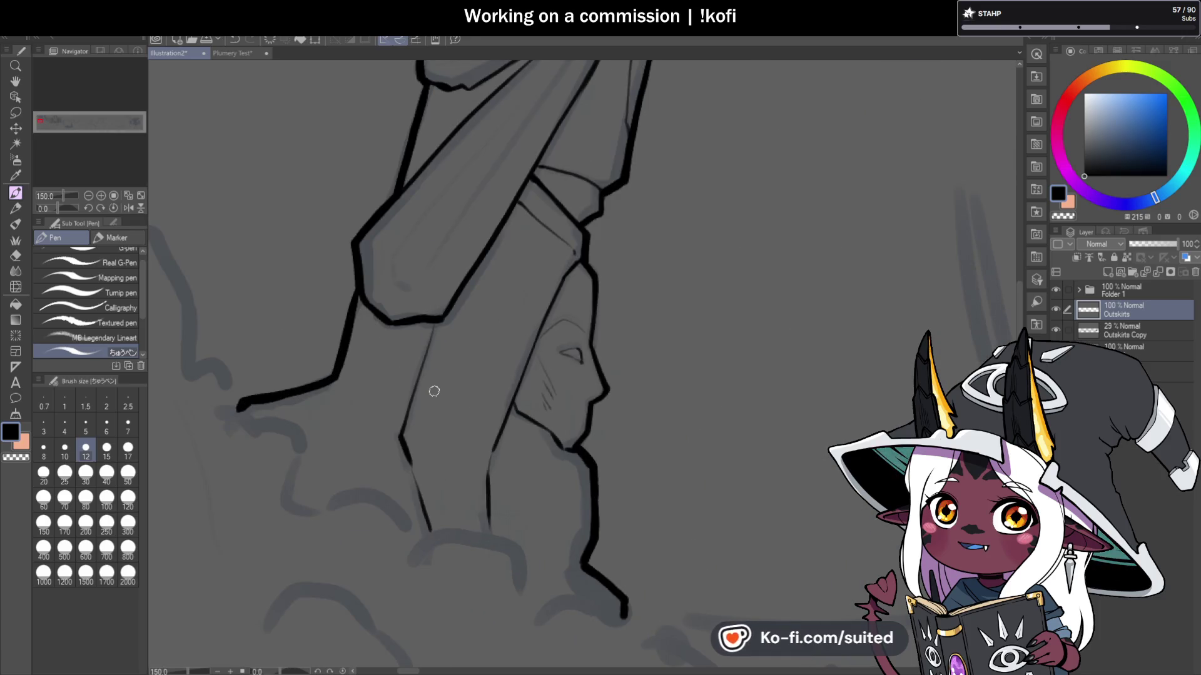
{"action": "scroll", "coordinate": [434, 391], "scroll_direction": "down", "scroll_amount": 2}
{"action": "left_click_drag", "start_coordinate": [60, 209], "coordinate": [47, 210]}
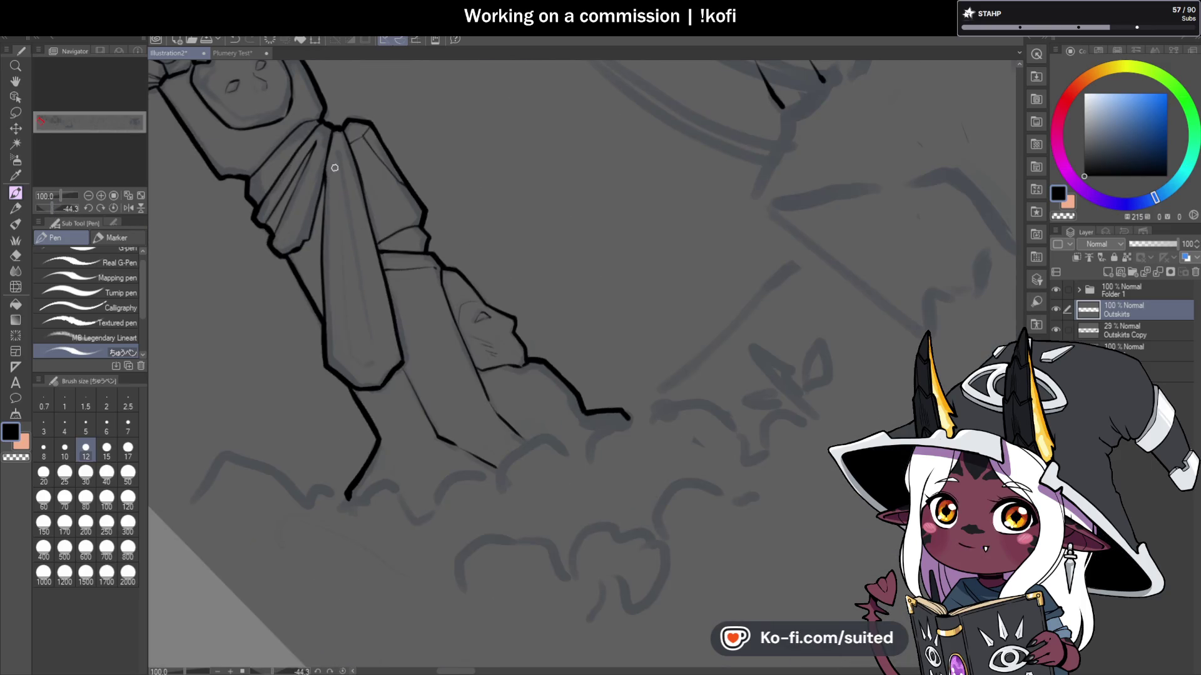
{"action": "left_click_drag", "start_coordinate": [338, 150], "coordinate": [345, 354]}
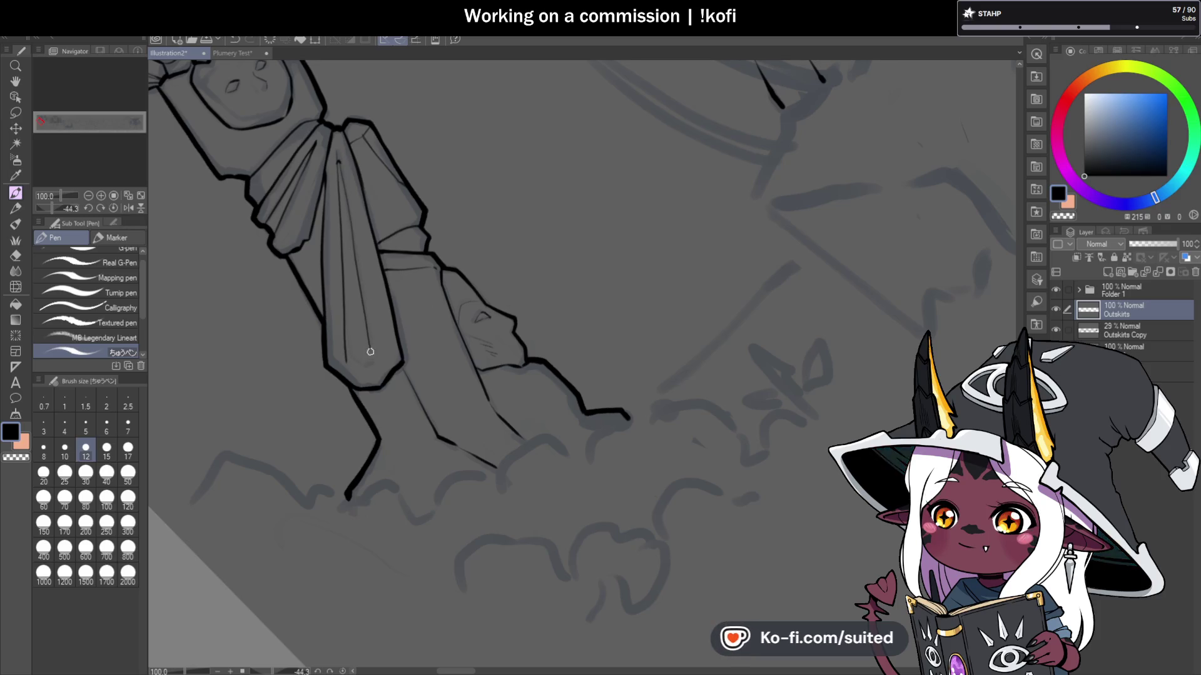
{"action": "left_click", "coordinate": [113, 208]}
Step: Erase part of the inner sleeve line and redraw it darker
{"action": "scroll", "coordinate": [508, 294], "scroll_direction": "up", "scroll_amount": 2}
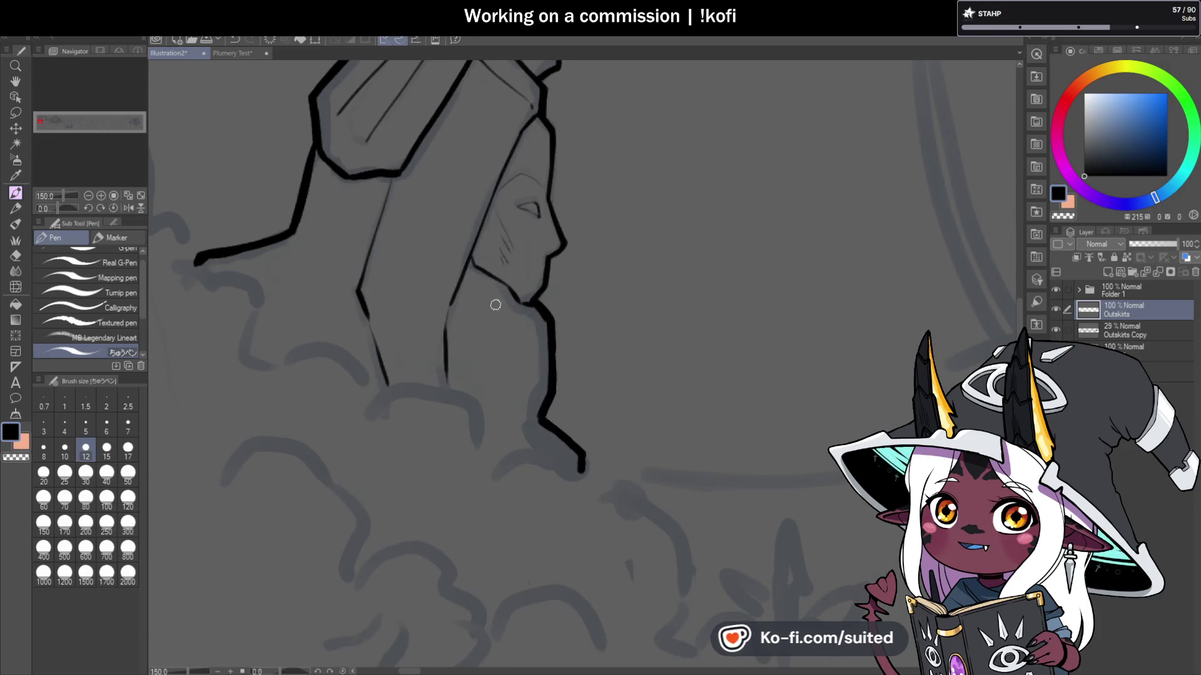
{"action": "scroll", "coordinate": [366, 141], "scroll_direction": "up", "scroll_amount": 1}
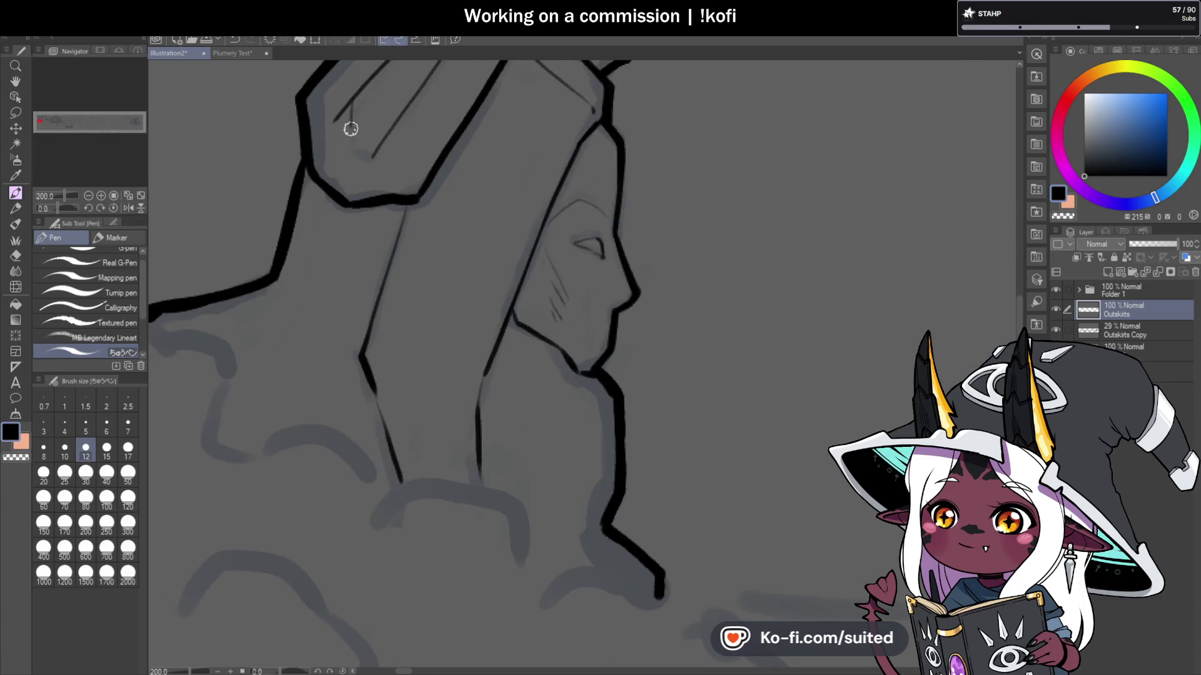
{"action": "key", "text": "c"}
{"action": "left_click_drag", "start_coordinate": [346, 109], "coordinate": [343, 154]}
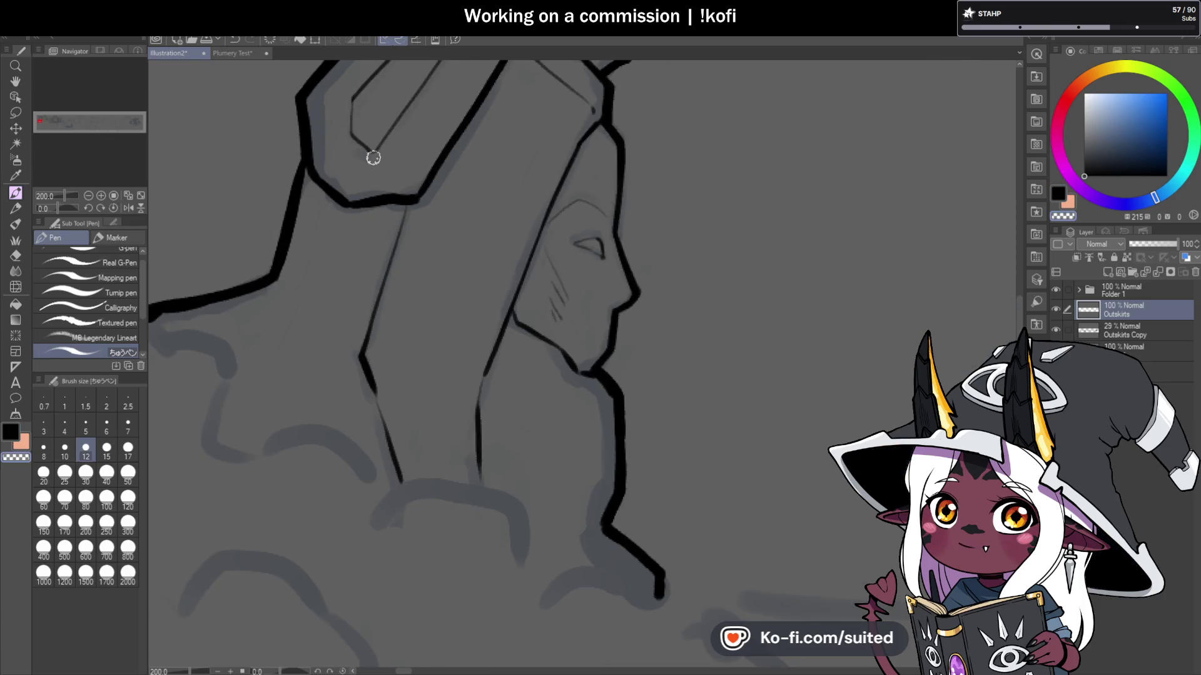
{"action": "mouse_move", "coordinate": [349, 94]}
{"action": "left_mouse_down"}
{"action": "mouse_move", "coordinate": [362, 139]}
{"action": "mouse_move", "coordinate": [392, 134]}
{"action": "mouse_move", "coordinate": [396, 119]}
{"action": "left_mouse_up"}
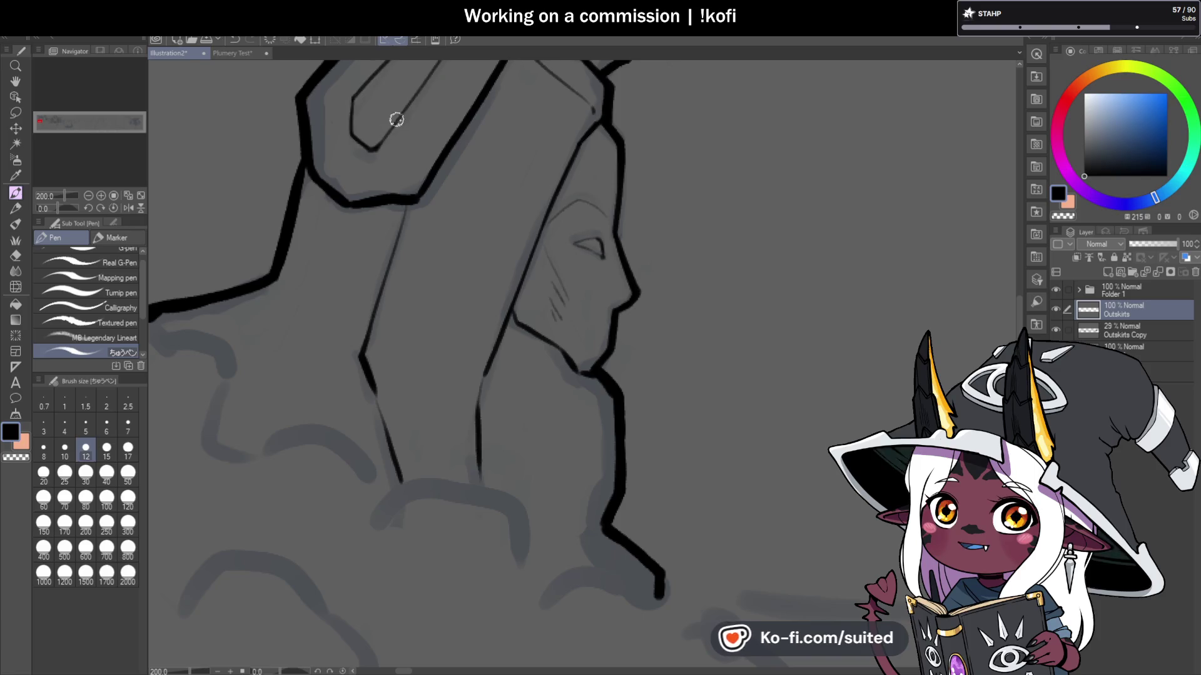
Step: Ink a sharp pointed tip on the wrap's thin line
{"action": "scroll", "coordinate": [387, 144], "scroll_direction": "down", "scroll_amount": 3}
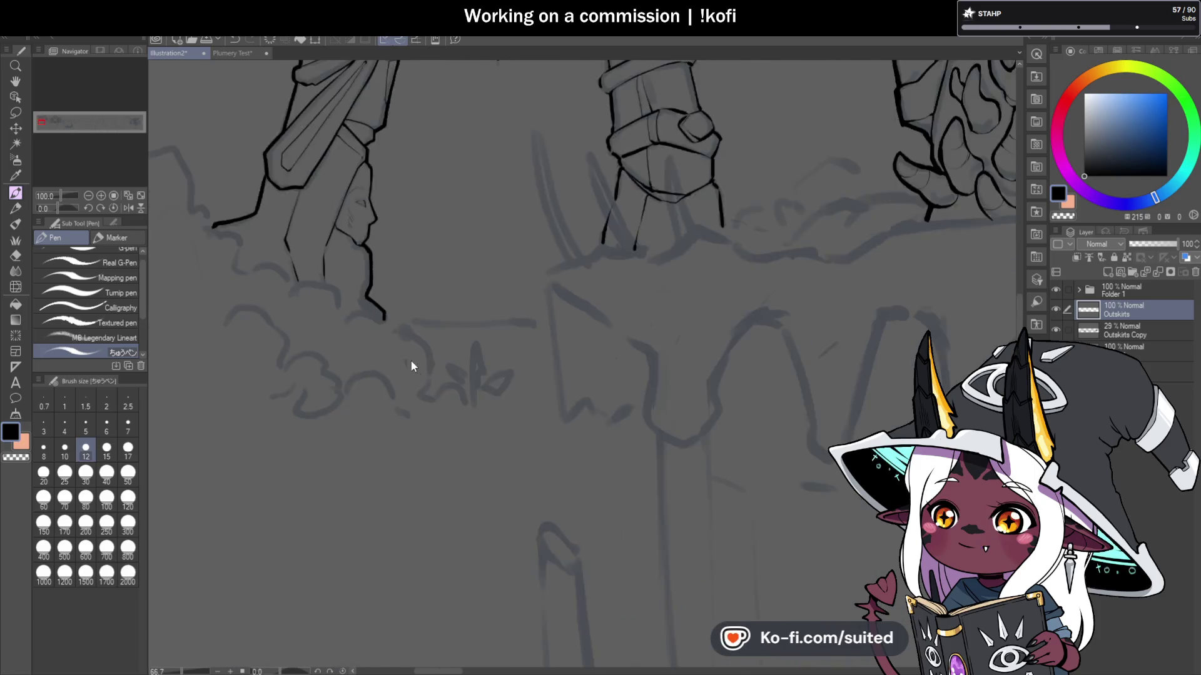
{"action": "scroll", "coordinate": [412, 366], "scroll_direction": "down", "scroll_amount": 2}
{"action": "scroll", "coordinate": [379, 119], "scroll_direction": "up", "scroll_amount": 5}
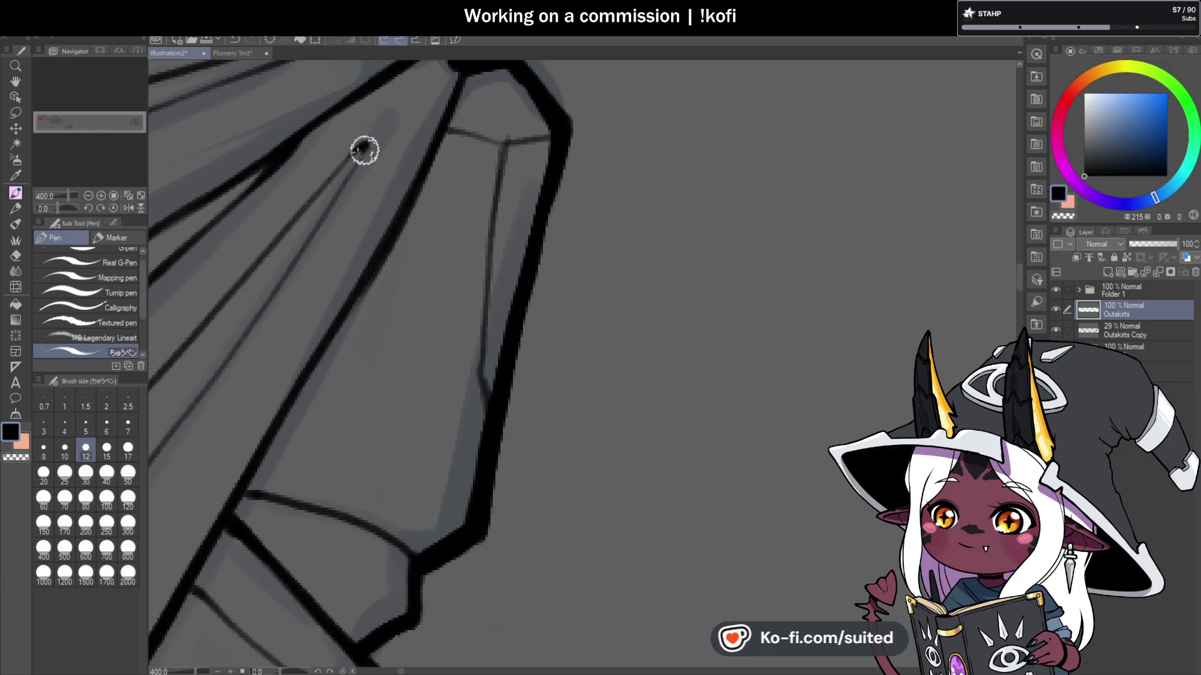
{"action": "left_click_drag", "start_coordinate": [355, 164], "coordinate": [369, 141]}
{"action": "scroll", "coordinate": [523, 227], "scroll_direction": "down", "scroll_amount": 8}
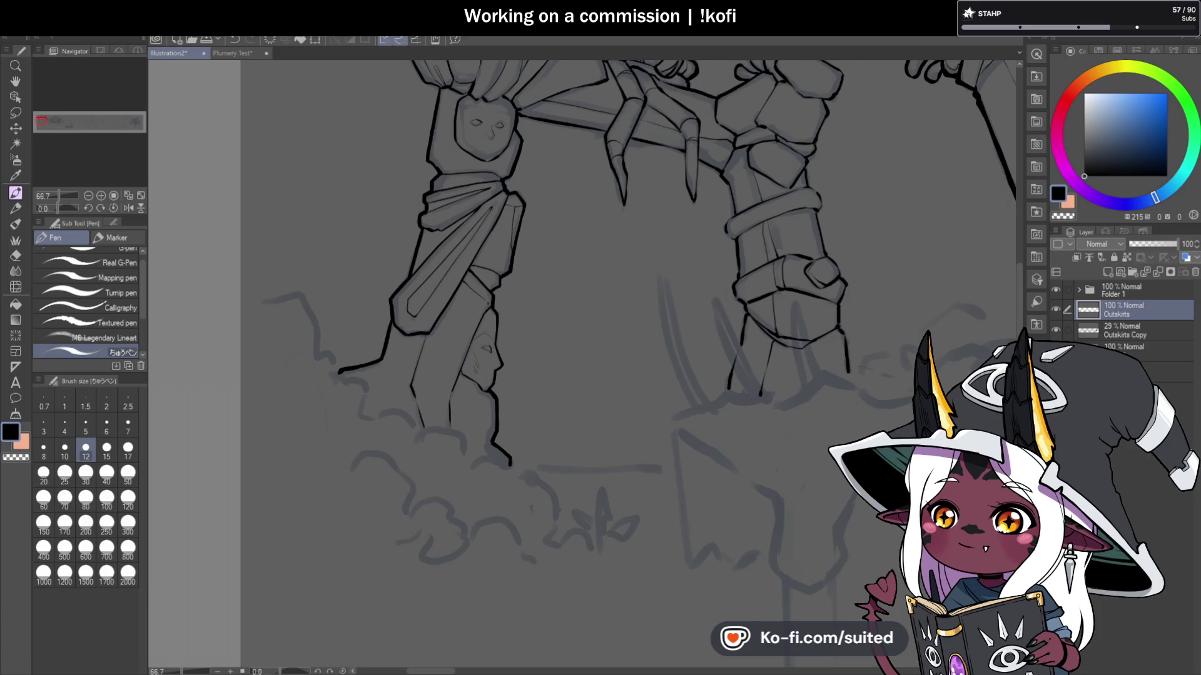
Step: Draw fine detail lines on and just below the left pillar's carved face
{"action": "scroll", "coordinate": [538, 281], "scroll_direction": "down", "scroll_amount": 2}
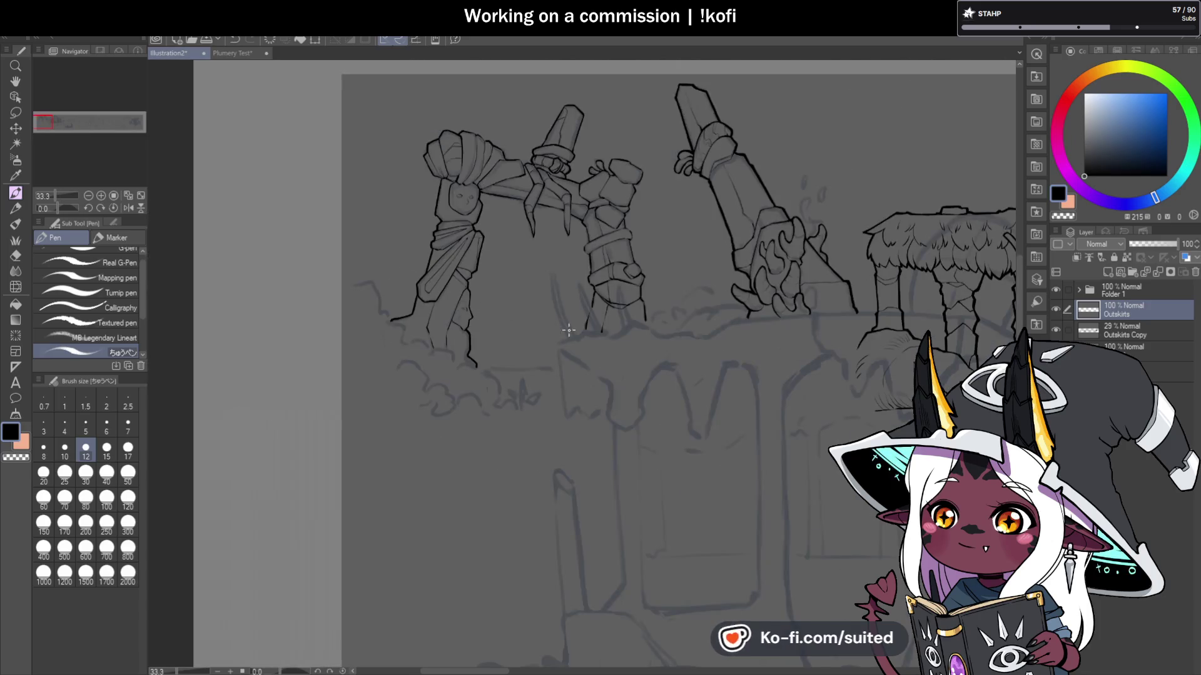
{"action": "scroll", "coordinate": [448, 212], "scroll_direction": "up", "scroll_amount": 6}
{"action": "left_click_drag", "start_coordinate": [436, 214], "coordinate": [493, 210]}
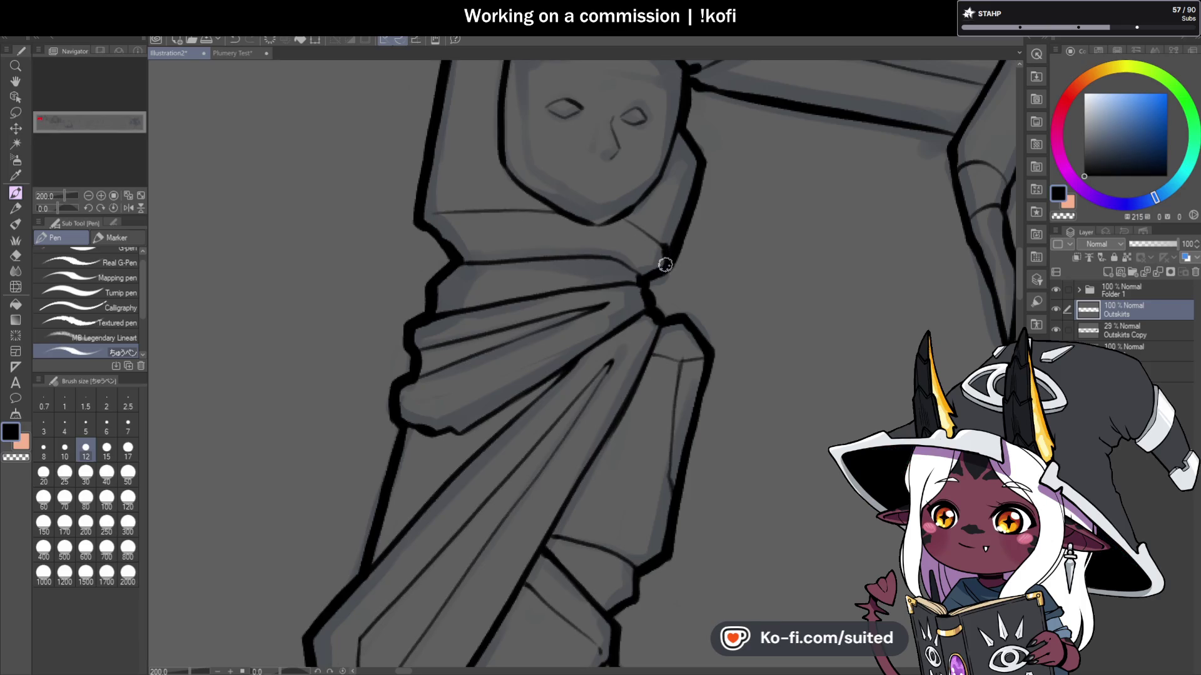
{"action": "left_click_drag", "start_coordinate": [458, 208], "coordinate": [433, 177]}
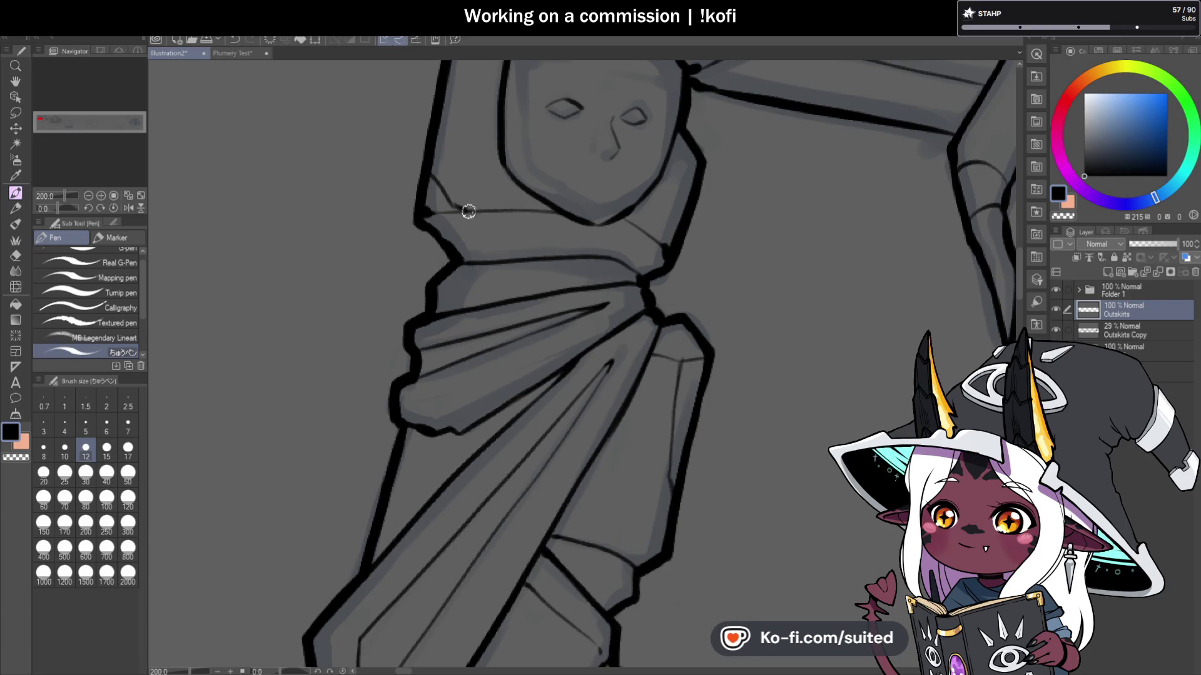
Step: Extend the carved face's outline downward with a short stroke from its corner
{"action": "scroll", "coordinate": [431, 172], "scroll_direction": "down", "scroll_amount": 4}
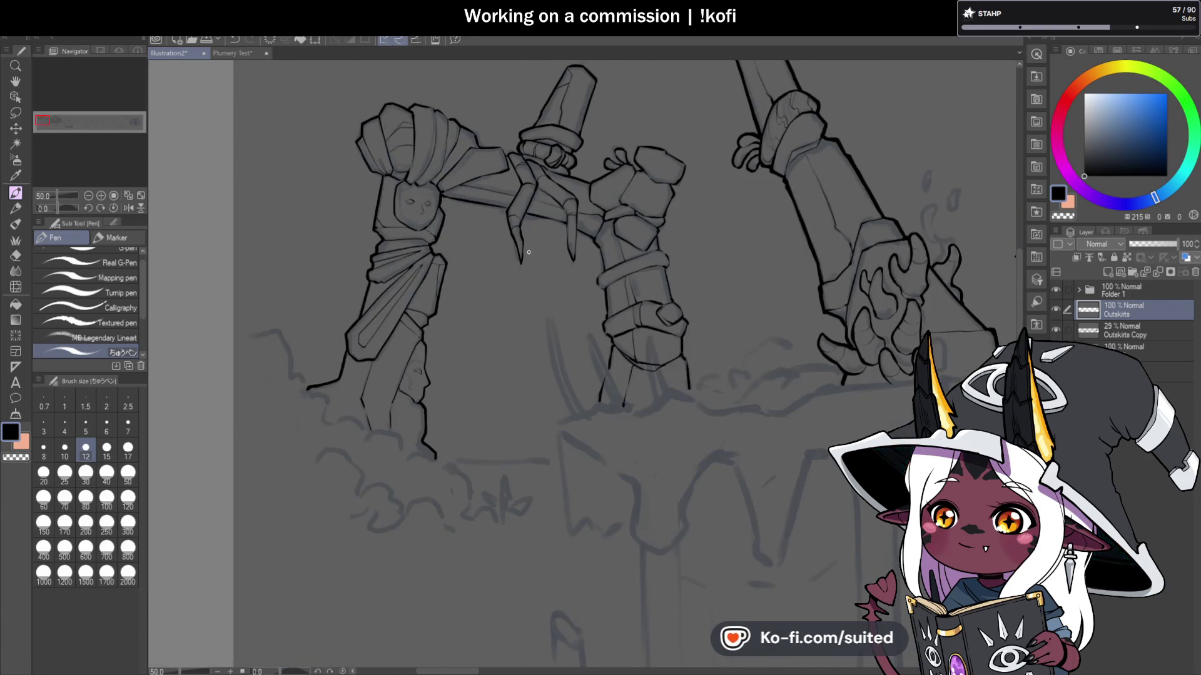
{"action": "scroll", "coordinate": [416, 327], "scroll_direction": "down", "scroll_amount": 5}
{"action": "scroll", "coordinate": [415, 328], "scroll_direction": "up", "scroll_amount": 4}
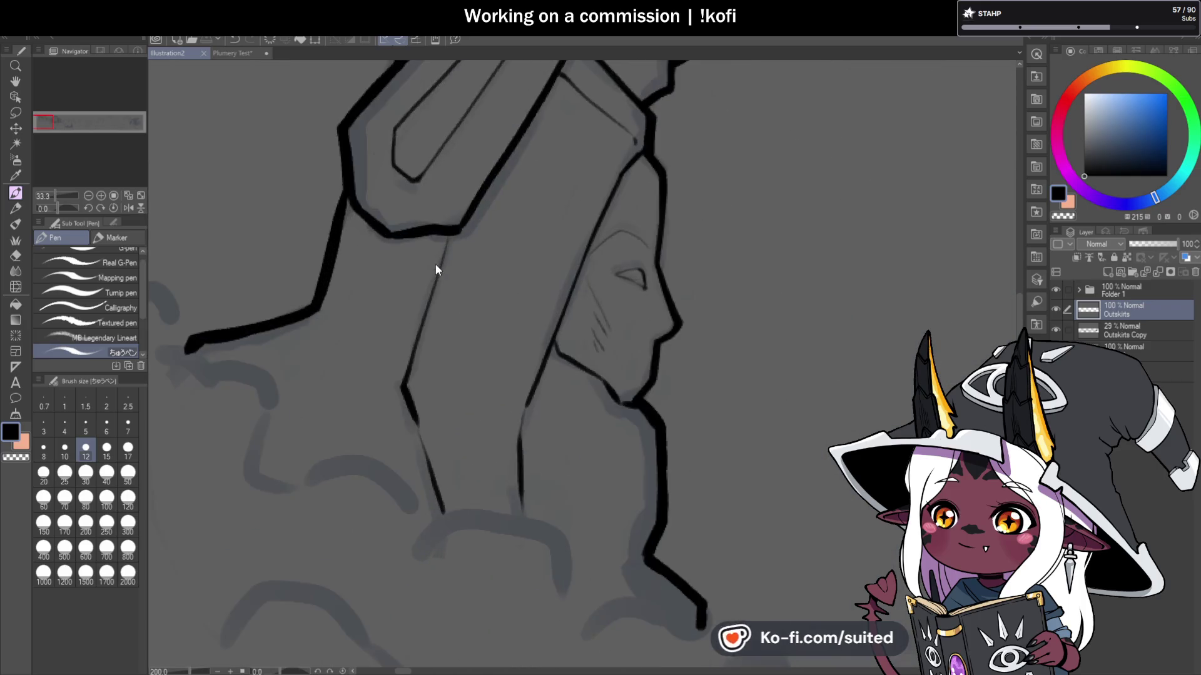
{"action": "left_click_drag", "start_coordinate": [421, 418], "coordinate": [439, 505]}
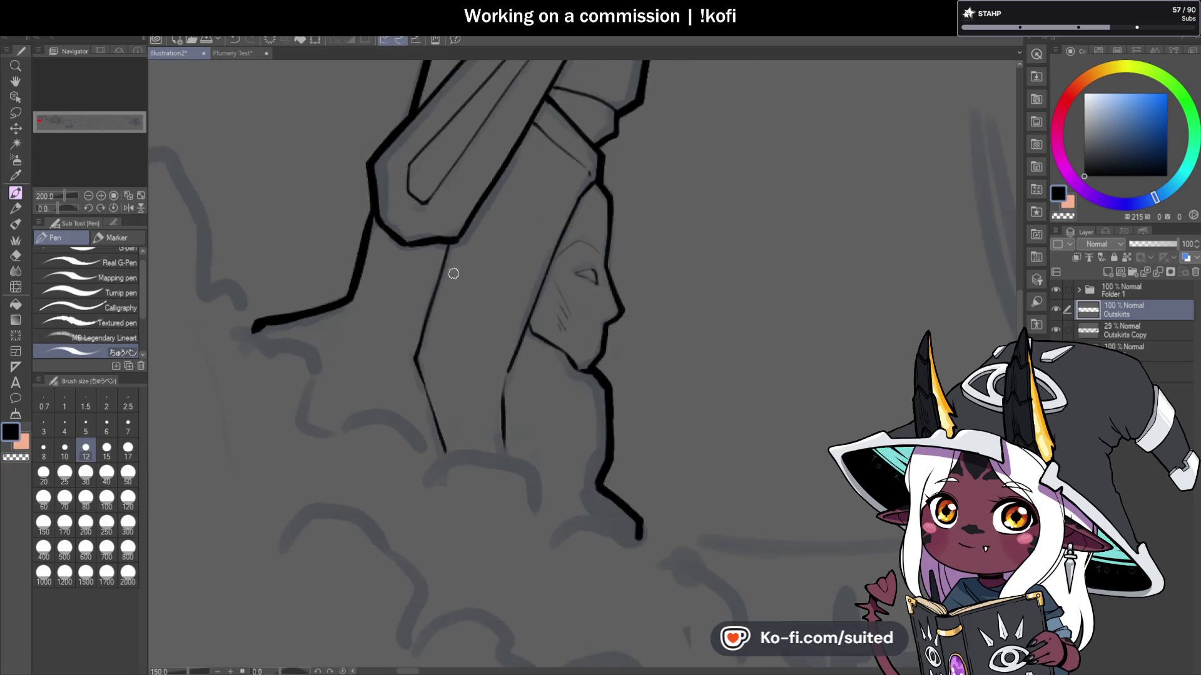
{"action": "mouse_move", "coordinate": [366, 261]}
{"action": "left_mouse_down"}
{"action": "mouse_move", "coordinate": [402, 341]}
{"action": "mouse_move", "coordinate": [449, 339]}
{"action": "left_mouse_up"}
{"action": "scroll", "coordinate": [394, 301], "scroll_direction": "down", "scroll_amount": 5}
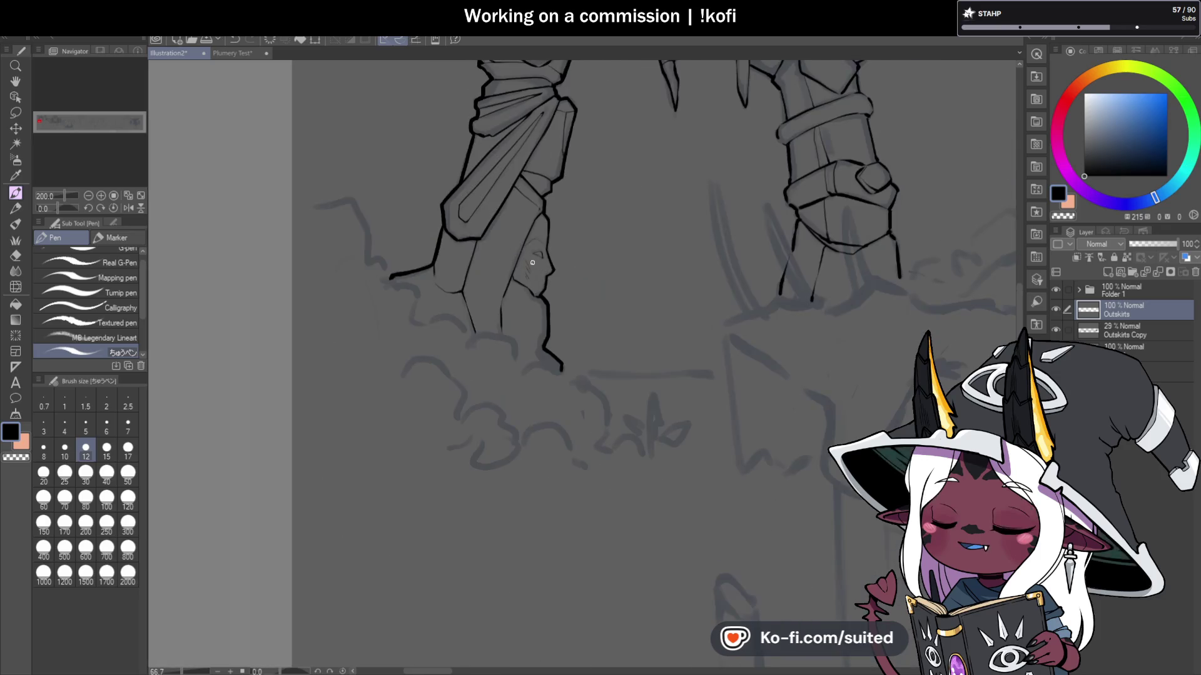
{"action": "mouse_move", "coordinate": [876, 344]}
{"action": "left_mouse_down"}
{"action": "mouse_move", "coordinate": [713, 237]}
{"action": "mouse_move", "coordinate": [662, 292]}
{"action": "left_mouse_up"}
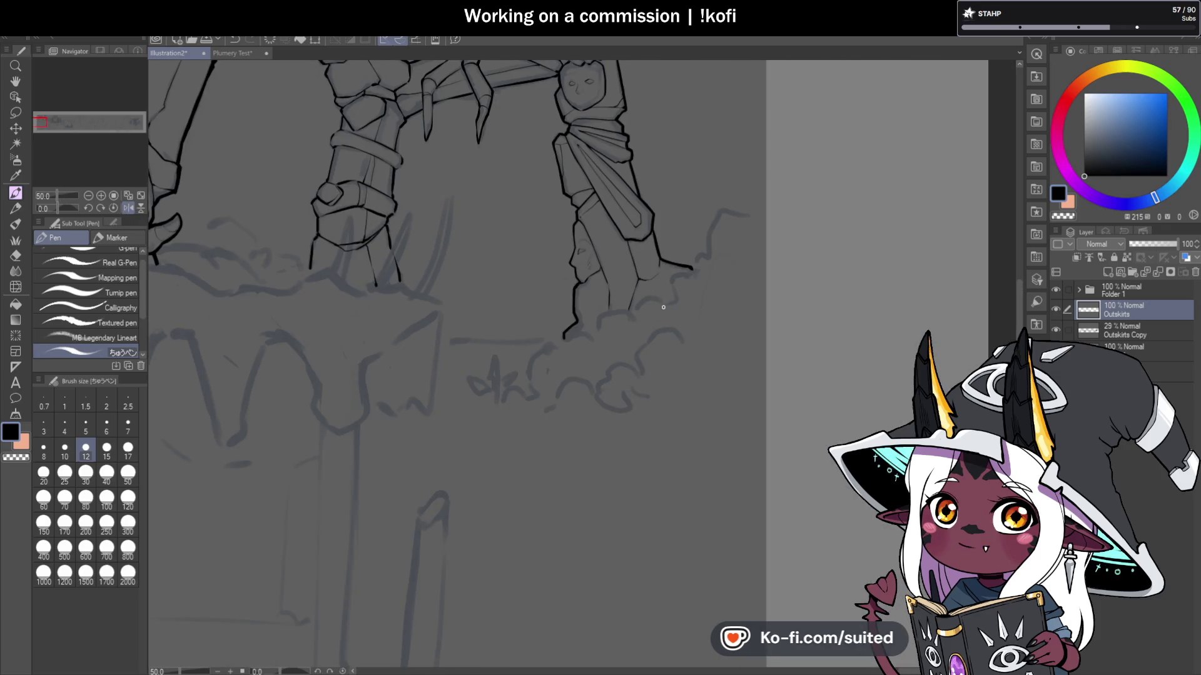
{"action": "scroll", "coordinate": [663, 307], "scroll_direction": "down", "scroll_amount": 1}
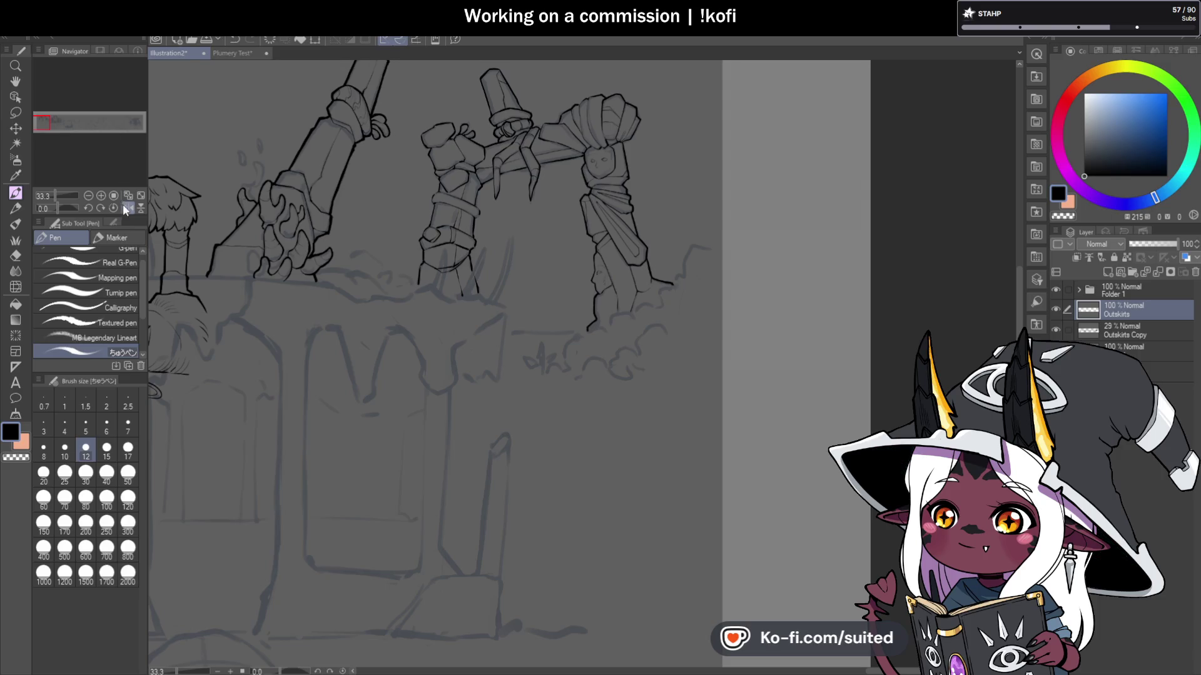
{"action": "scroll", "coordinate": [594, 291], "scroll_direction": "down", "scroll_amount": 3}
{"action": "scroll", "coordinate": [594, 291], "scroll_direction": "up", "scroll_amount": 2}
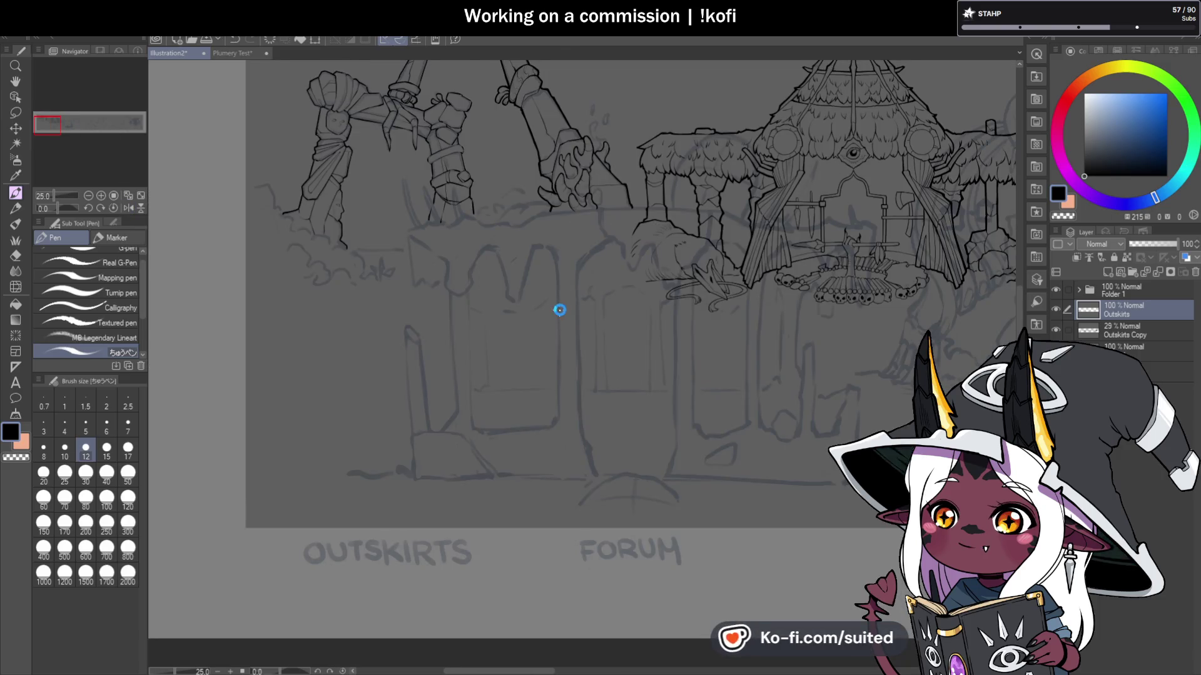
Step: Extend the left leg line of the middle pillar's base and thicken the hexagon block's left edge
{"action": "scroll", "coordinate": [442, 177], "scroll_direction": "up", "scroll_amount": 5}
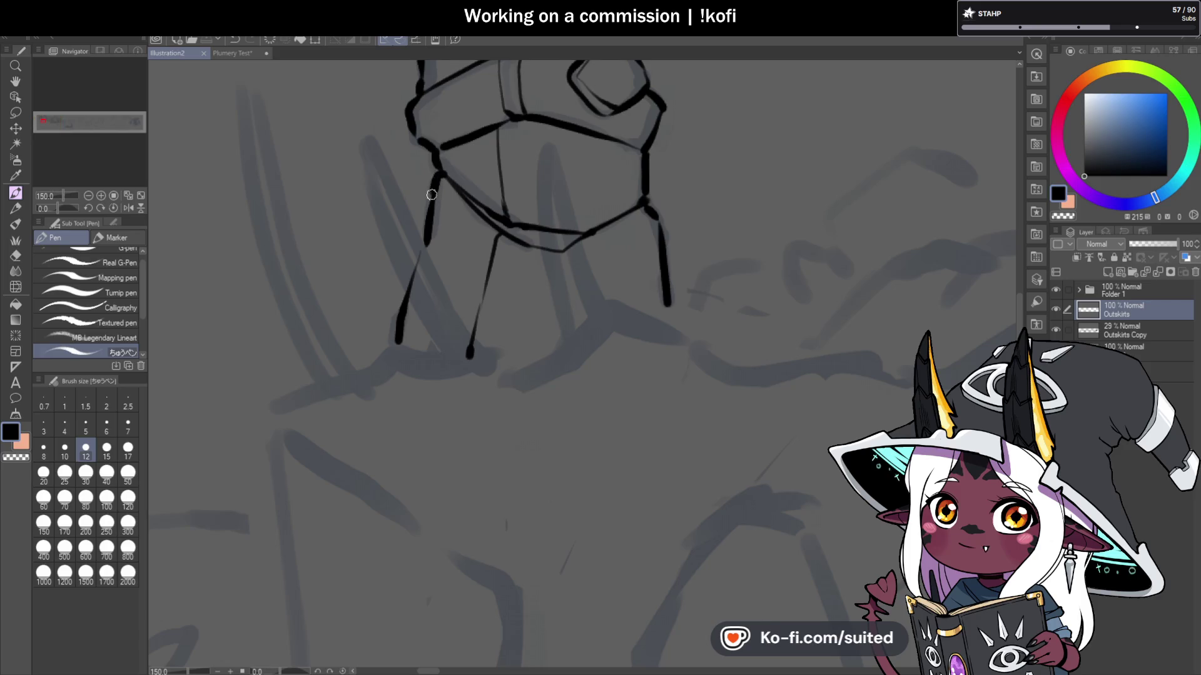
{"action": "left_click_drag", "start_coordinate": [393, 340], "coordinate": [391, 352]}
{"action": "mouse_move", "coordinate": [438, 176]}
{"action": "left_mouse_down"}
{"action": "mouse_move", "coordinate": [406, 132]}
{"action": "mouse_move", "coordinate": [426, 92]}
{"action": "left_mouse_up"}
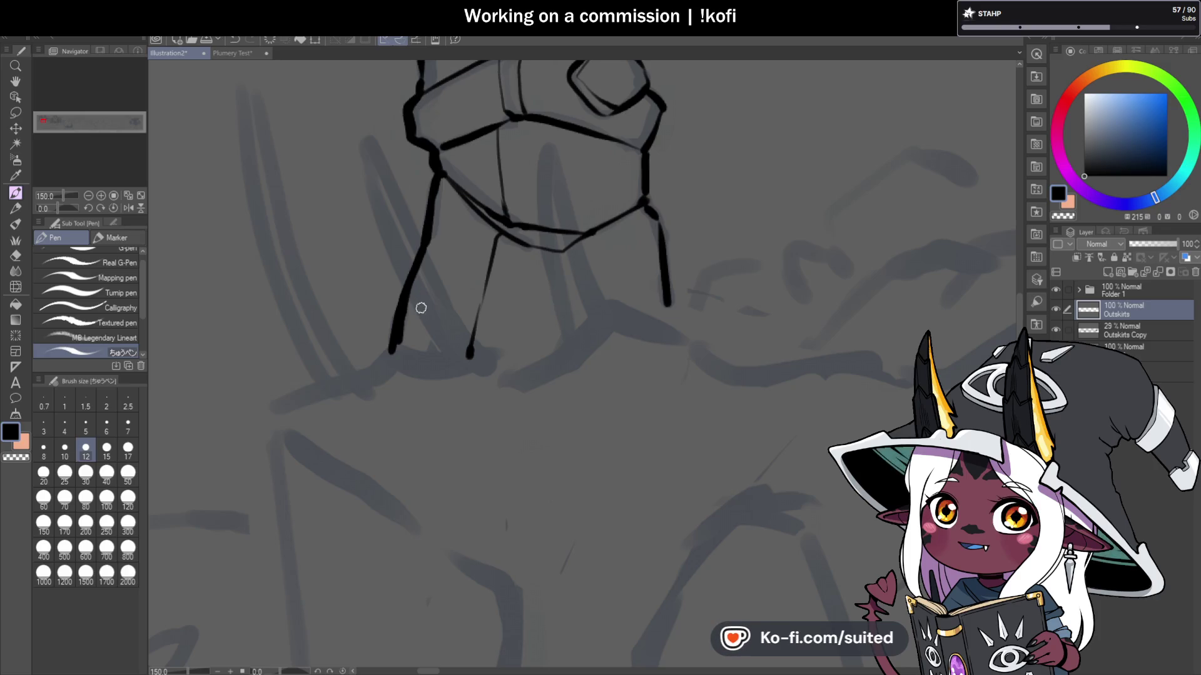
Step: Thicken the diagonal band line and corner, then ink both edges of the pillar's spike
{"action": "scroll", "coordinate": [427, 324], "scroll_direction": "down", "scroll_amount": 2}
{"action": "scroll", "coordinate": [423, 121], "scroll_direction": "up", "scroll_amount": 4}
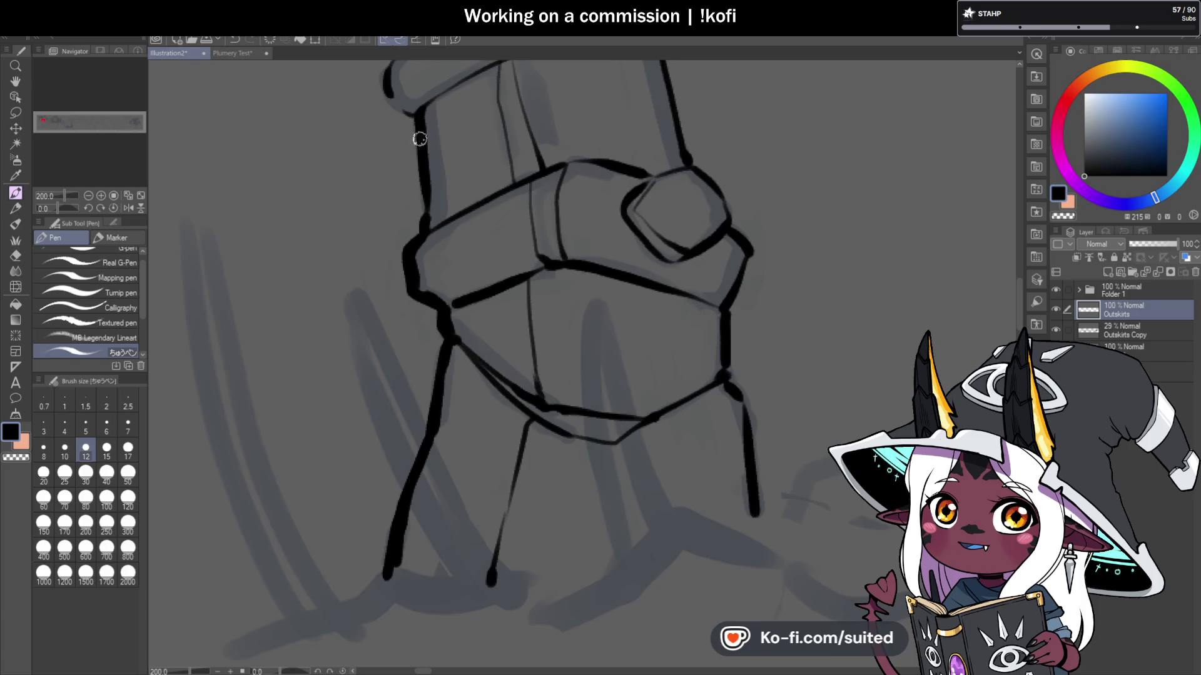
{"action": "scroll", "coordinate": [428, 218], "scroll_direction": "down", "scroll_amount": 1}
{"action": "scroll", "coordinate": [428, 218], "scroll_direction": "up", "scroll_amount": 1}
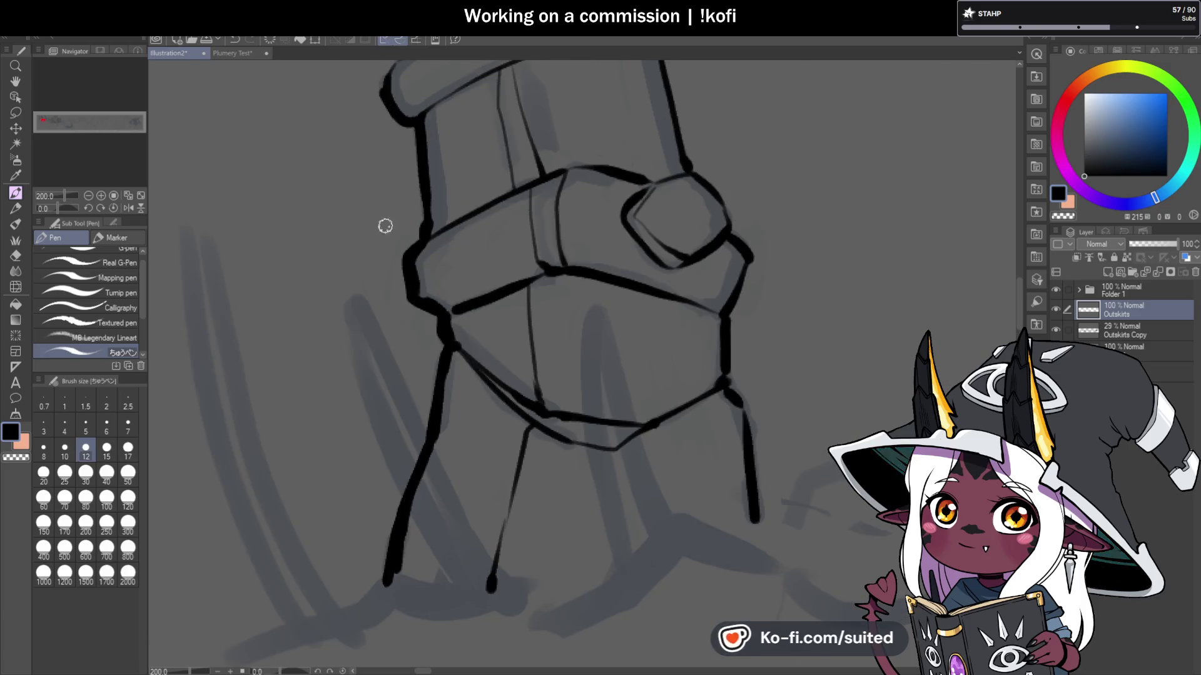
{"action": "scroll", "coordinate": [394, 200], "scroll_direction": "down", "scroll_amount": 2}
{"action": "scroll", "coordinate": [402, 170], "scroll_direction": "up", "scroll_amount": 2}
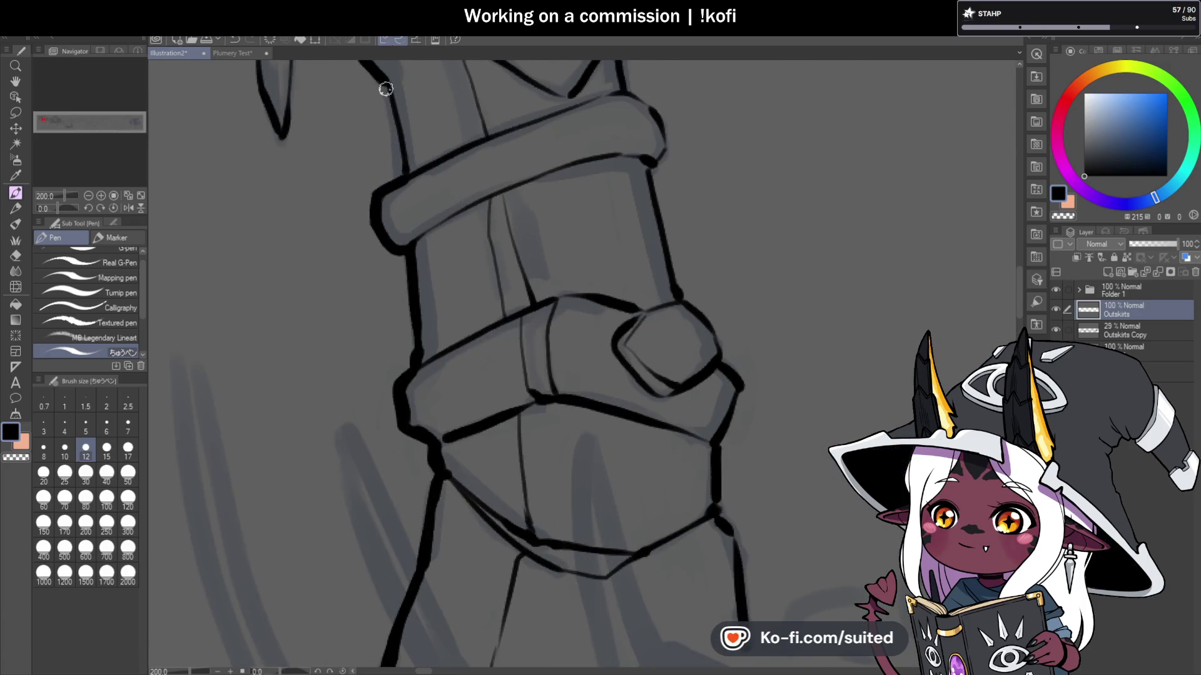
{"action": "scroll", "coordinate": [402, 170], "scroll_direction": "down", "scroll_amount": 2}
{"action": "scroll", "coordinate": [402, 188], "scroll_direction": "up", "scroll_amount": 2}
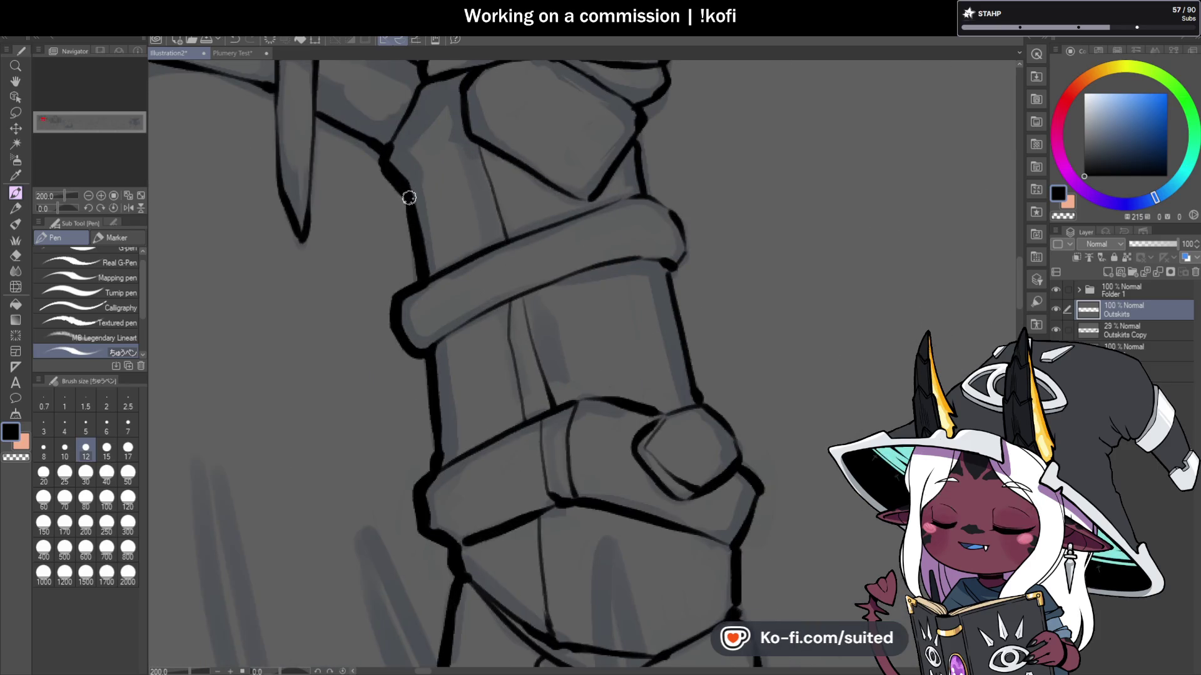
{"action": "mouse_move", "coordinate": [383, 150]}
{"action": "left_mouse_down"}
{"action": "mouse_move", "coordinate": [369, 134]}
{"action": "mouse_move", "coordinate": [388, 166]}
{"action": "left_mouse_up"}
{"action": "left_click_drag", "start_coordinate": [315, 112], "coordinate": [305, 235]}
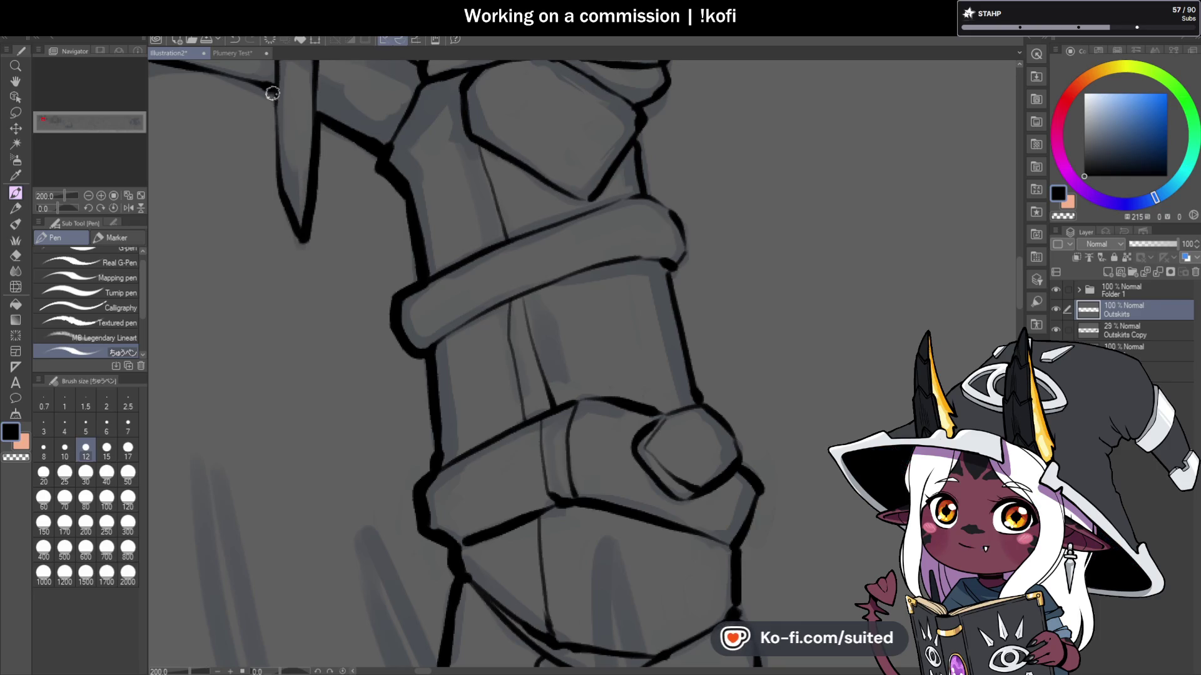
{"action": "left_click_drag", "start_coordinate": [272, 92], "coordinate": [276, 185]}
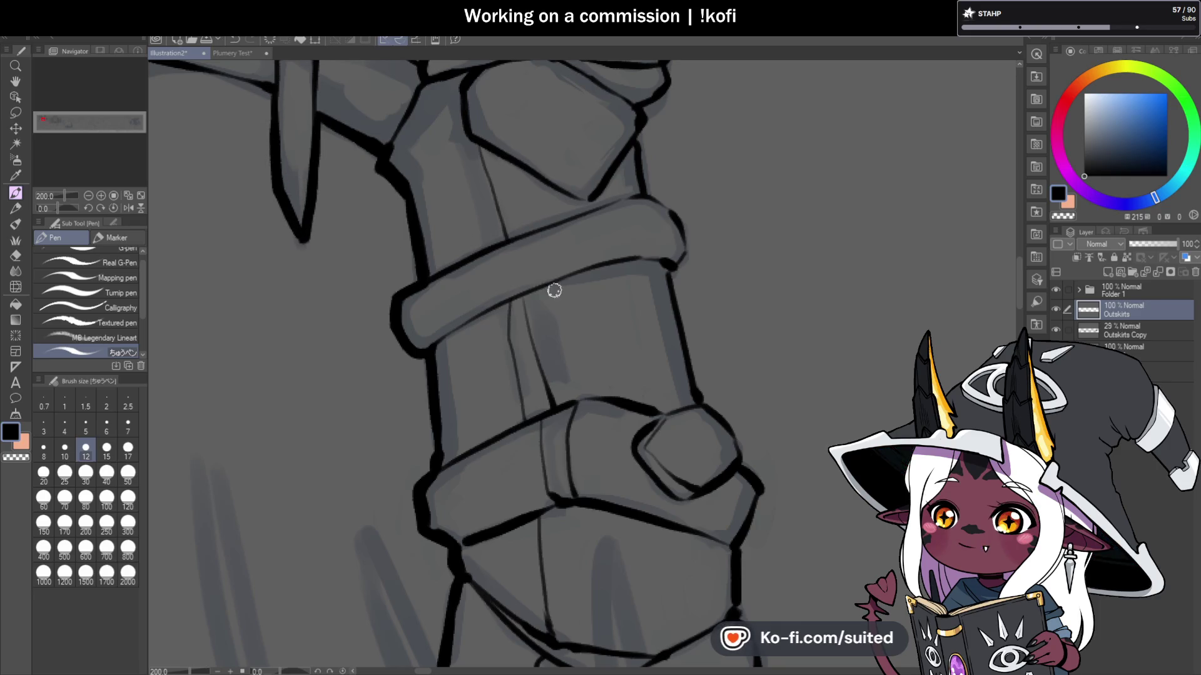
Step: Thicken the pillar's right outline down to the wrist's right edge with heavier strokes
{"action": "scroll", "coordinate": [583, 270], "scroll_direction": "down", "scroll_amount": 2}
{"action": "scroll", "coordinate": [596, 217], "scroll_direction": "up", "scroll_amount": 2}
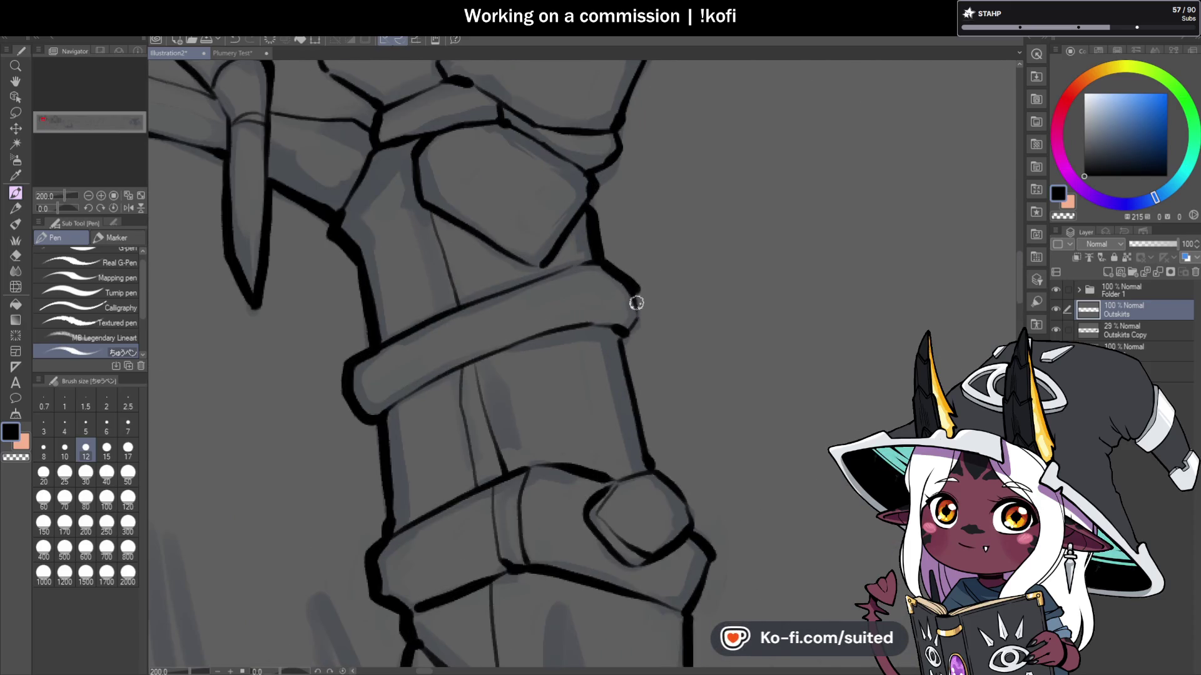
{"action": "scroll", "coordinate": [631, 331], "scroll_direction": "down", "scroll_amount": 2}
{"action": "scroll", "coordinate": [712, 448], "scroll_direction": "up", "scroll_amount": 2}
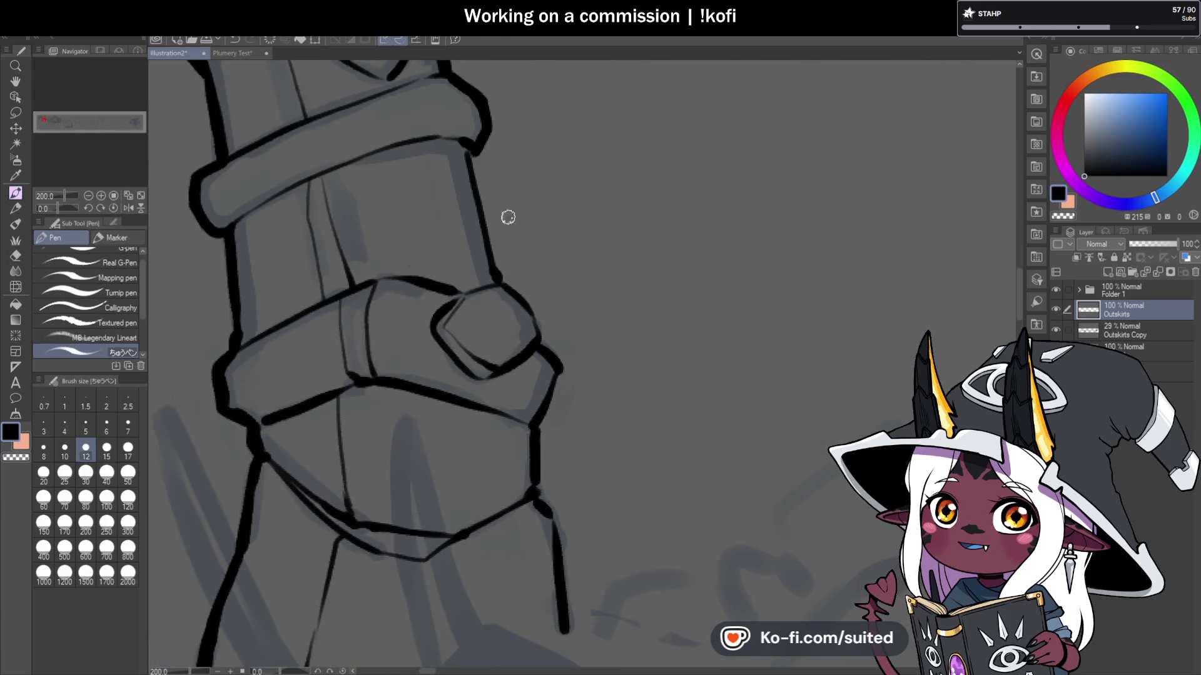
{"action": "mouse_move", "coordinate": [483, 215]}
{"action": "left_mouse_down"}
{"action": "mouse_move", "coordinate": [499, 269]}
{"action": "mouse_move", "coordinate": [537, 314]}
{"action": "left_mouse_up"}
{"action": "scroll", "coordinate": [550, 199], "scroll_direction": "down", "scroll_amount": 1}
{"action": "scroll", "coordinate": [554, 238], "scroll_direction": "up", "scroll_amount": 2}
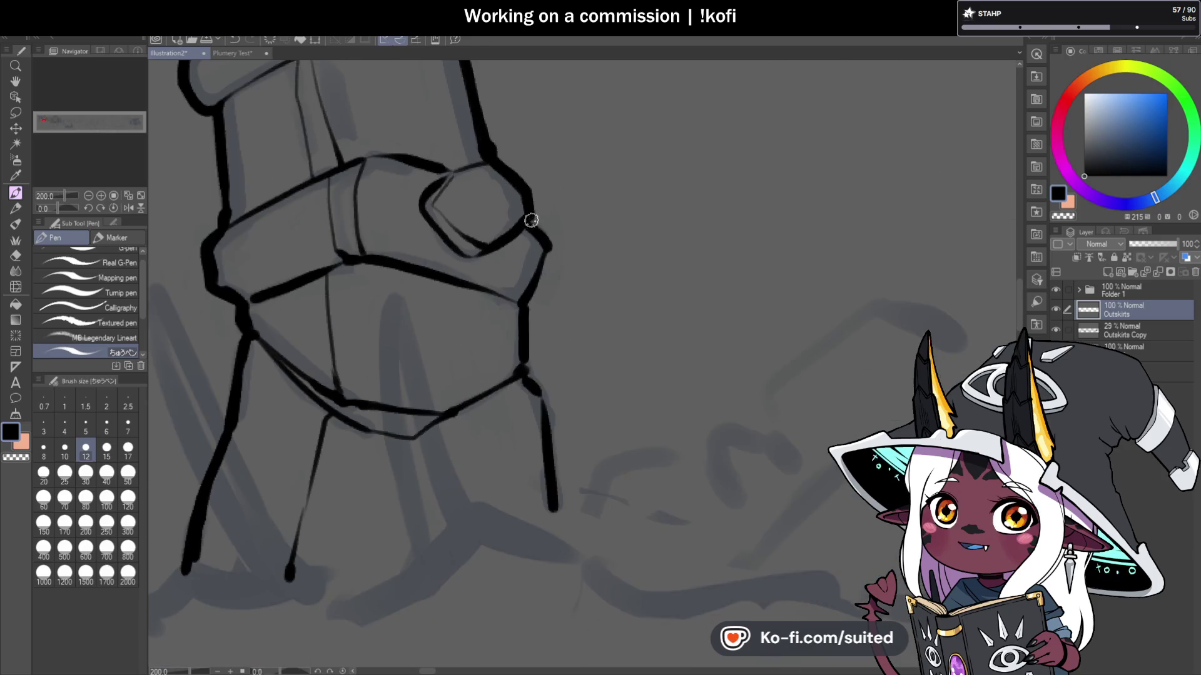
{"action": "left_click_drag", "start_coordinate": [526, 374], "coordinate": [559, 539]}
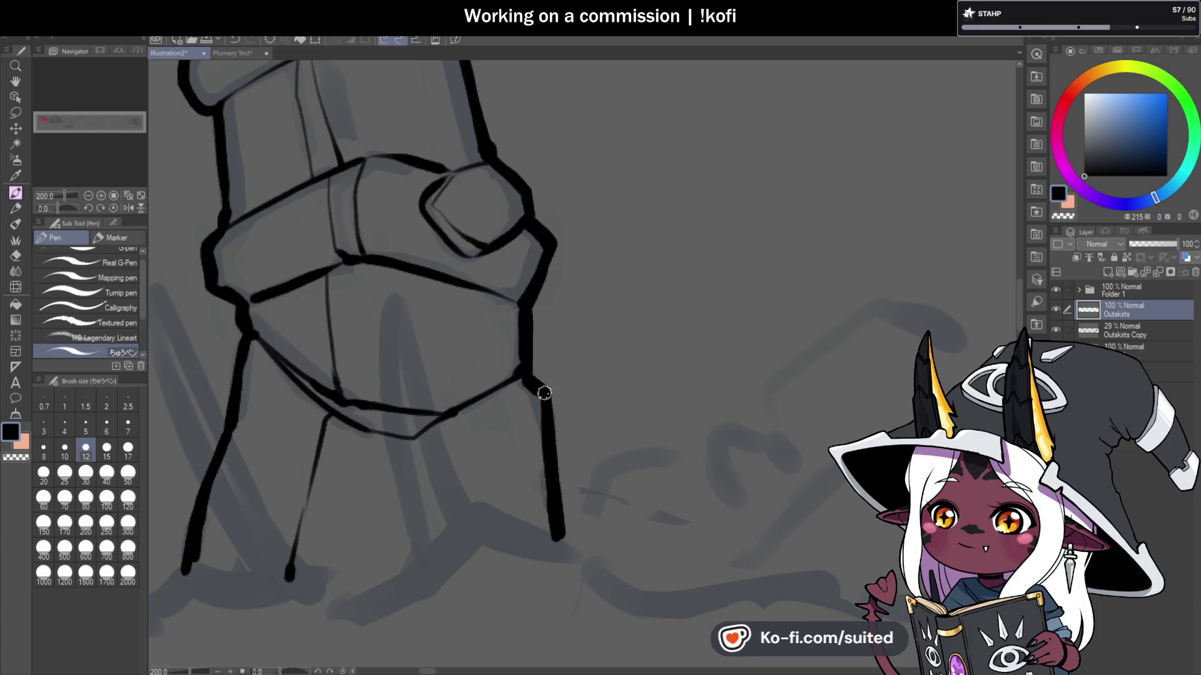
{"action": "scroll", "coordinate": [544, 394], "scroll_direction": "down", "scroll_amount": 3}
{"action": "scroll", "coordinate": [523, 266], "scroll_direction": "up", "scroll_amount": 1}
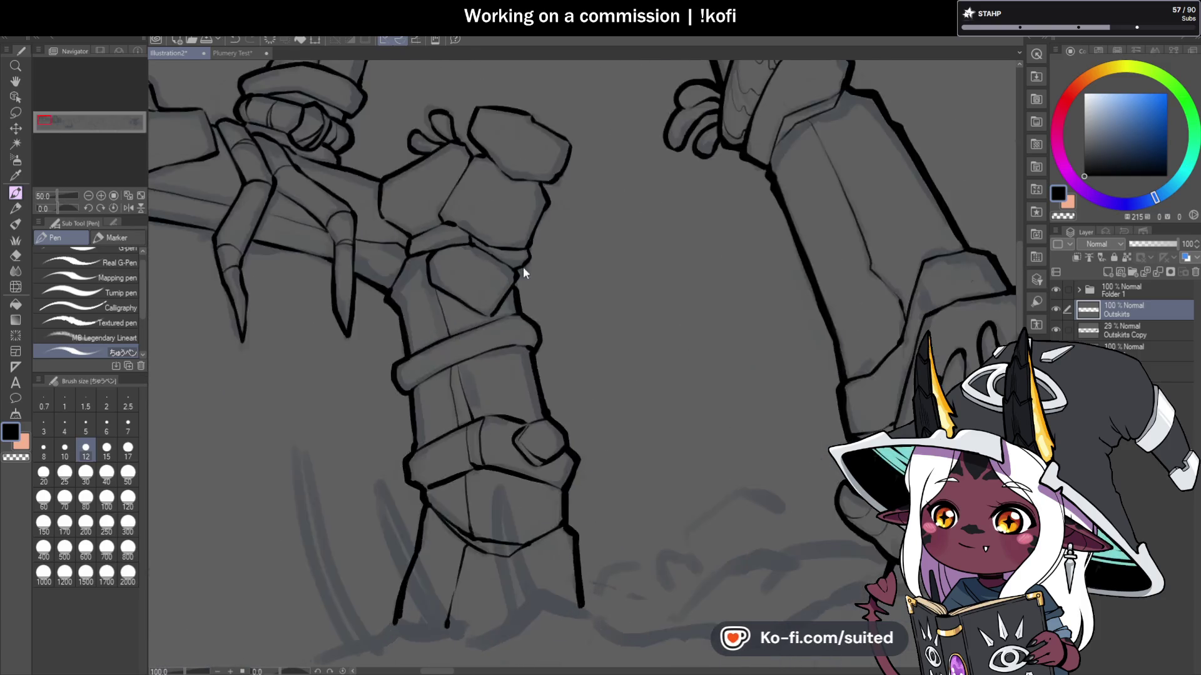
Step: Thicken the wrist's upper right edge and the top stone block's top outline
{"action": "scroll", "coordinate": [523, 268], "scroll_direction": "up", "scroll_amount": 2}
{"action": "mouse_move", "coordinate": [538, 252]}
{"action": "left_mouse_down"}
{"action": "mouse_move", "coordinate": [537, 216]}
{"action": "mouse_move", "coordinate": [583, 133]}
{"action": "left_mouse_up"}
{"action": "mouse_move", "coordinate": [554, 87]}
{"action": "left_mouse_down"}
{"action": "mouse_move", "coordinate": [576, 126]}
{"action": "mouse_move", "coordinate": [565, 154]}
{"action": "left_mouse_up"}
{"action": "scroll", "coordinate": [565, 182], "scroll_direction": "down", "scroll_amount": 2}
{"action": "scroll", "coordinate": [557, 167], "scroll_direction": "up", "scroll_amount": 4}
{"action": "scroll", "coordinate": [563, 159], "scroll_direction": "down", "scroll_amount": 2}
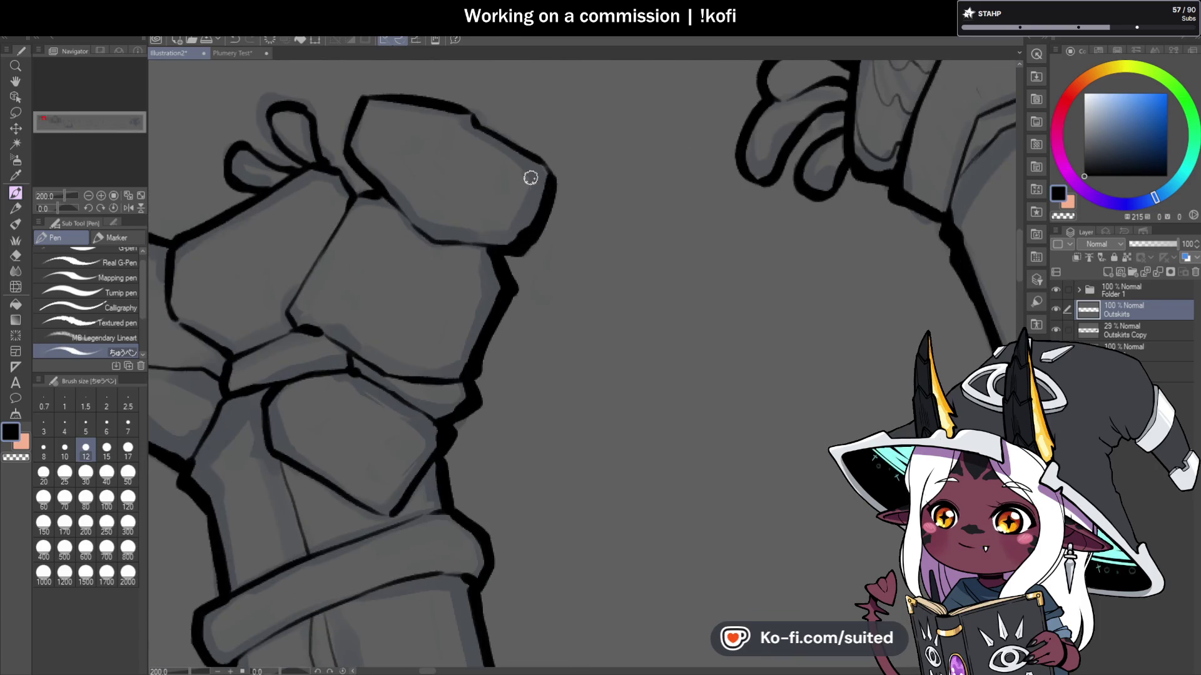
{"action": "left_click_drag", "start_coordinate": [478, 121], "coordinate": [550, 168]}
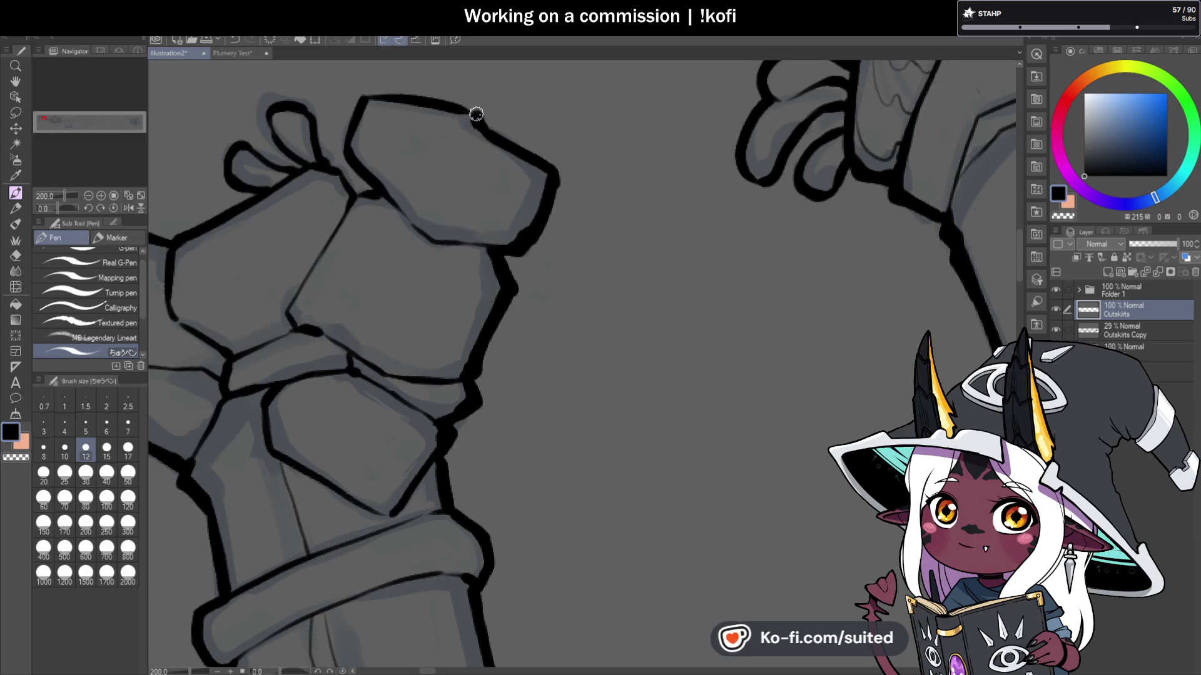
Step: On a rotated view, retrace the top block's upper-left outline, then ink the loop's right side down to it
{"action": "scroll", "coordinate": [560, 190], "scroll_direction": "down", "scroll_amount": 2}
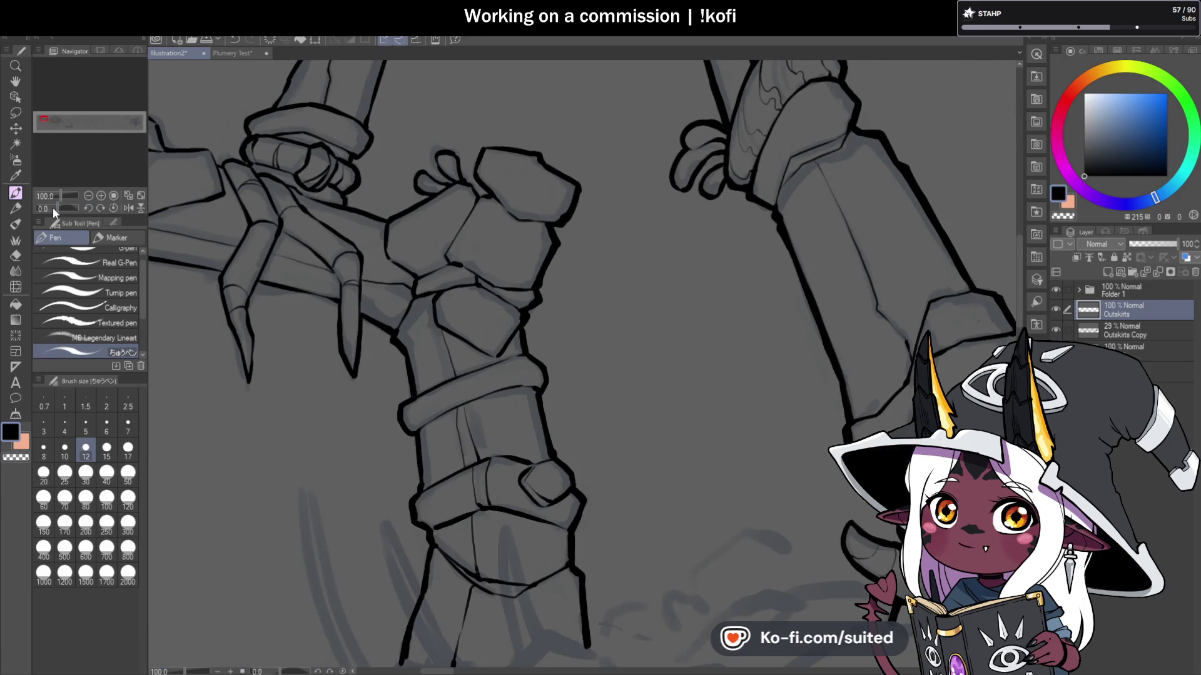
{"action": "left_click_drag", "start_coordinate": [53, 208], "coordinate": [99, 167]}
{"action": "scroll", "coordinate": [549, 129], "scroll_direction": "down", "scroll_amount": 1}
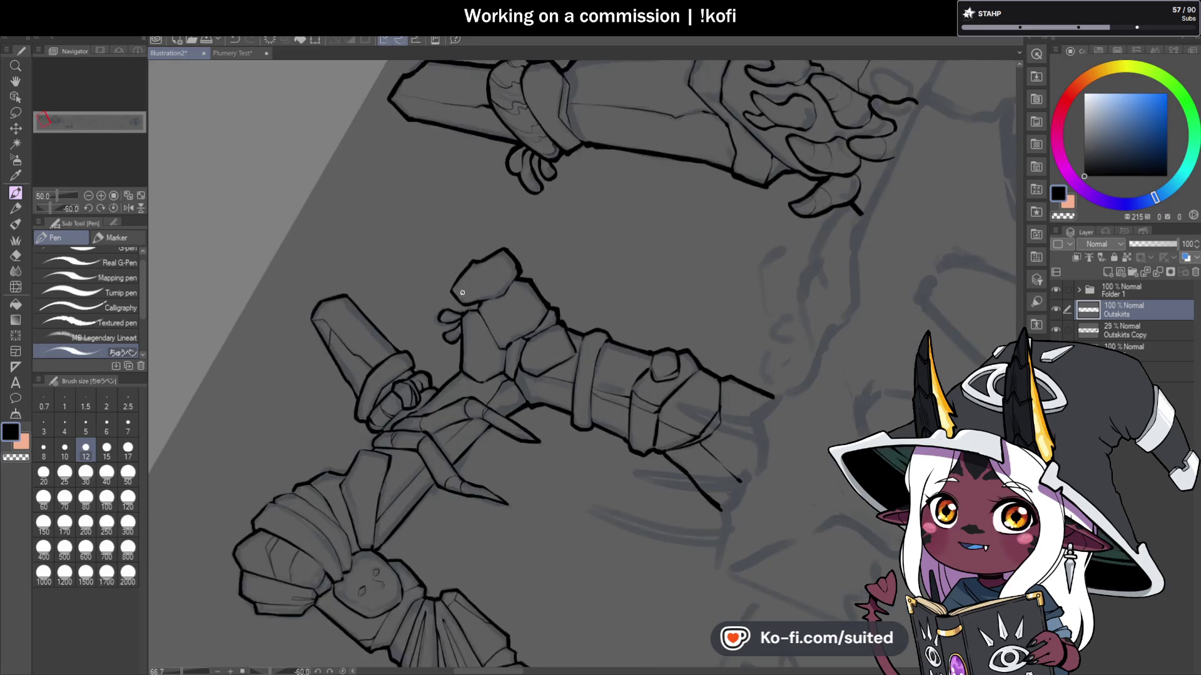
{"action": "scroll", "coordinate": [462, 293], "scroll_direction": "up", "scroll_amount": 4}
{"action": "mouse_move", "coordinate": [485, 215]}
{"action": "left_mouse_down"}
{"action": "mouse_move", "coordinate": [424, 294]}
{"action": "mouse_move", "coordinate": [445, 331]}
{"action": "left_mouse_up"}
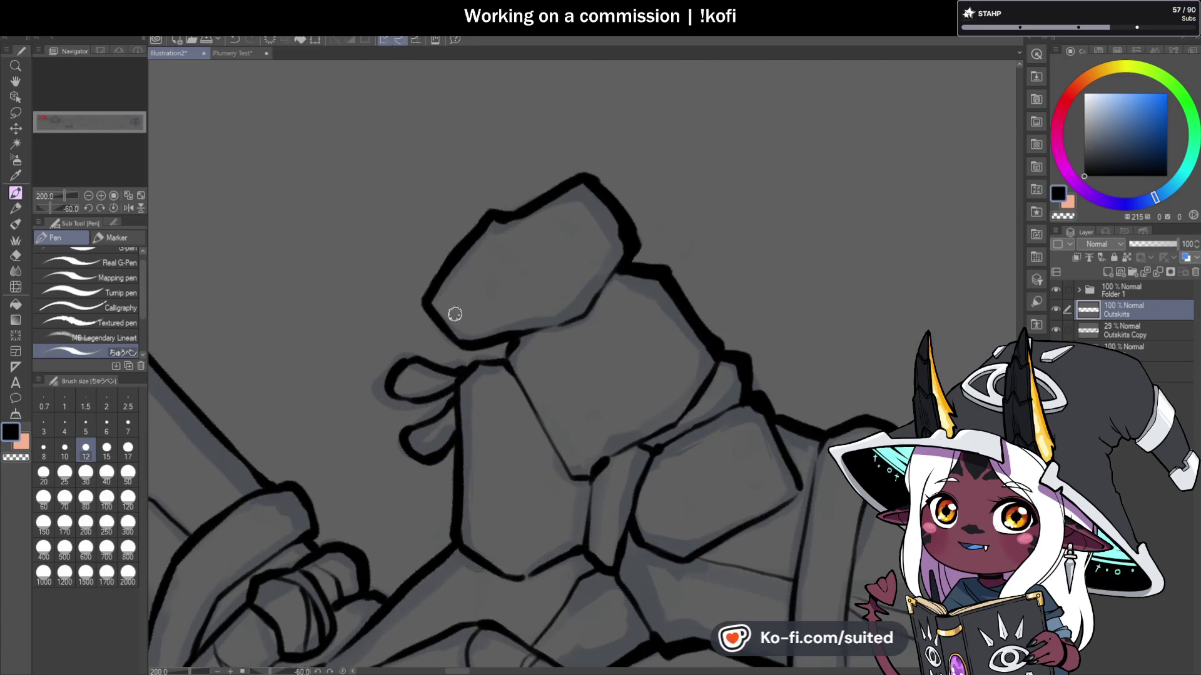
{"action": "left_click", "coordinate": [113, 209]}
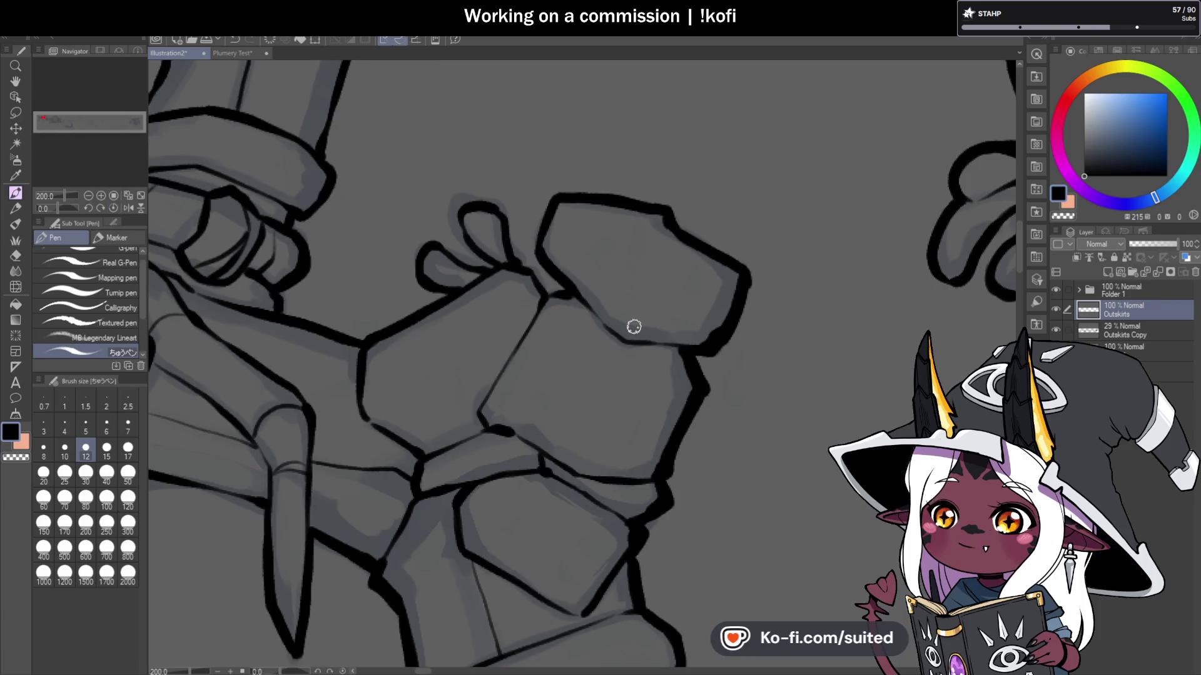
{"action": "scroll", "coordinate": [508, 218], "scroll_direction": "up", "scroll_amount": 2}
{"action": "mouse_move", "coordinate": [486, 200]}
{"action": "left_mouse_down"}
{"action": "mouse_move", "coordinate": [504, 273]}
{"action": "mouse_move", "coordinate": [536, 316]}
{"action": "mouse_move", "coordinate": [597, 359]}
{"action": "left_mouse_up"}
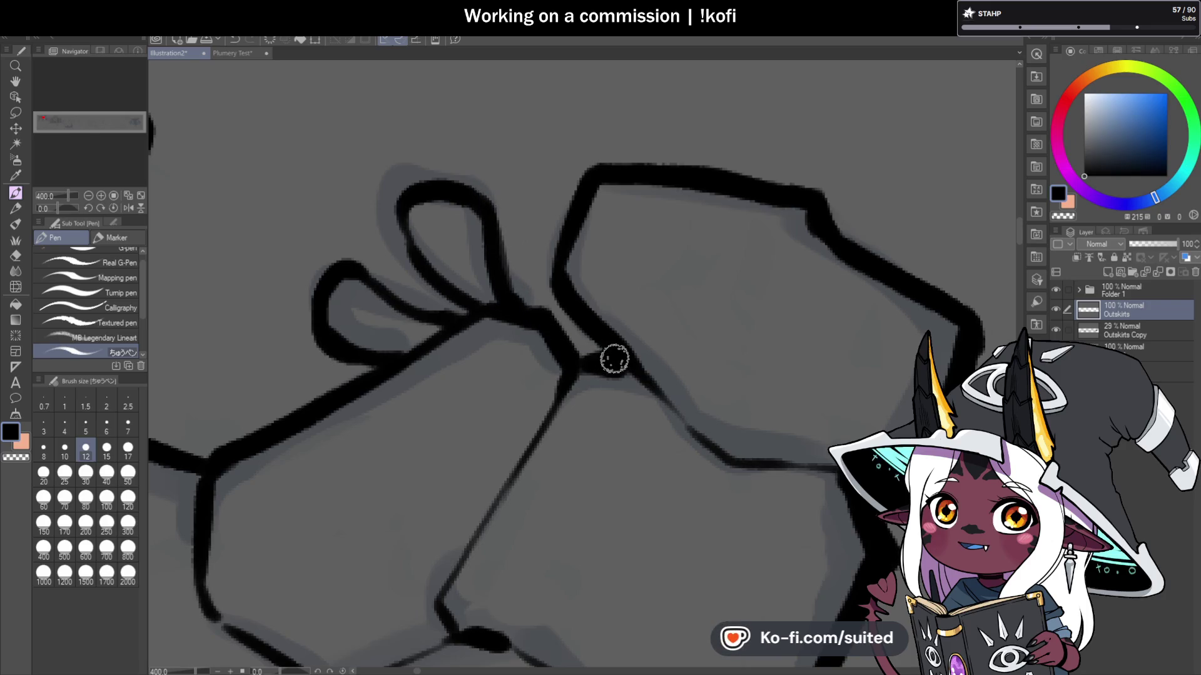
{"action": "scroll", "coordinate": [775, 188], "scroll_direction": "down", "scroll_amount": 4}
{"action": "scroll", "coordinate": [699, 276], "scroll_direction": "down", "scroll_amount": 1}
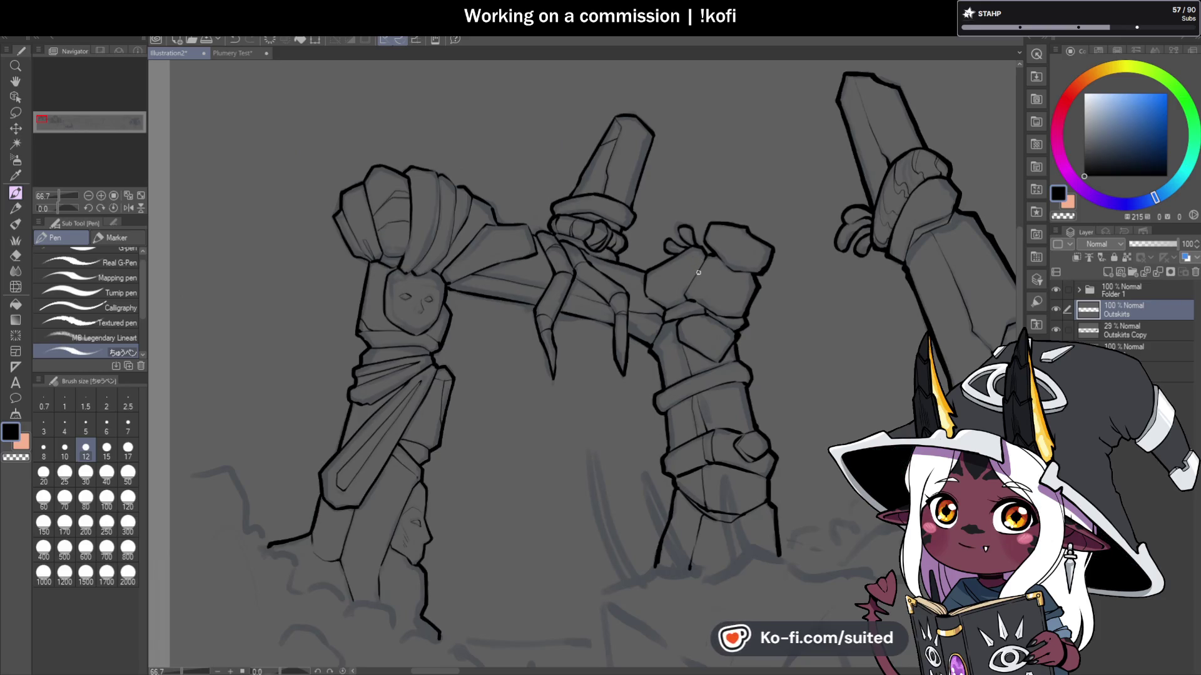
Step: Draw one bold stroke along the left edge of the left pillar's wrapped cloth top, above its face
{"action": "scroll", "coordinate": [640, 117], "scroll_direction": "up", "scroll_amount": 3}
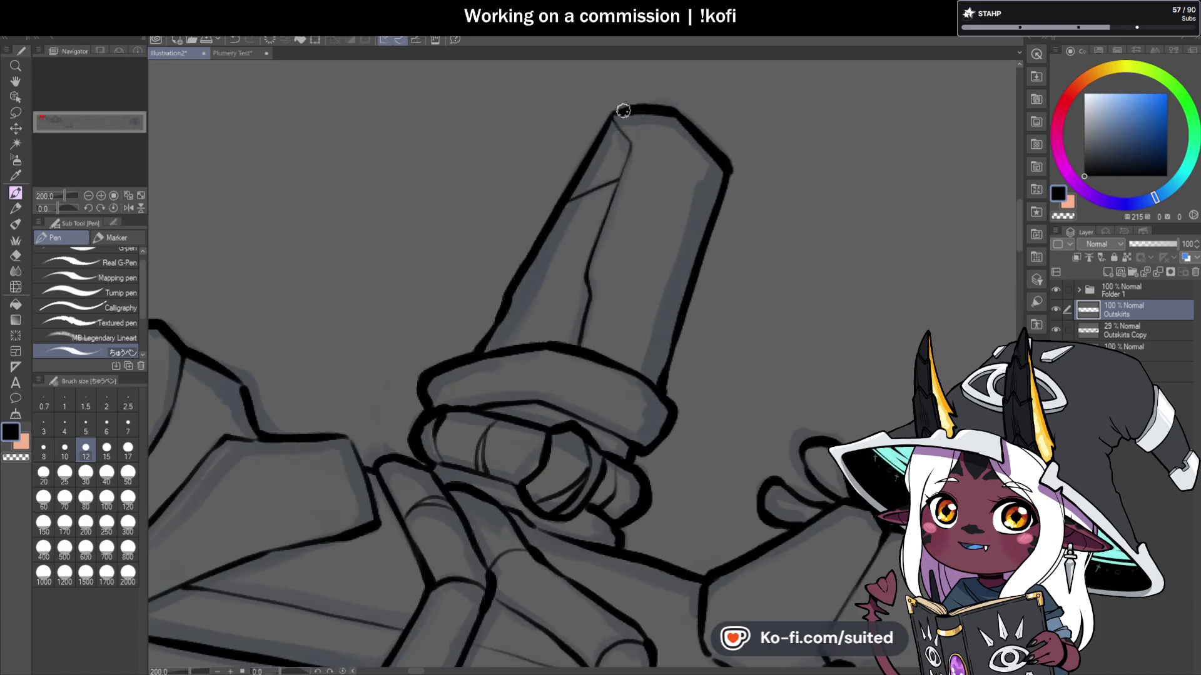
{"action": "scroll", "coordinate": [538, 234], "scroll_direction": "down", "scroll_amount": 3}
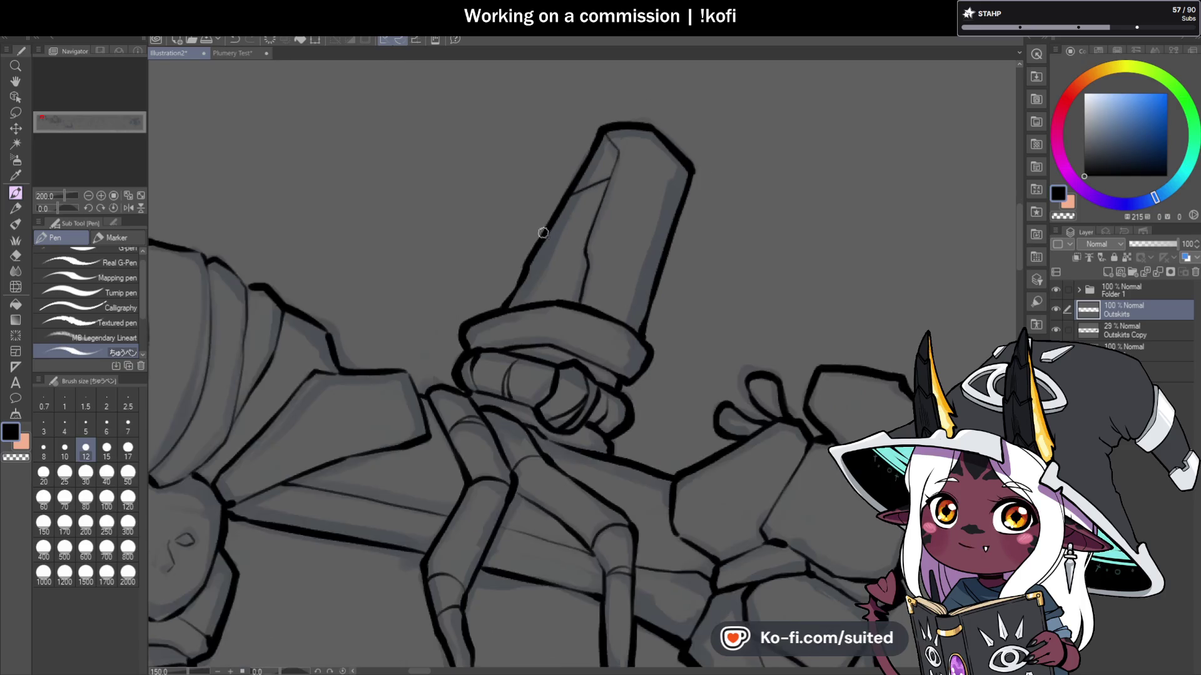
{"action": "scroll", "coordinate": [509, 431], "scroll_direction": "up", "scroll_amount": 4}
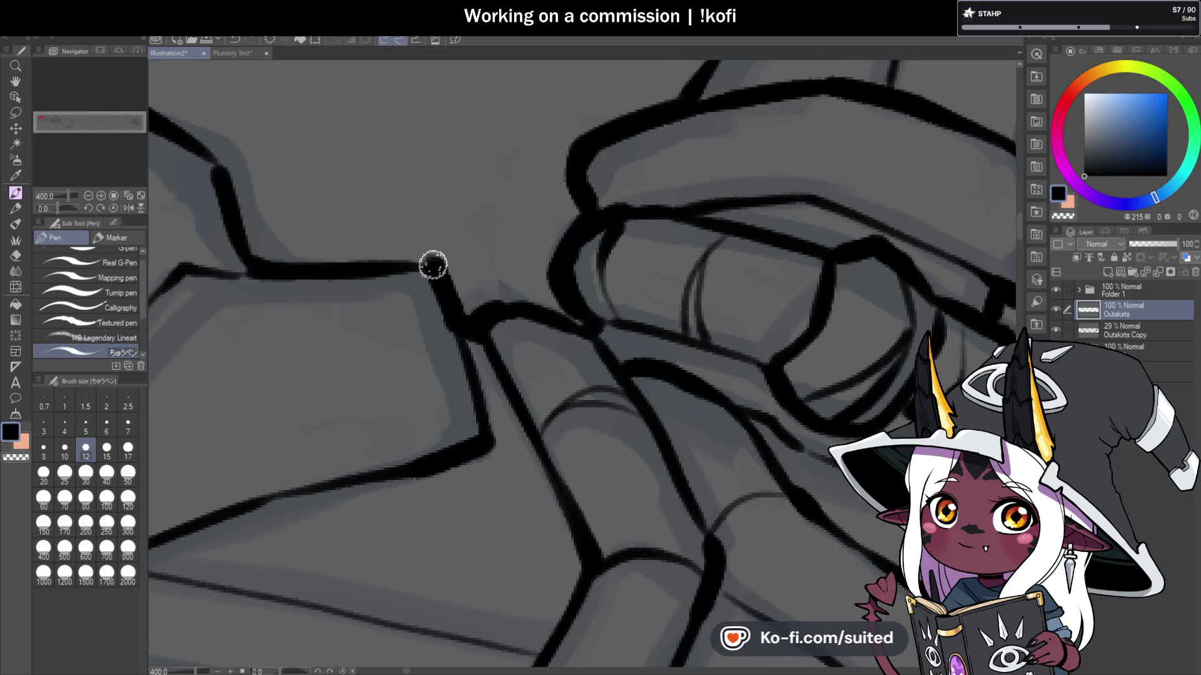
{"action": "scroll", "coordinate": [473, 230], "scroll_direction": "down", "scroll_amount": 4}
{"action": "scroll", "coordinate": [474, 230], "scroll_direction": "up", "scroll_amount": 1}
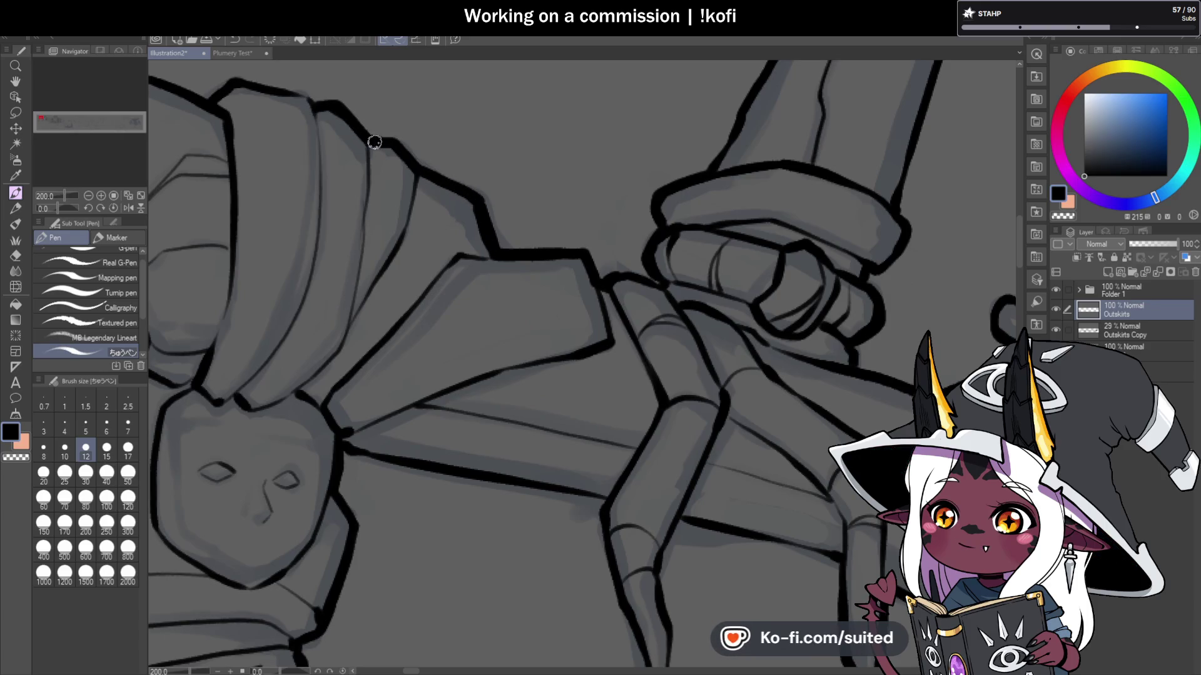
{"action": "scroll", "coordinate": [528, 182], "scroll_direction": "down", "scroll_amount": 2}
{"action": "scroll", "coordinate": [459, 151], "scroll_direction": "up", "scroll_amount": 2}
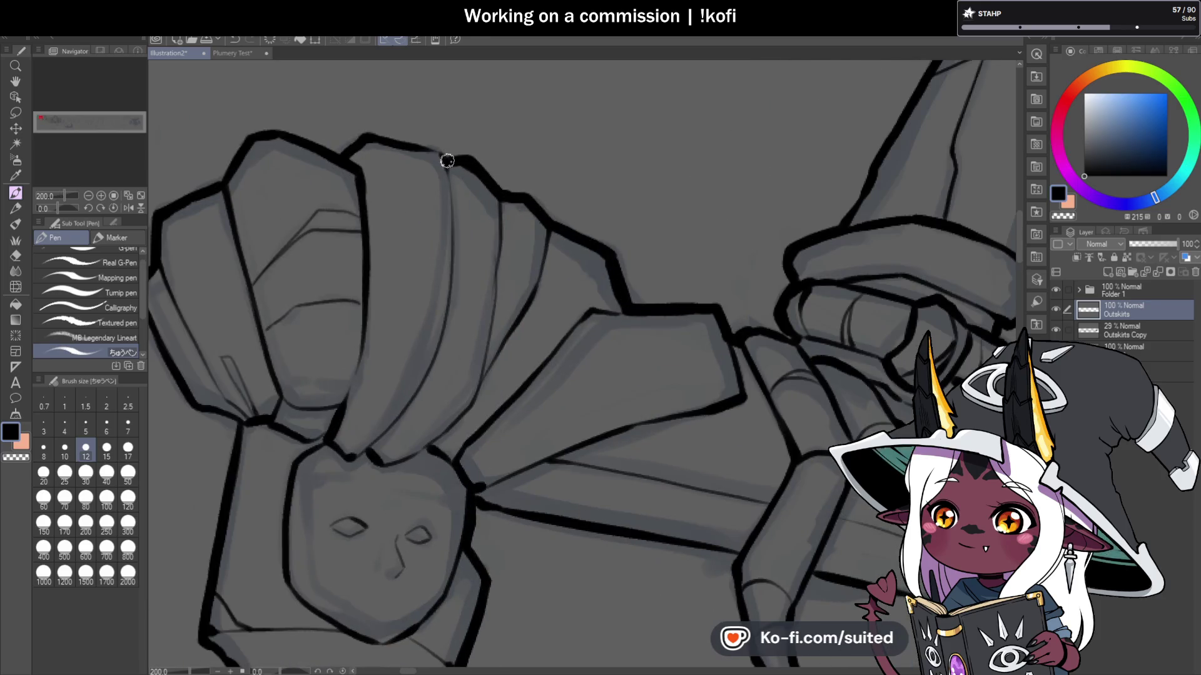
{"action": "scroll", "coordinate": [480, 138], "scroll_direction": "down", "scroll_amount": 1}
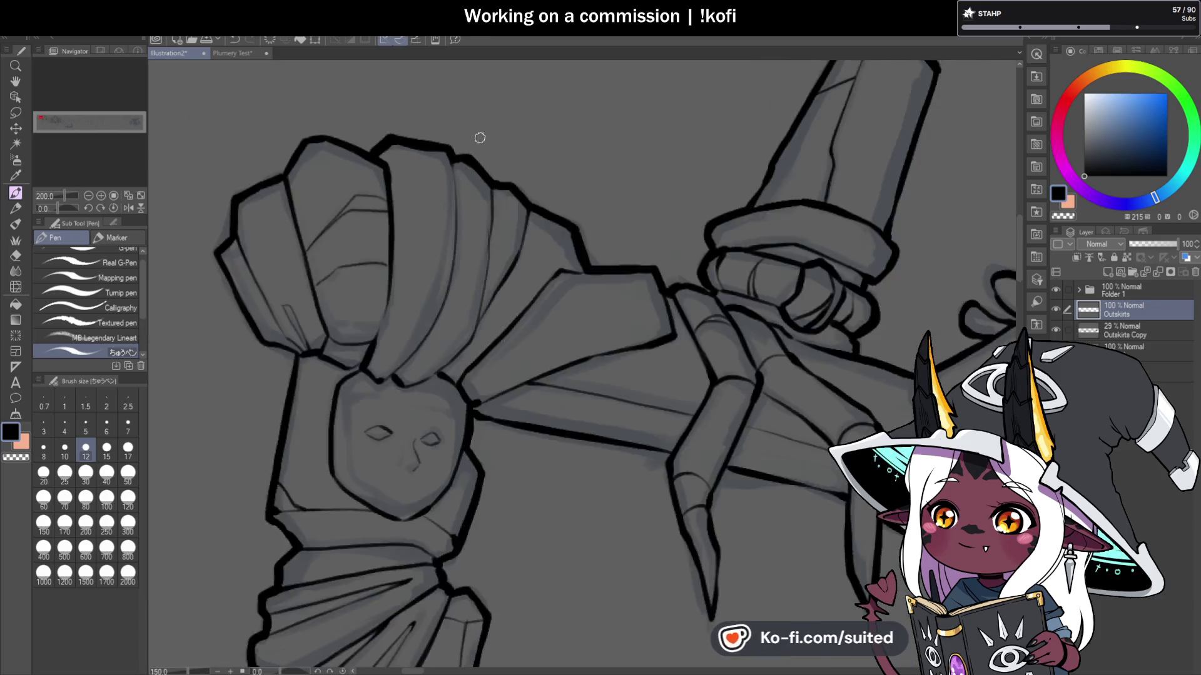
{"action": "scroll", "coordinate": [501, 184], "scroll_direction": "down", "scroll_amount": 3}
{"action": "scroll", "coordinate": [456, 184], "scroll_direction": "up", "scroll_amount": 4}
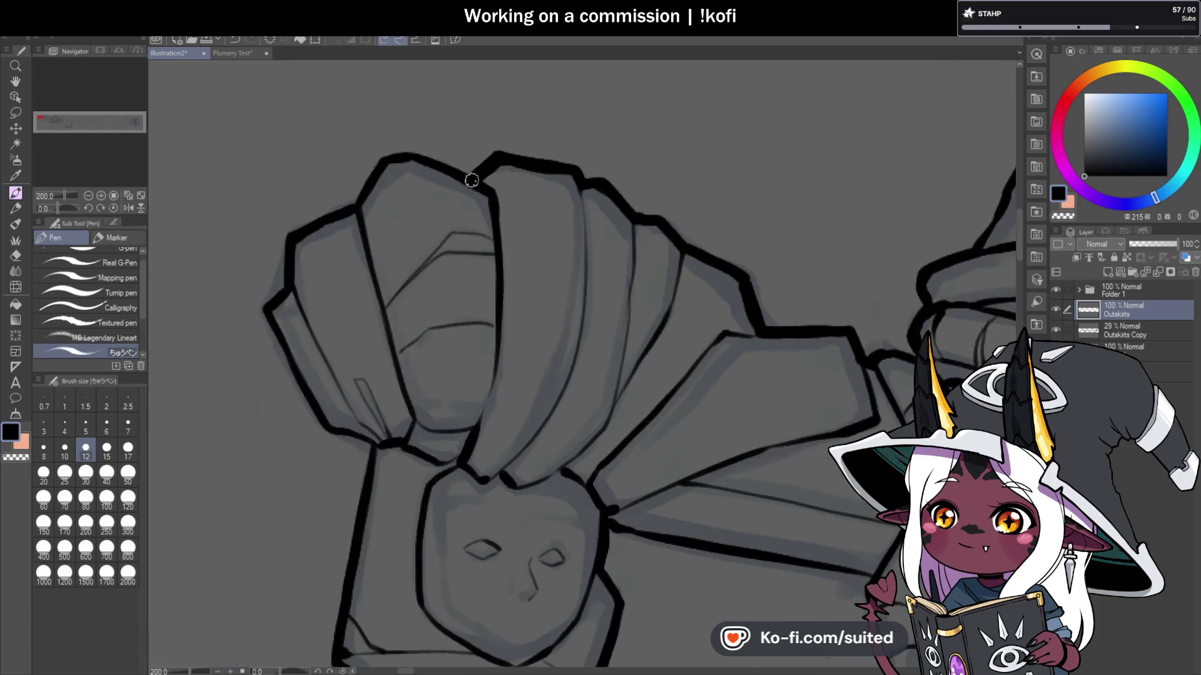
{"action": "mouse_move", "coordinate": [395, 155]}
{"action": "left_mouse_down"}
{"action": "mouse_move", "coordinate": [356, 201]}
{"action": "mouse_move", "coordinate": [290, 231]}
{"action": "mouse_move", "coordinate": [283, 287]}
{"action": "left_mouse_up"}
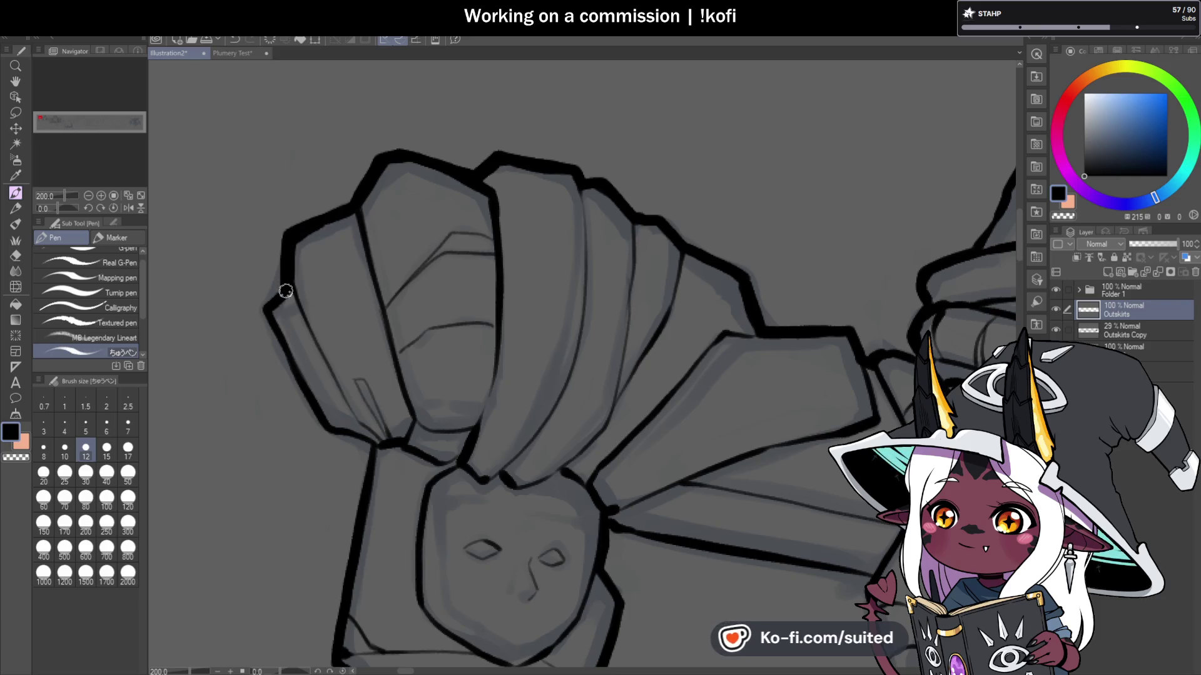
{"action": "scroll", "coordinate": [417, 234], "scroll_direction": "down", "scroll_amount": 3}
{"action": "scroll", "coordinate": [439, 324], "scroll_direction": "up", "scroll_amount": 1}
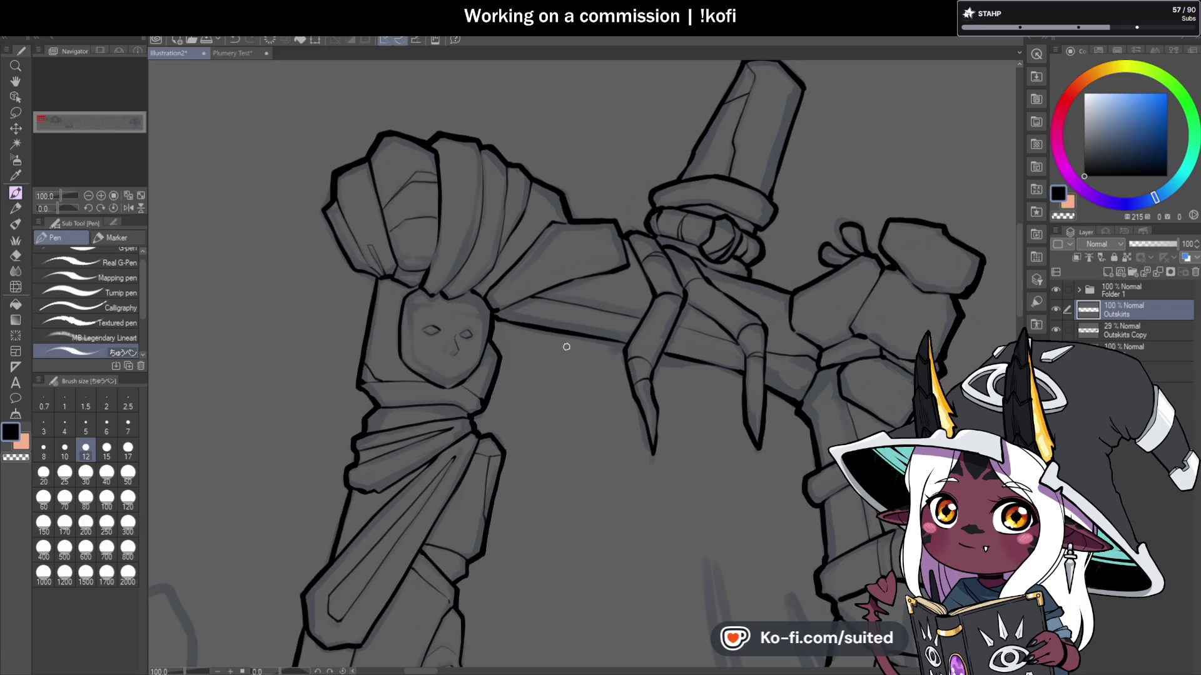
{"action": "scroll", "coordinate": [354, 236], "scroll_direction": "up", "scroll_amount": 3}
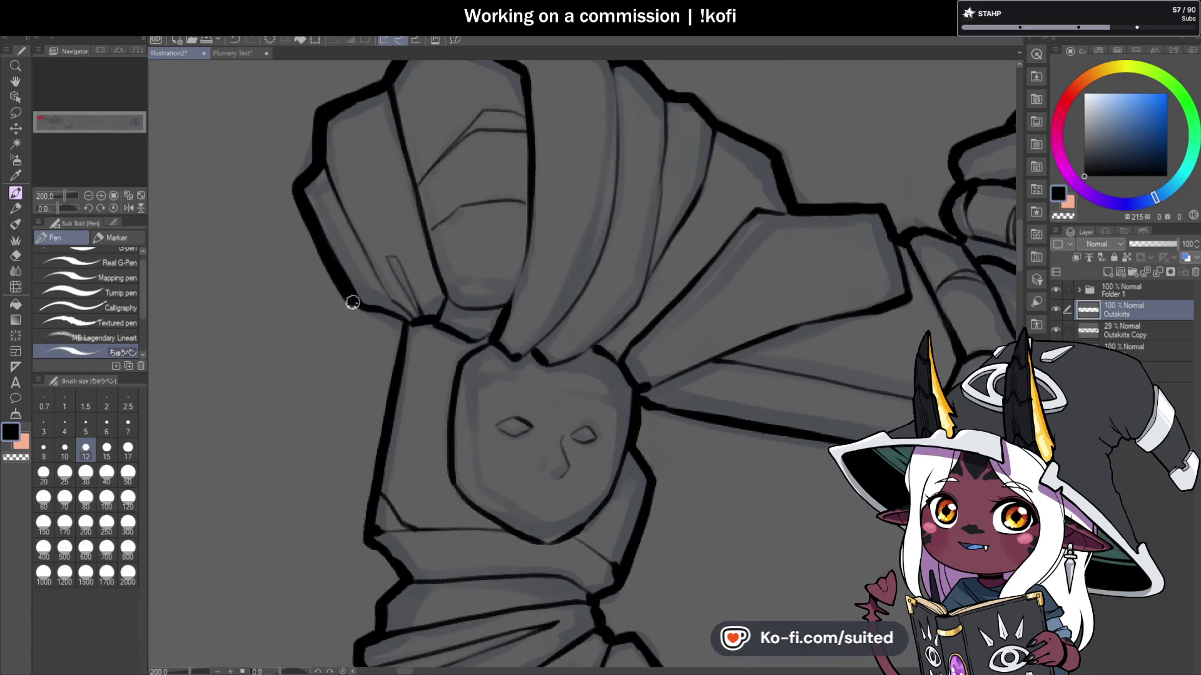
{"action": "scroll", "coordinate": [509, 167], "scroll_direction": "down", "scroll_amount": 3}
{"action": "scroll", "coordinate": [434, 244], "scroll_direction": "up", "scroll_amount": 3}
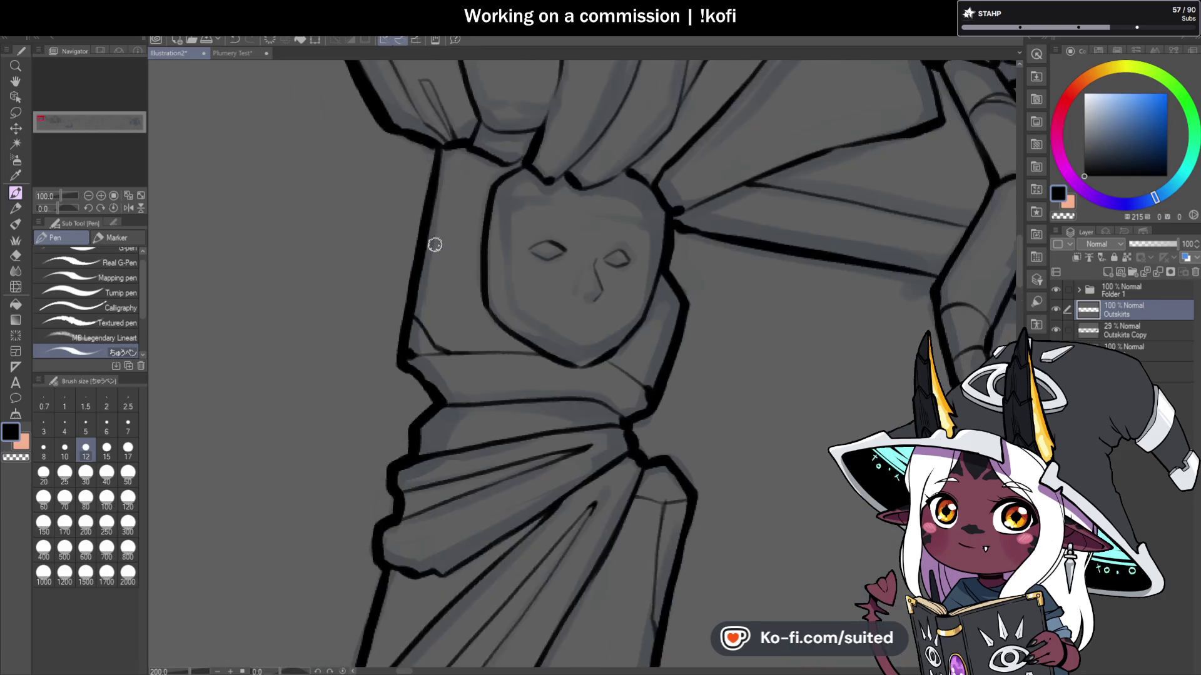
{"action": "scroll", "coordinate": [412, 202], "scroll_direction": "down", "scroll_amount": 5}
{"action": "scroll", "coordinate": [412, 202], "scroll_direction": "down", "scroll_amount": 1}
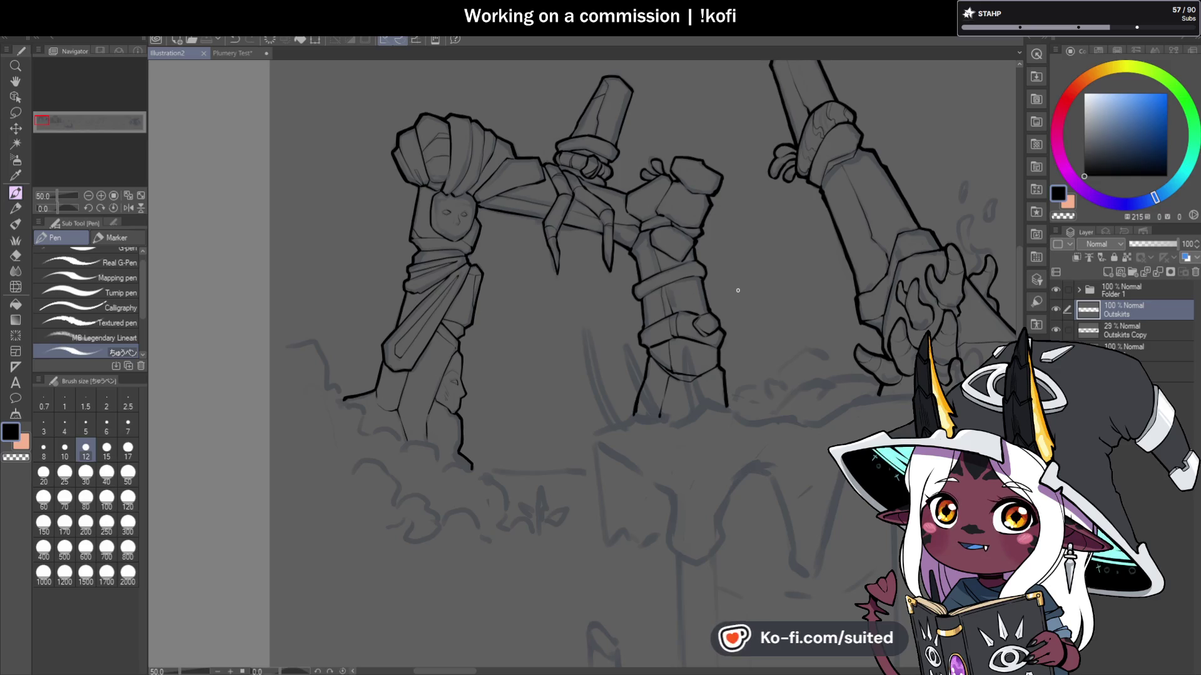
Step: Ink the lower right edge of the rock near the hut
{"action": "scroll", "coordinate": [725, 151], "scroll_direction": "up", "scroll_amount": 4}
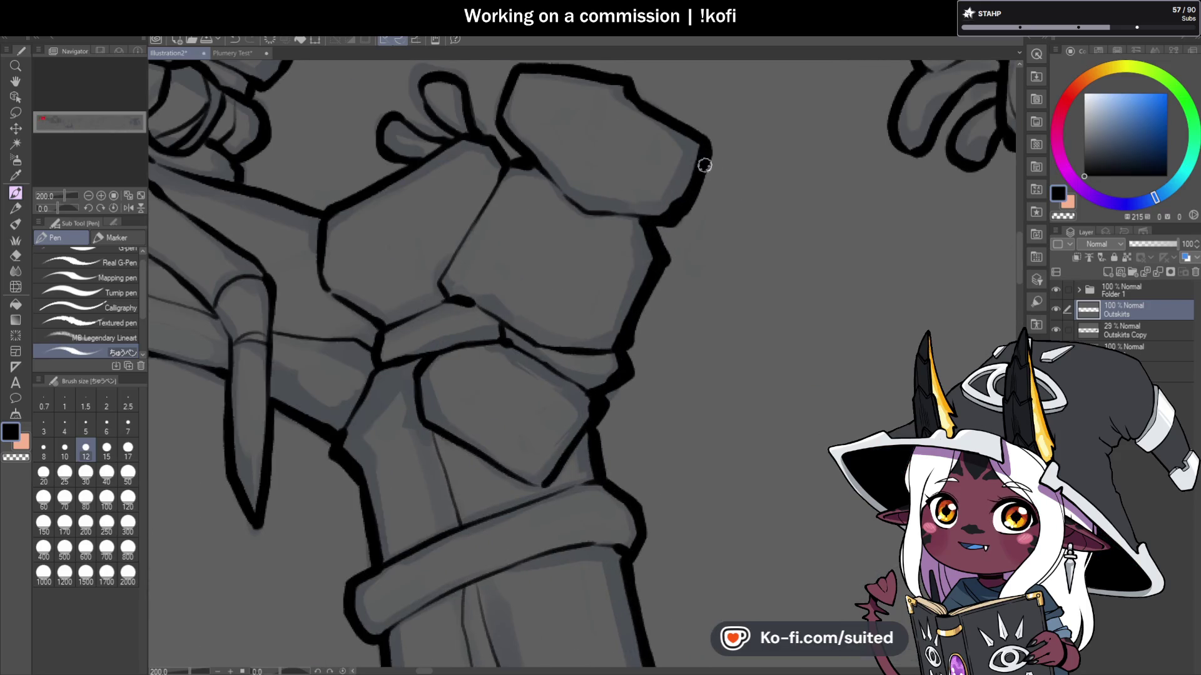
{"action": "scroll", "coordinate": [656, 251], "scroll_direction": "down", "scroll_amount": 4}
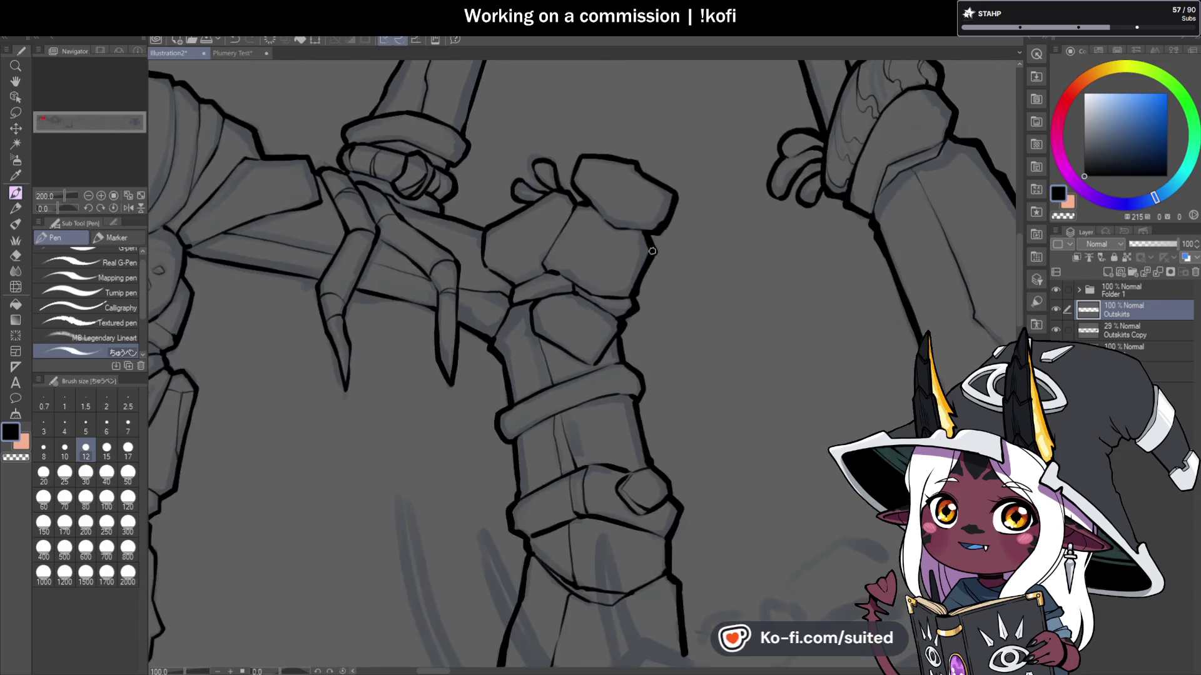
{"action": "scroll", "coordinate": [668, 250], "scroll_direction": "up", "scroll_amount": 3}
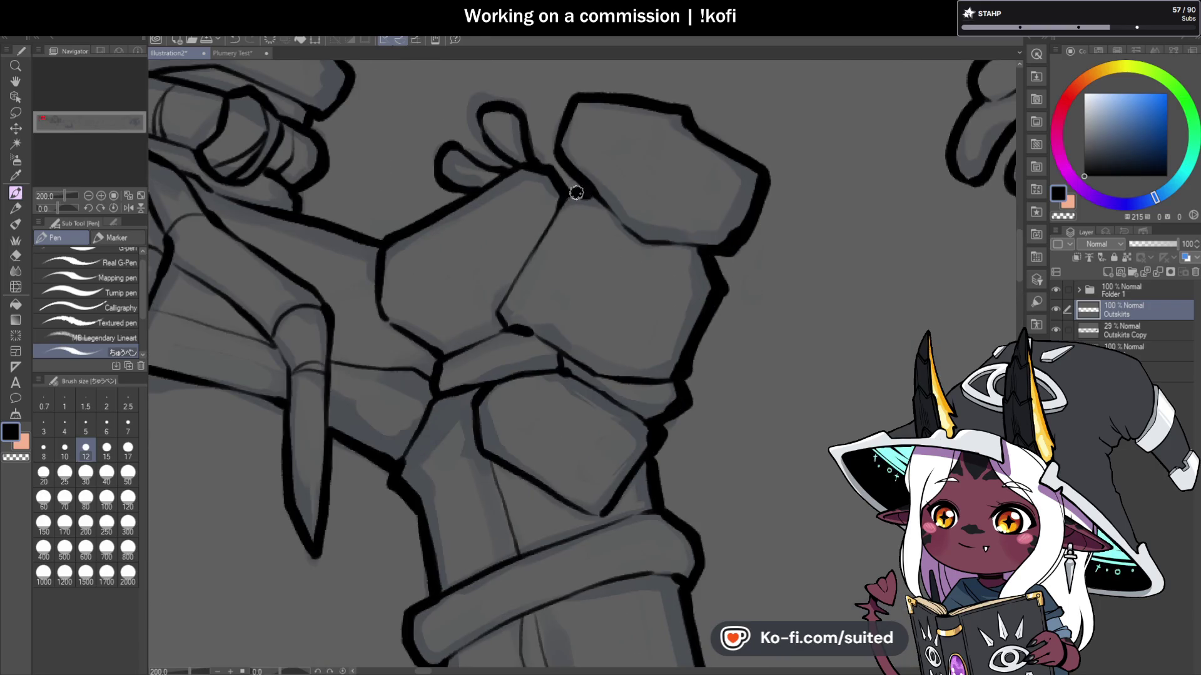
{"action": "scroll", "coordinate": [545, 293], "scroll_direction": "down", "scroll_amount": 1}
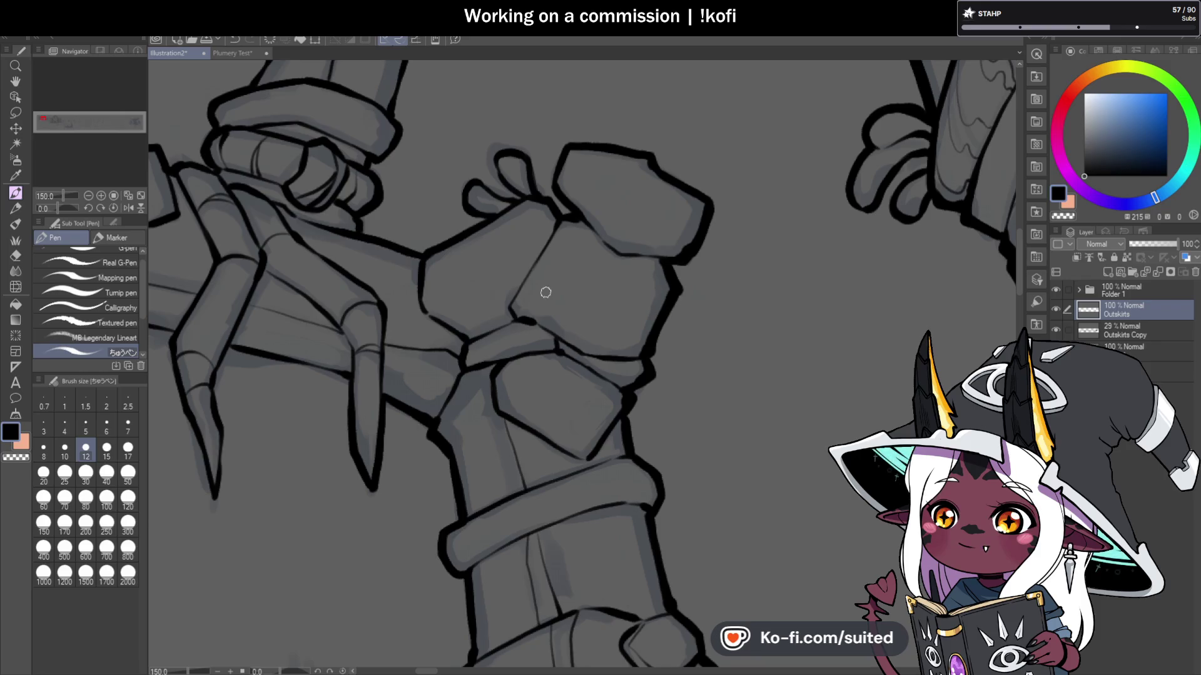
{"action": "scroll", "coordinate": [590, 180], "scroll_direction": "up", "scroll_amount": 1}
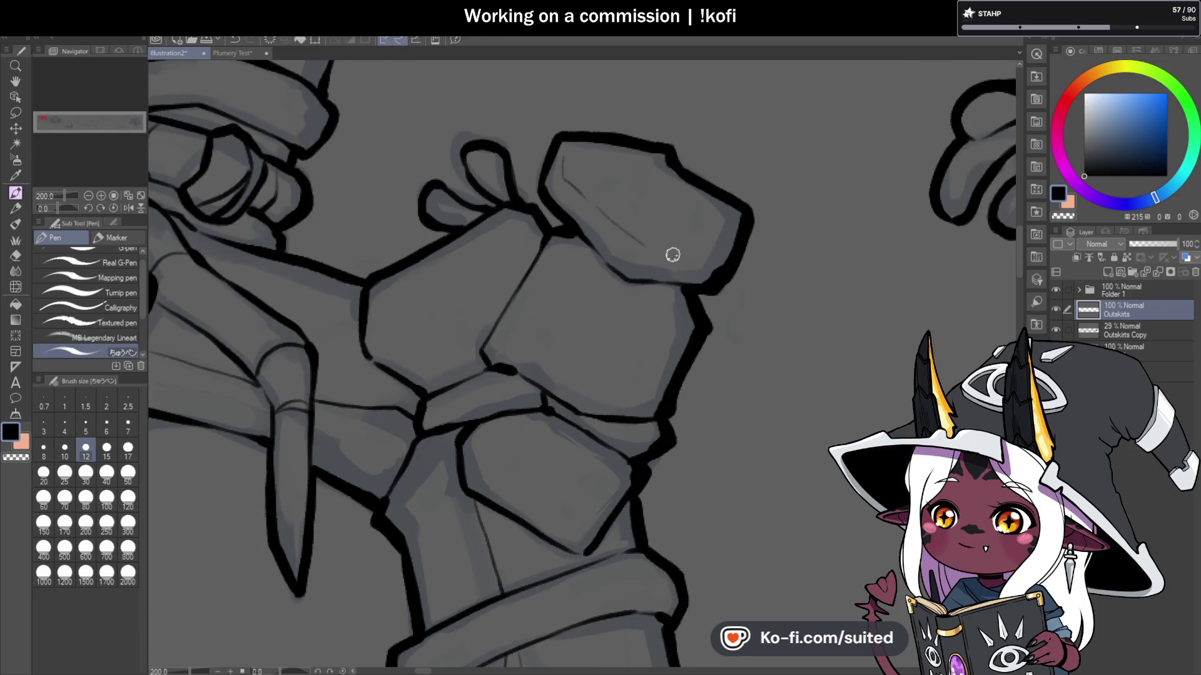
{"action": "left_click_drag", "start_coordinate": [720, 242], "coordinate": [688, 251]}
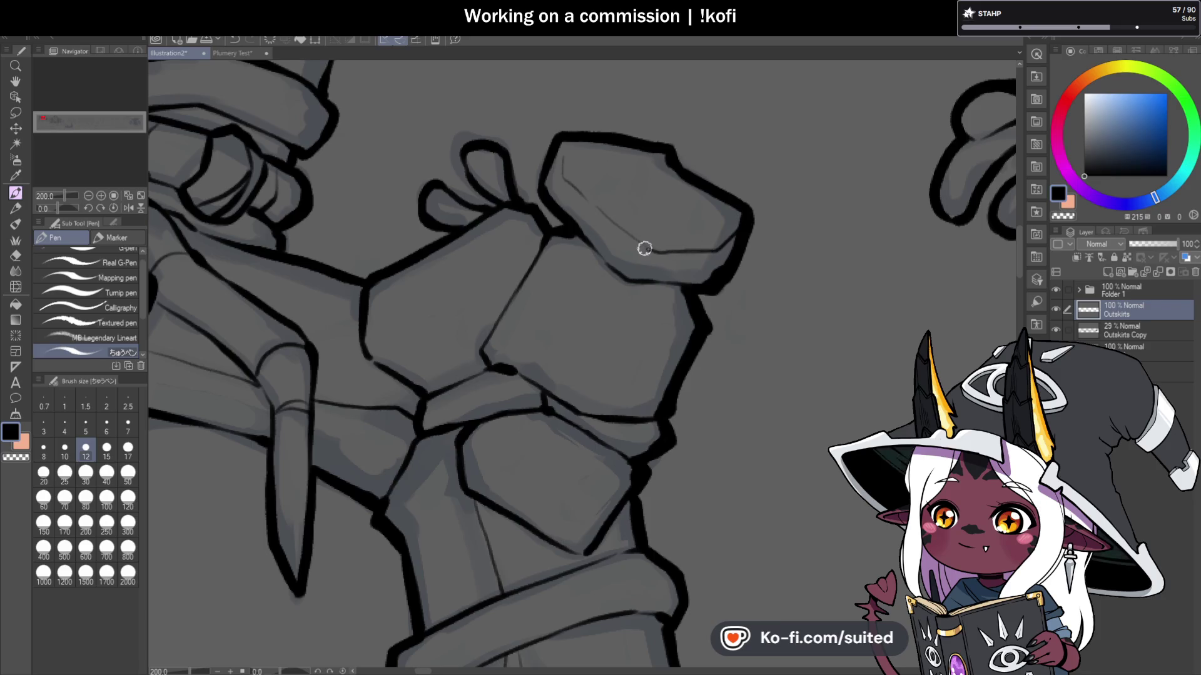
Step: Add a thin detail line across the rock face
{"action": "scroll", "coordinate": [740, 213], "scroll_direction": "down", "scroll_amount": 2}
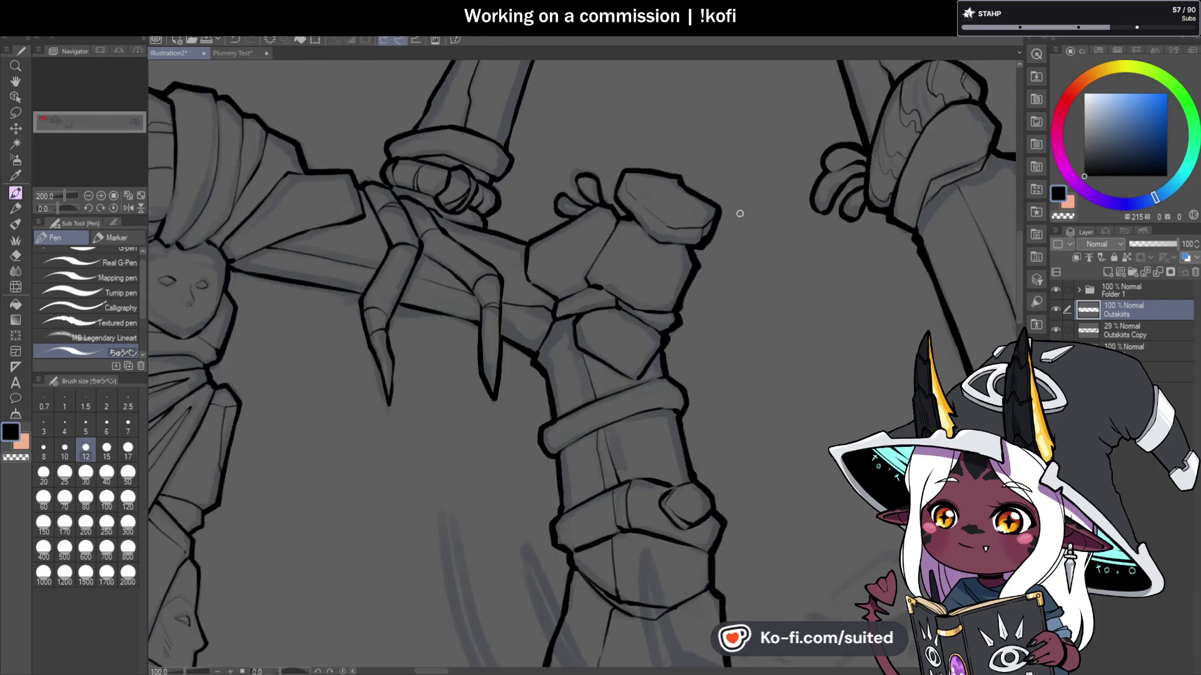
{"action": "scroll", "coordinate": [755, 247], "scroll_direction": "up", "scroll_amount": 1}
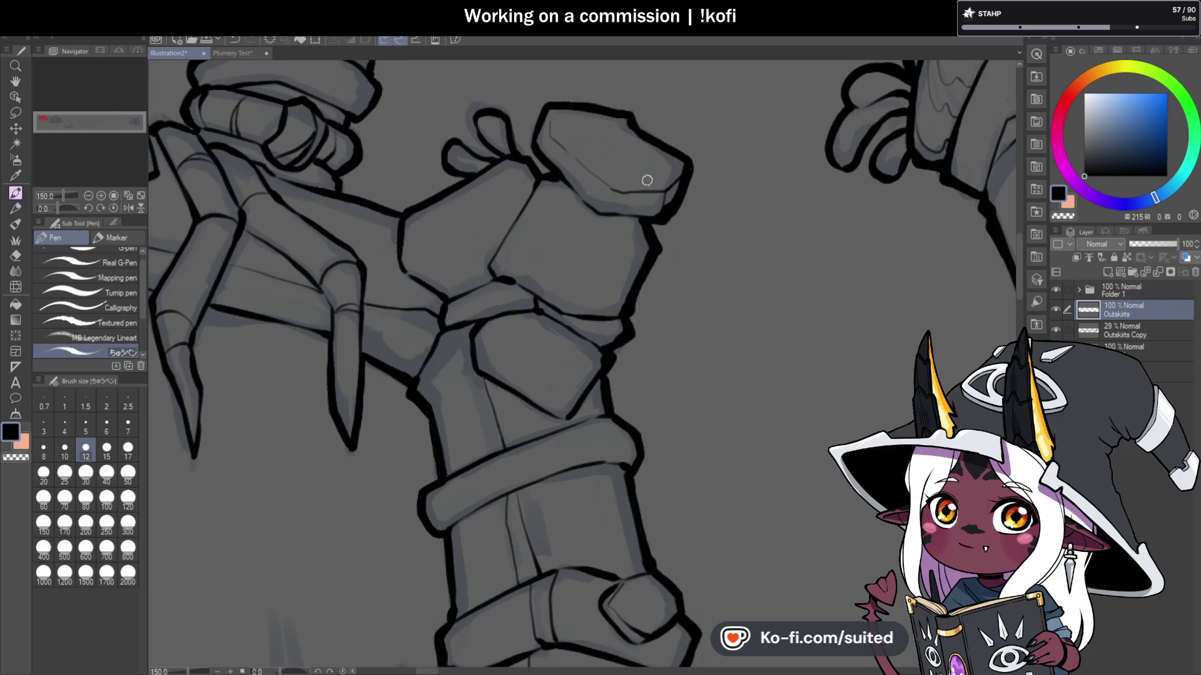
{"action": "scroll", "coordinate": [647, 180], "scroll_direction": "up", "scroll_amount": 3}
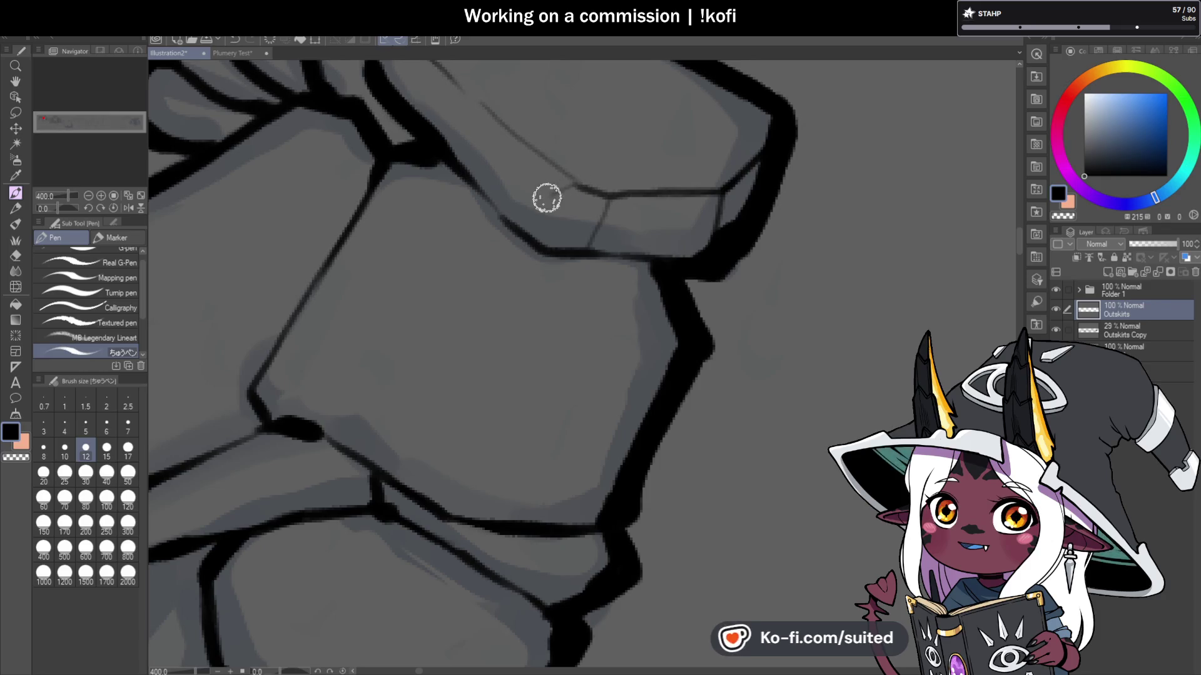
{"action": "scroll", "coordinate": [593, 195], "scroll_direction": "down", "scroll_amount": 3}
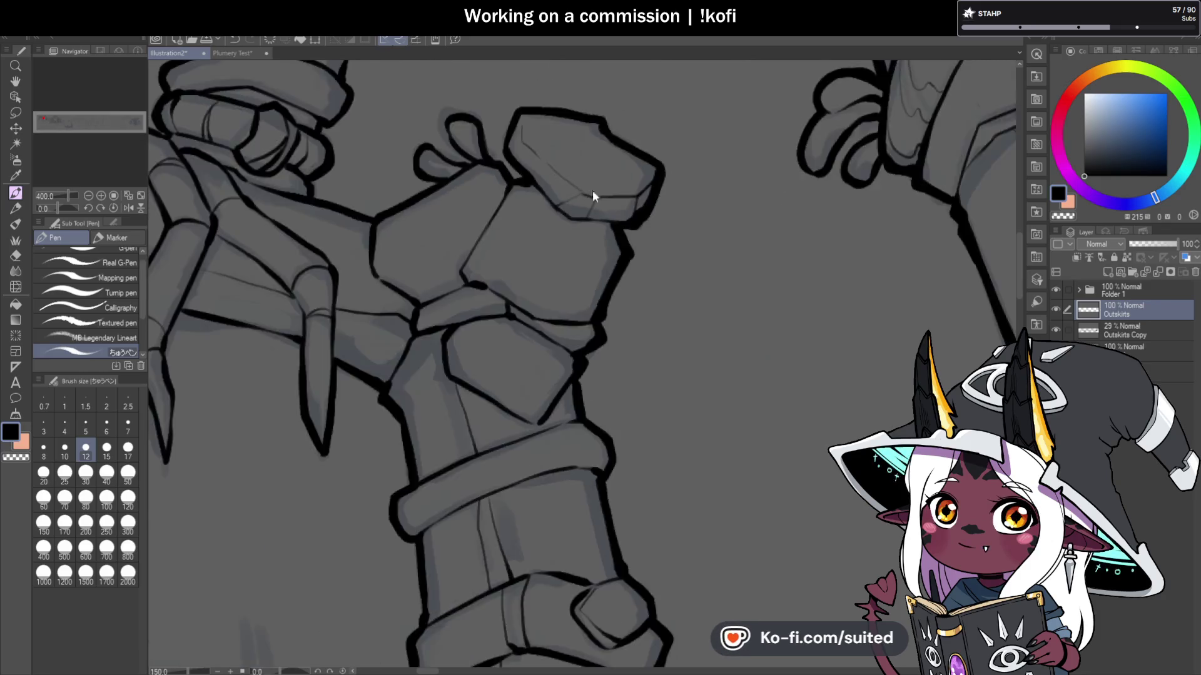
{"action": "scroll", "coordinate": [591, 191], "scroll_direction": "down", "scroll_amount": 2}
{"action": "scroll", "coordinate": [612, 233], "scroll_direction": "up", "scroll_amount": 3}
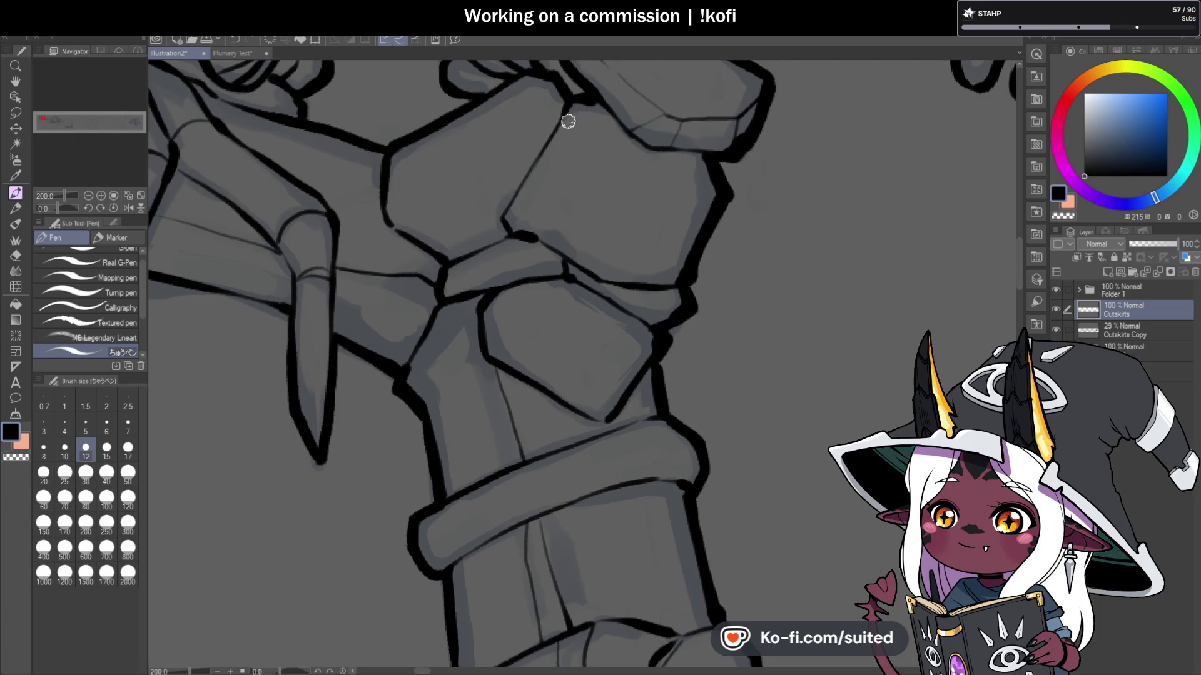
{"action": "left_click_drag", "start_coordinate": [542, 176], "coordinate": [569, 233]}
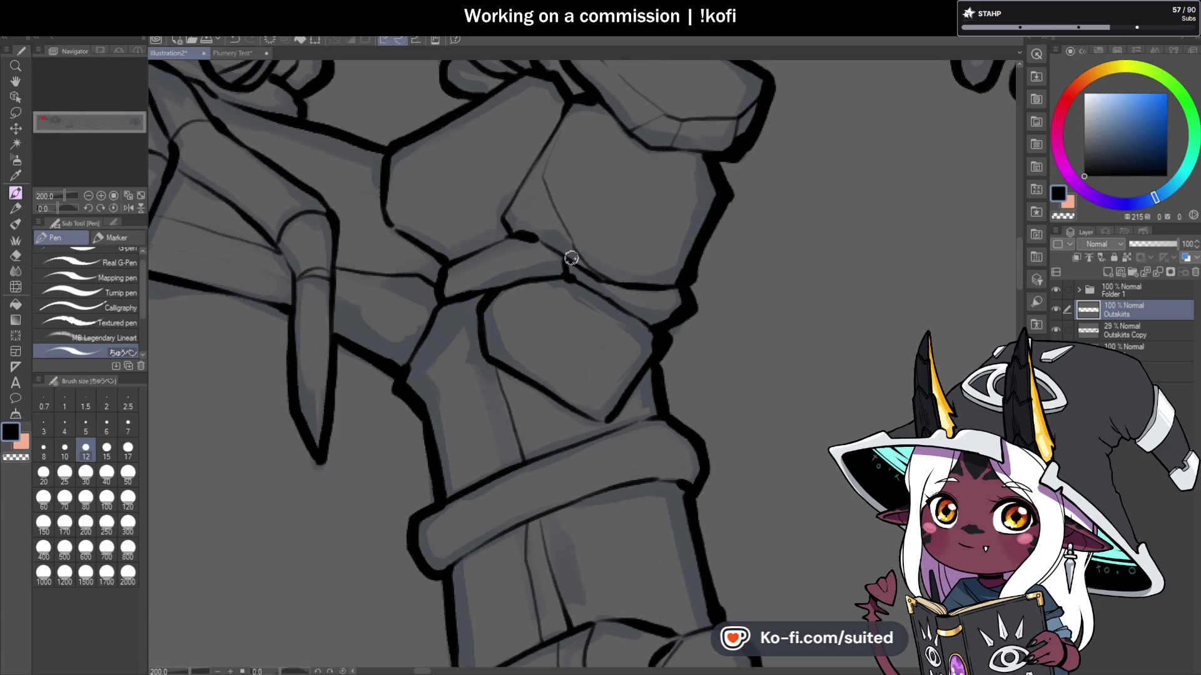
Step: Change the drawing colour to a deep red on the colour wheel, undoing a stray test stroke
{"action": "scroll", "coordinate": [566, 116], "scroll_direction": "up", "scroll_amount": 2}
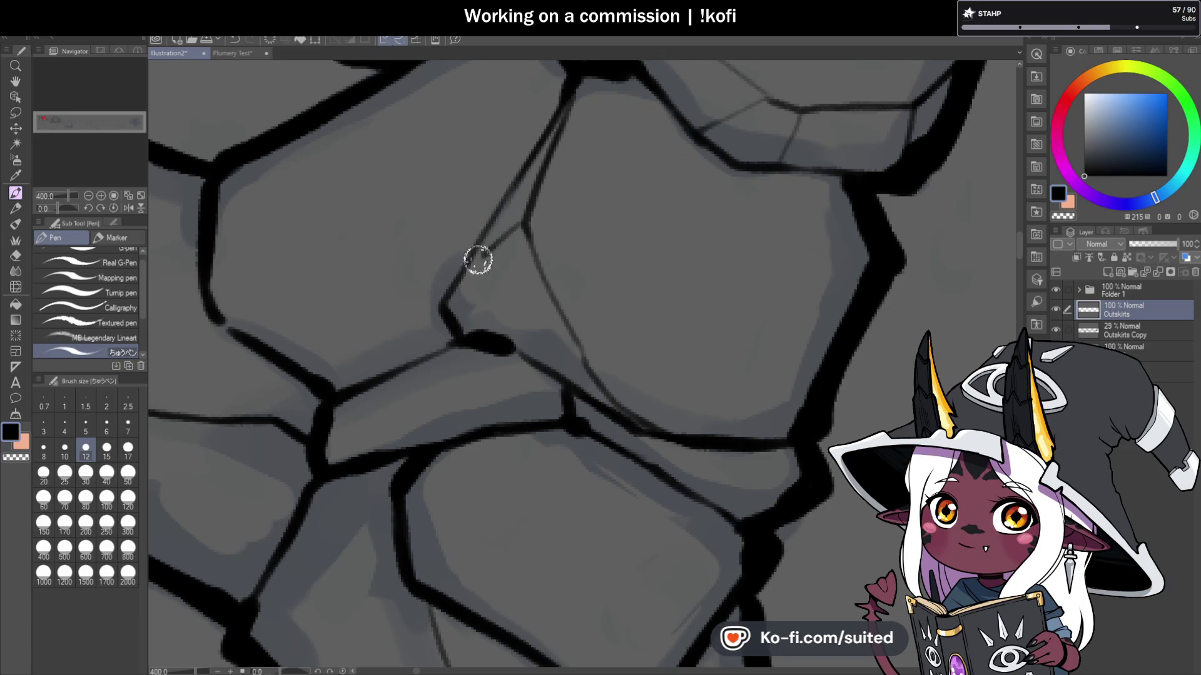
{"action": "scroll", "coordinate": [498, 238], "scroll_direction": "down", "scroll_amount": 5}
{"action": "scroll", "coordinate": [651, 271], "scroll_direction": "down", "scroll_amount": 1}
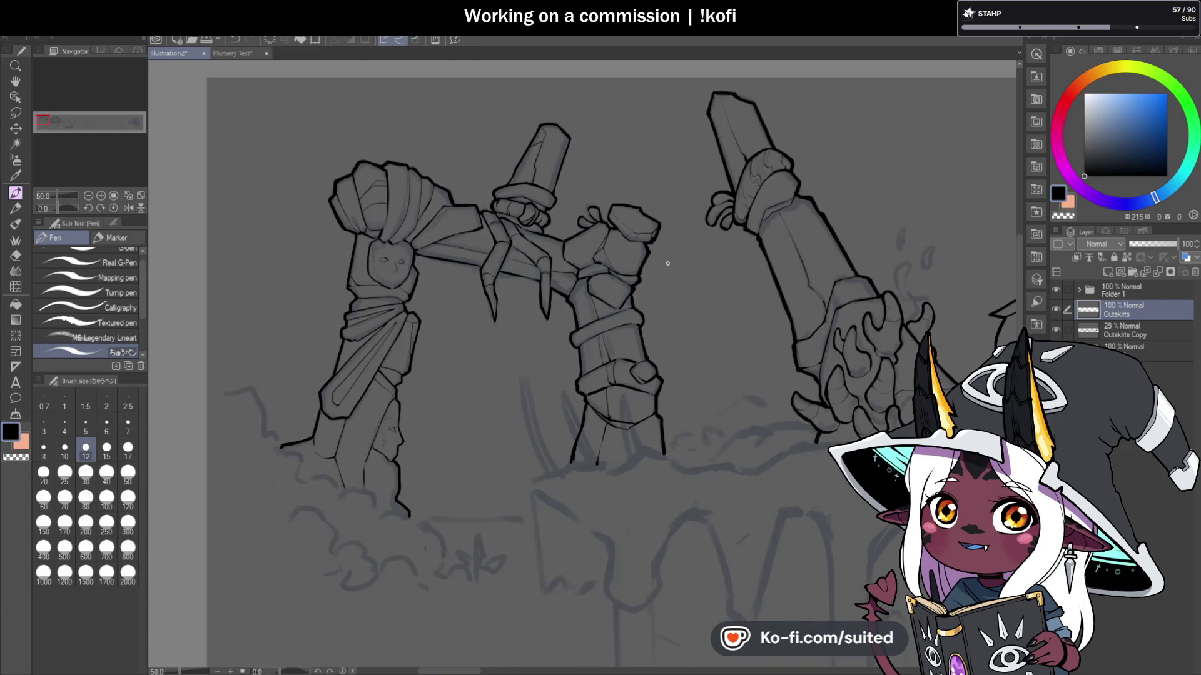
{"action": "scroll", "coordinate": [533, 254], "scroll_direction": "down", "scroll_amount": 4}
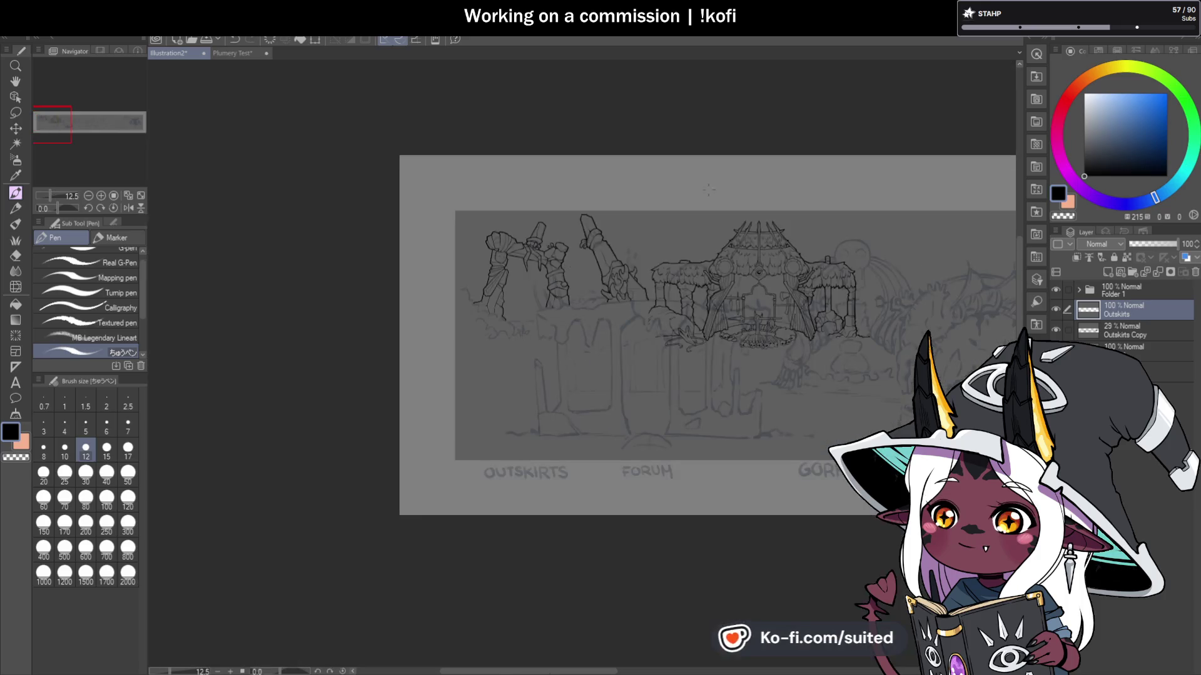
{"action": "scroll", "coordinate": [792, 184], "scroll_direction": "up", "scroll_amount": 3}
{"action": "left_click", "coordinate": [1064, 111]}
{"action": "left_click_drag", "start_coordinate": [455, 187], "coordinate": [724, 187]}
{"action": "key", "text": "ctrl+z"}
{"action": "left_click", "coordinate": [1148, 111]}
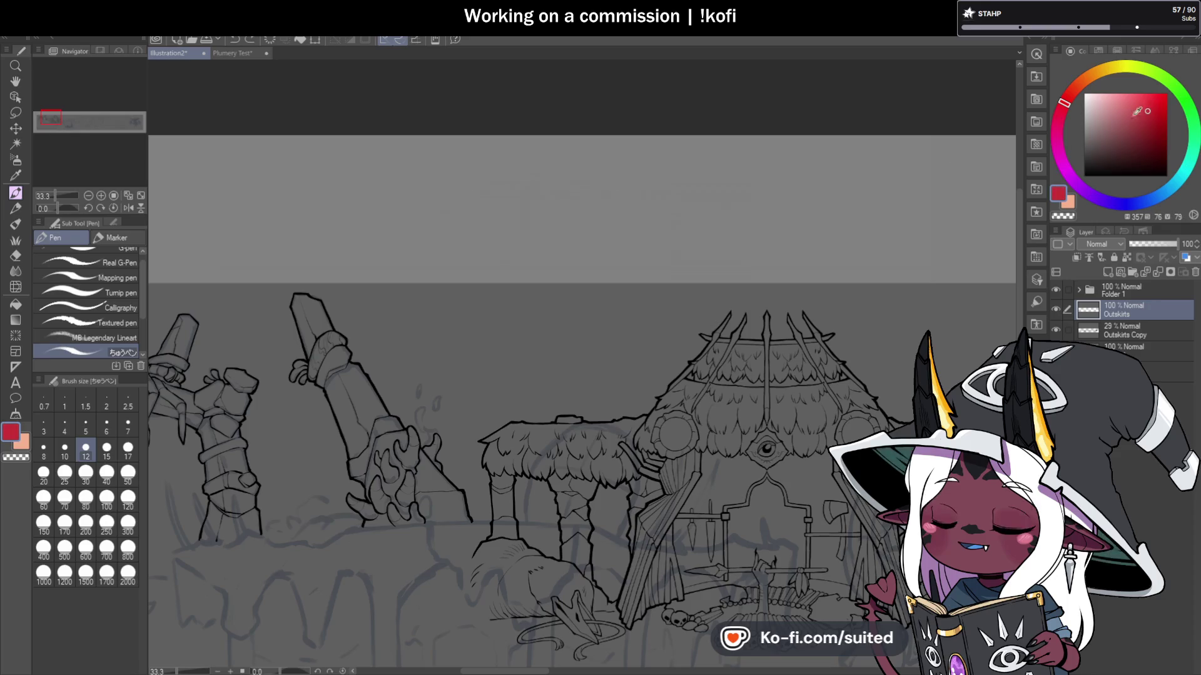
Step: Draw a long red line above the scene and dot seven yellow marks along it
{"action": "left_click_drag", "start_coordinate": [394, 194], "coordinate": [777, 189]}
{"action": "key", "text": "ctrl+z"}
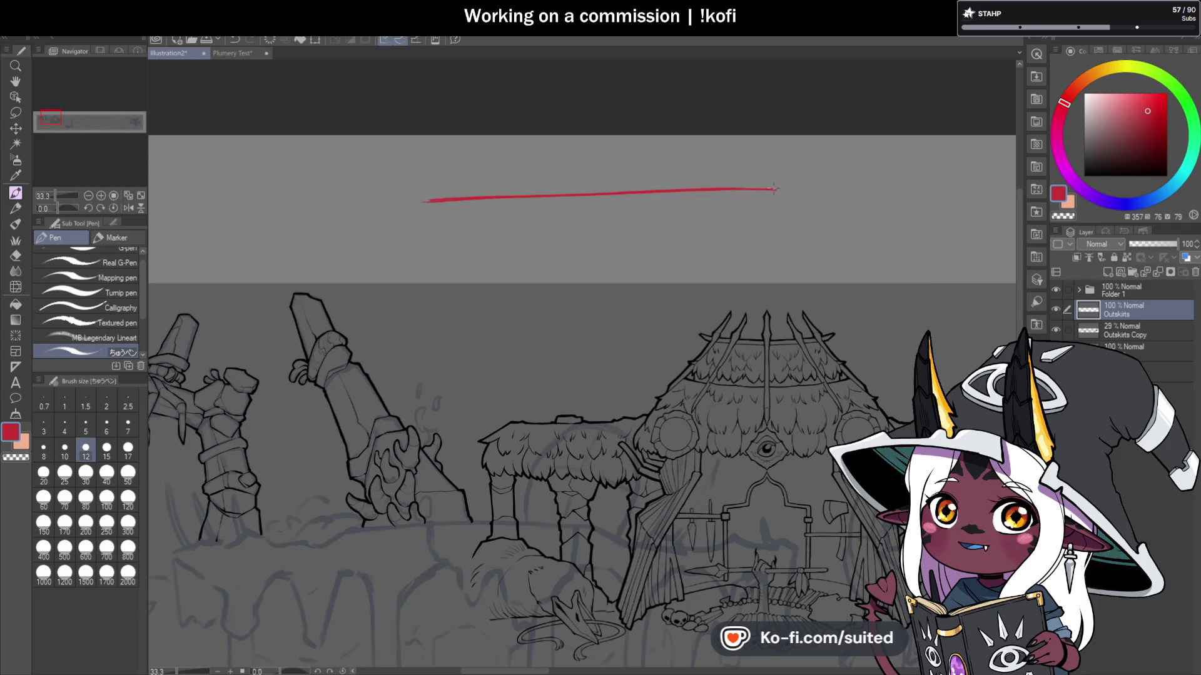
{"action": "left_click", "coordinate": [1111, 67]}
{"action": "scroll", "coordinate": [478, 198], "scroll_direction": "up", "scroll_amount": 2}
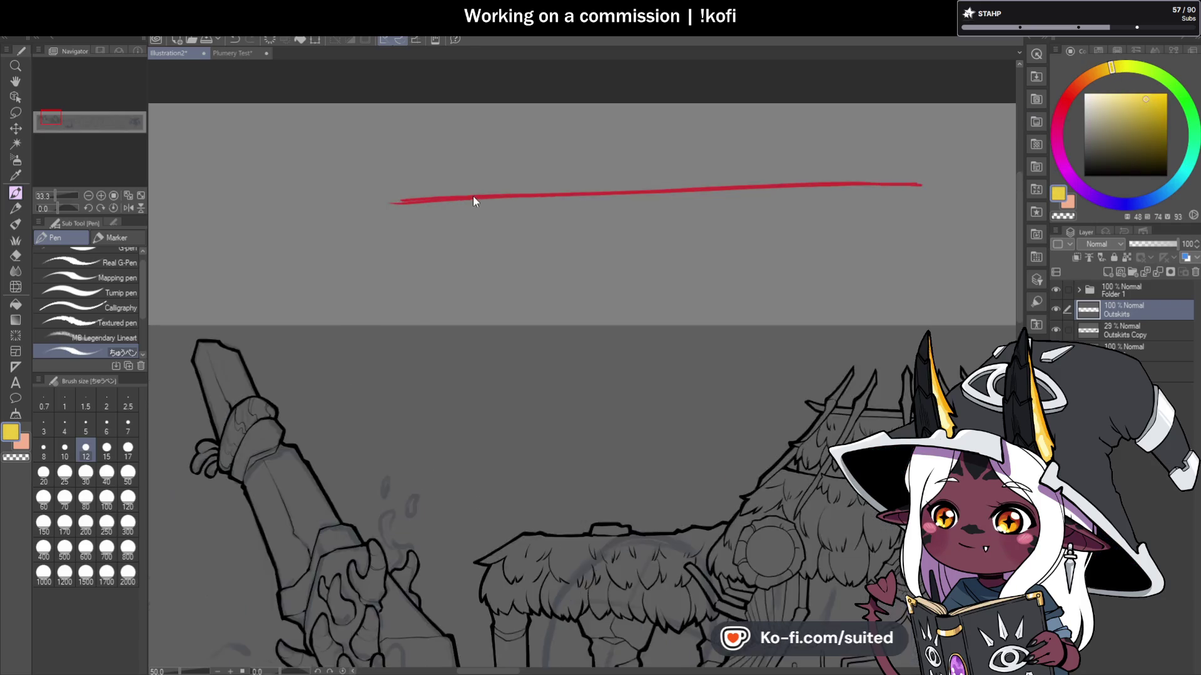
{"action": "left_click", "coordinate": [441, 199]}
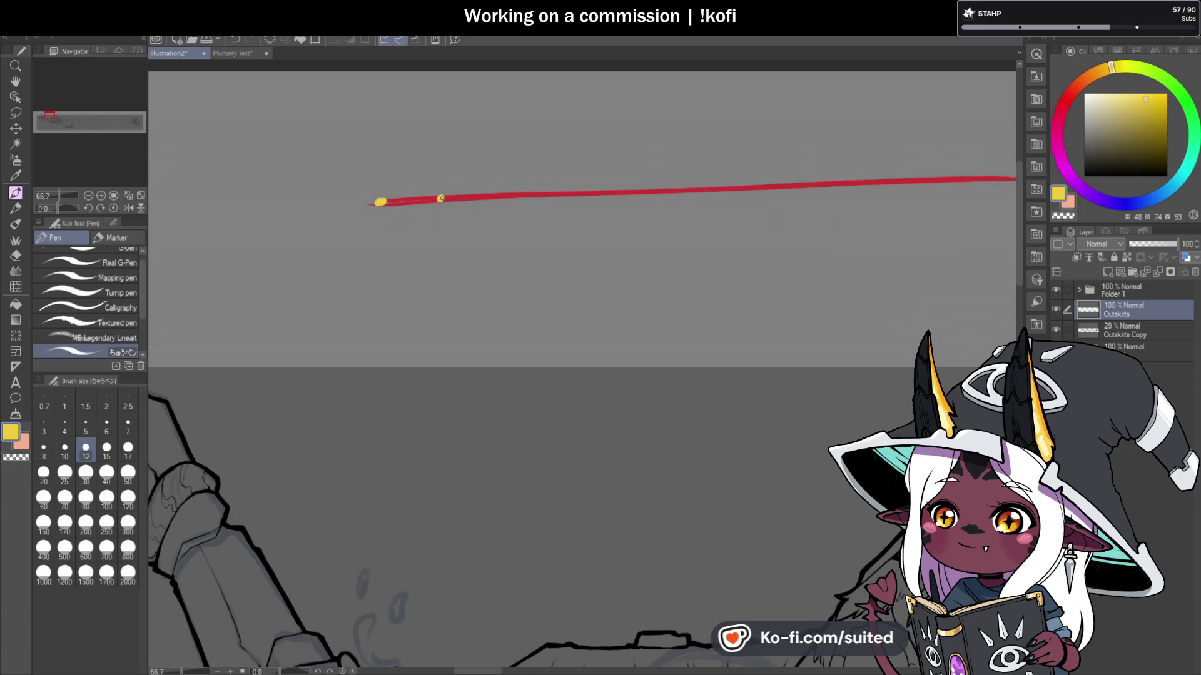
{"action": "left_click", "coordinate": [499, 197]}
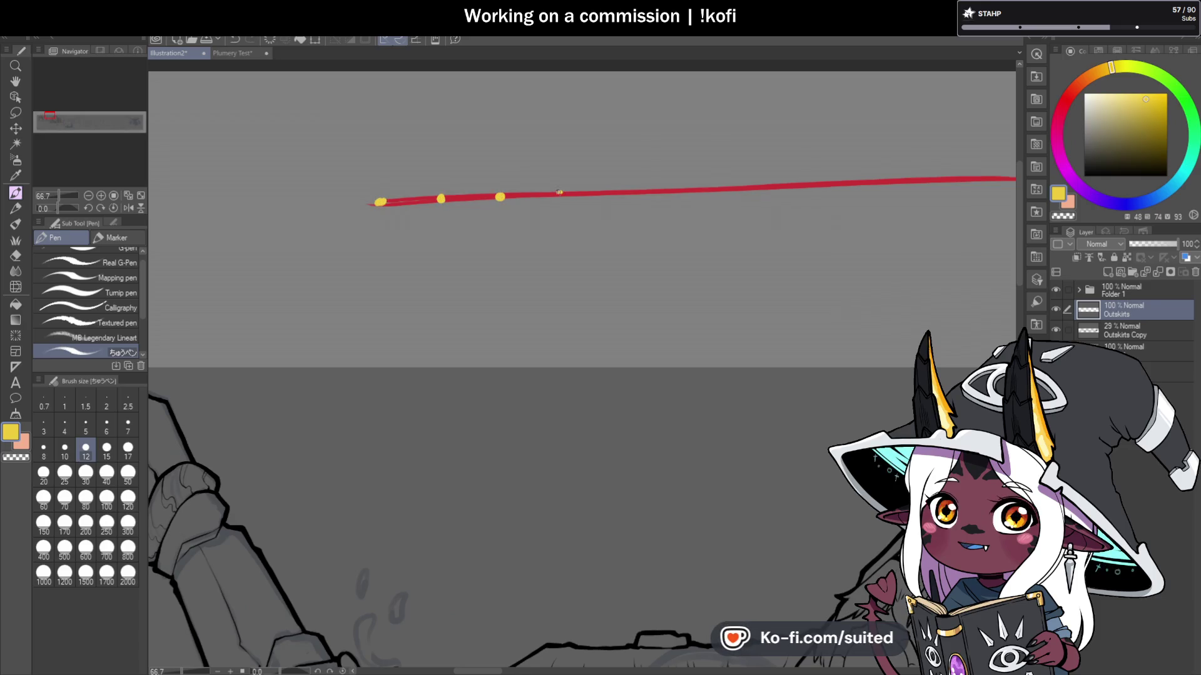
{"action": "left_click", "coordinate": [611, 191]}
{"action": "left_click", "coordinate": [661, 191]}
{"action": "left_click", "coordinate": [712, 189]}
{"action": "left_click", "coordinate": [815, 184]}
{"action": "left_click", "coordinate": [867, 182]}
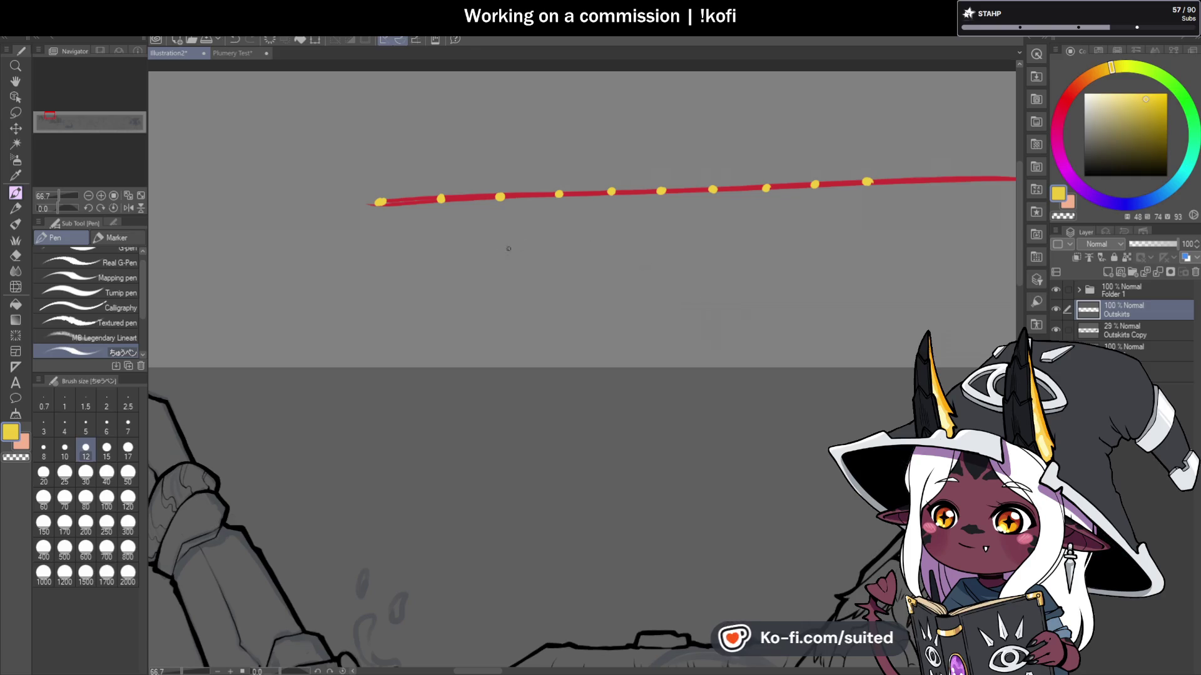
Step: Lasso the red-and-yellow doodle with freehand selection, delete it, and clear the selection
{"action": "scroll", "coordinate": [500, 255], "scroll_direction": "down", "scroll_amount": 1}
{"action": "scroll", "coordinate": [557, 231], "scroll_direction": "up", "scroll_amount": 1}
{"action": "mouse_move", "coordinate": [738, 160]}
{"action": "left_mouse_down"}
{"action": "mouse_move", "coordinate": [550, 143]}
{"action": "mouse_move", "coordinate": [885, 255]}
{"action": "mouse_move", "coordinate": [694, 147]}
{"action": "left_mouse_up"}
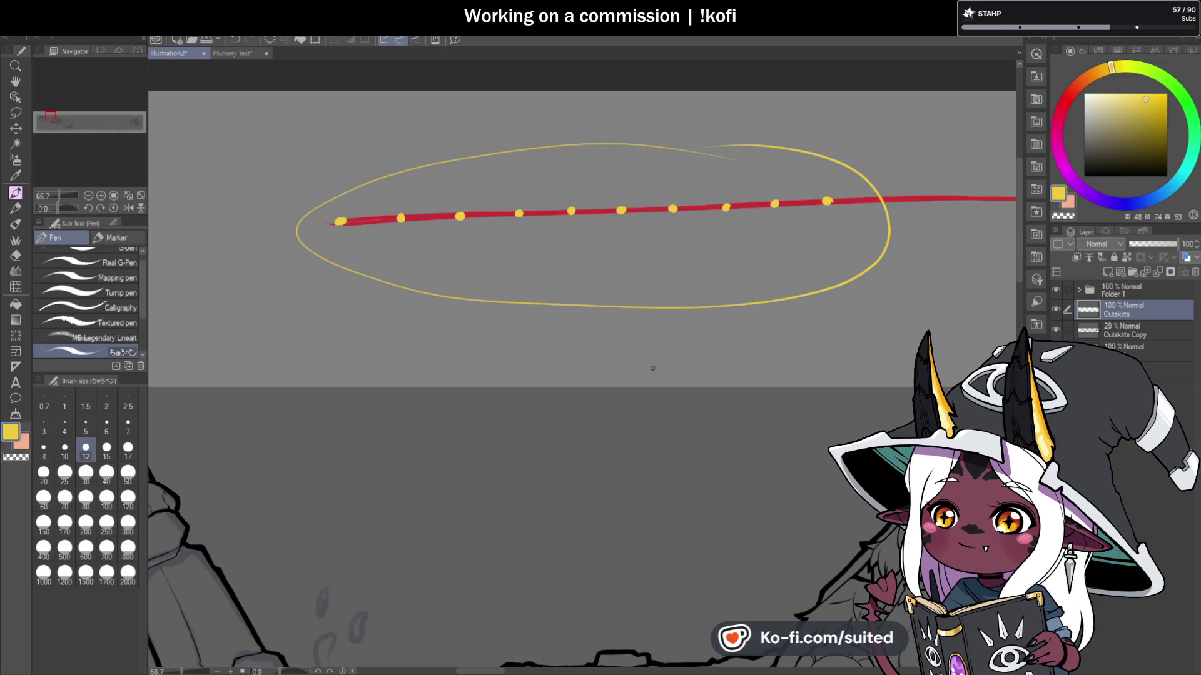
{"action": "key", "text": "ctrl+z"}
{"action": "scroll", "coordinate": [518, 344], "scroll_direction": "down", "scroll_amount": 1}
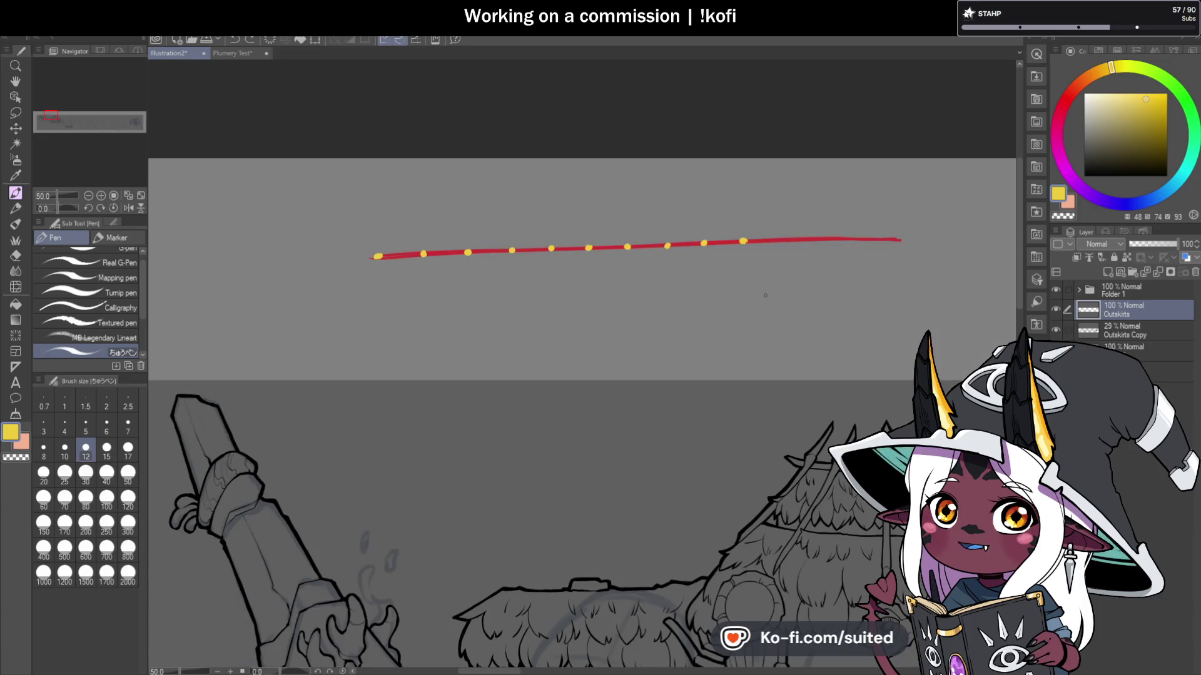
{"action": "key", "text": "m"}
{"action": "left_click_drag", "start_coordinate": [874, 197], "coordinate": [926, 281]}
{"action": "key", "text": "Delete"}
{"action": "key", "text": "ctrl+d"}
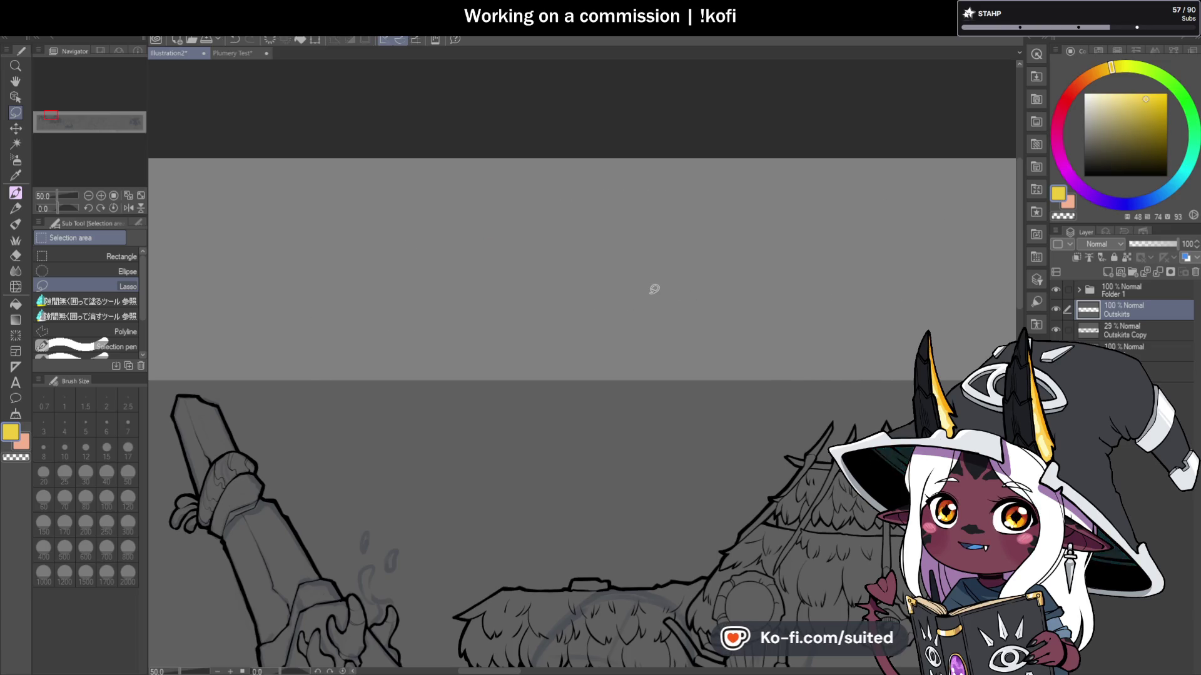
Step: Return to the black pen and thicken the lower part of the left pillar's outline
{"action": "key", "text": "p"}
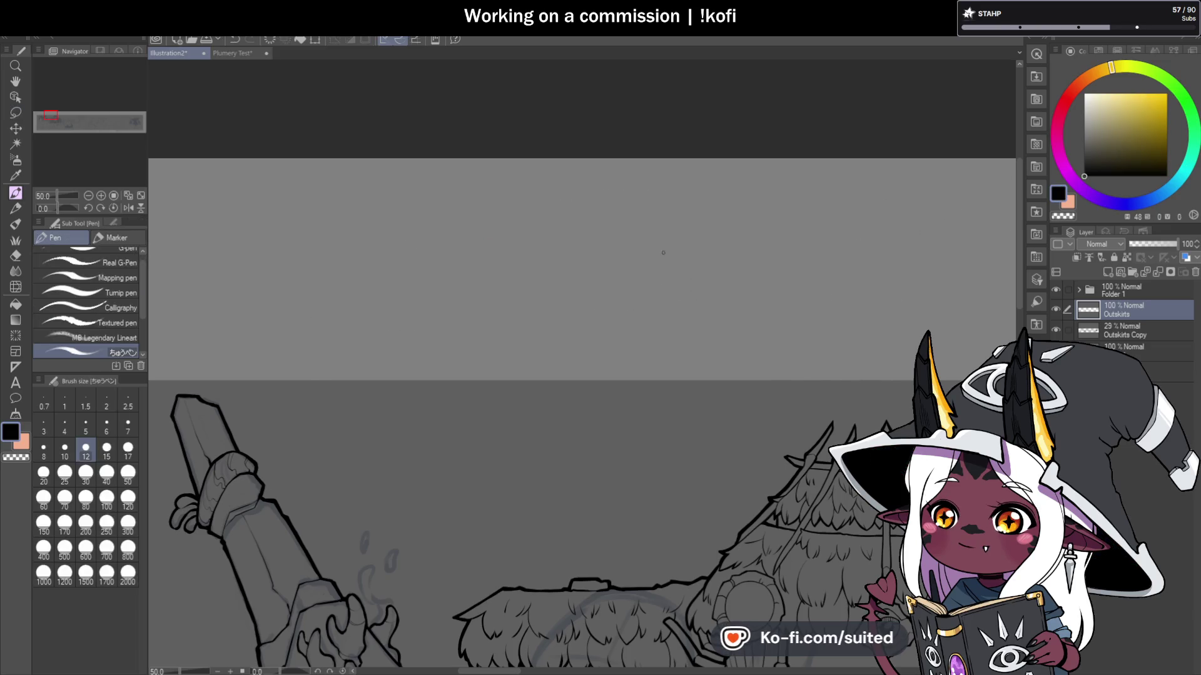
{"action": "scroll", "coordinate": [663, 253], "scroll_direction": "down", "scroll_amount": 3}
{"action": "scroll", "coordinate": [466, 377], "scroll_direction": "up", "scroll_amount": 2}
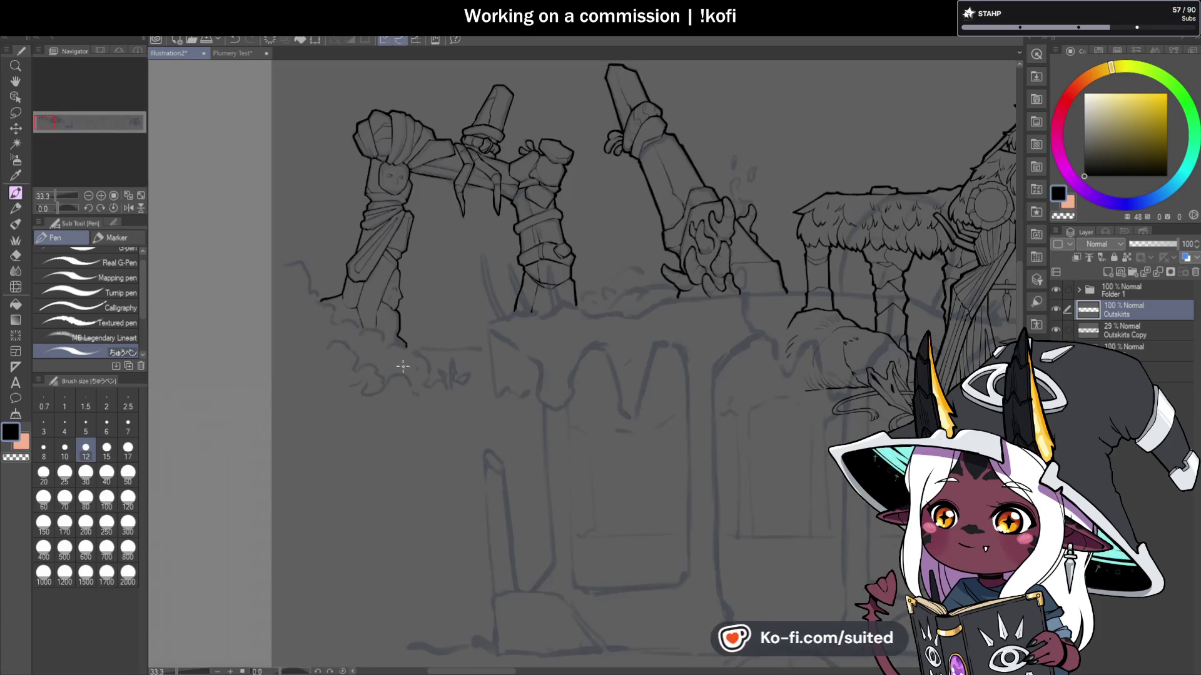
{"action": "scroll", "coordinate": [402, 367], "scroll_direction": "up", "scroll_amount": 6}
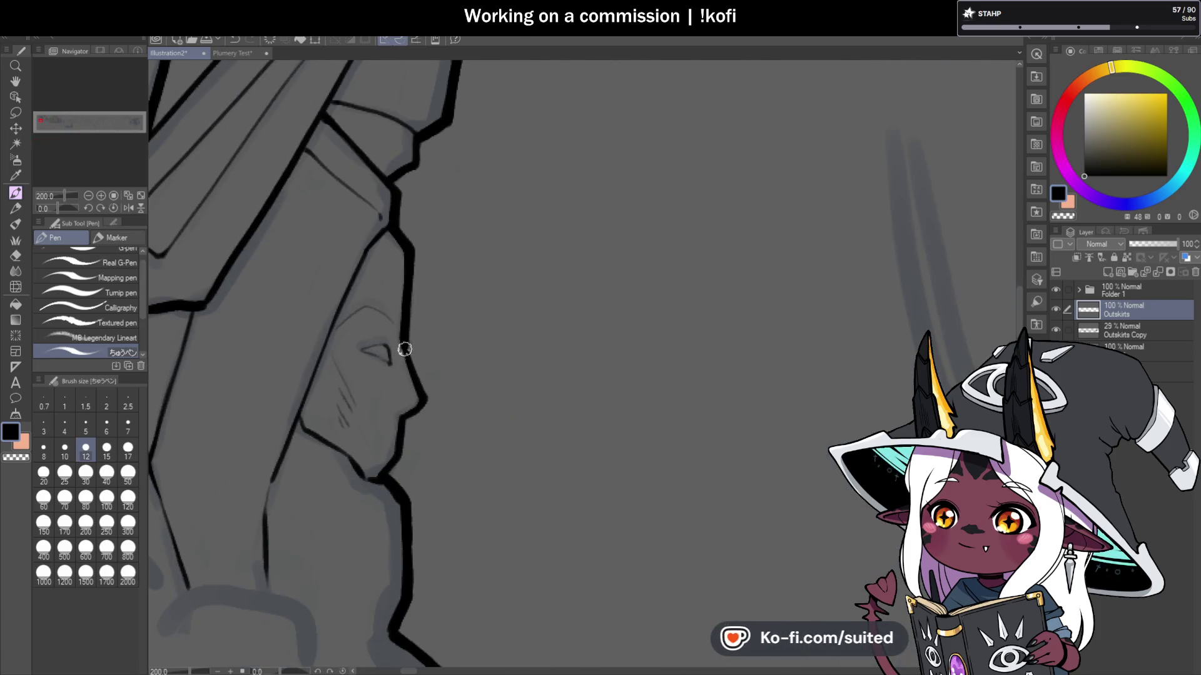
{"action": "scroll", "coordinate": [415, 247], "scroll_direction": "up", "scroll_amount": 2}
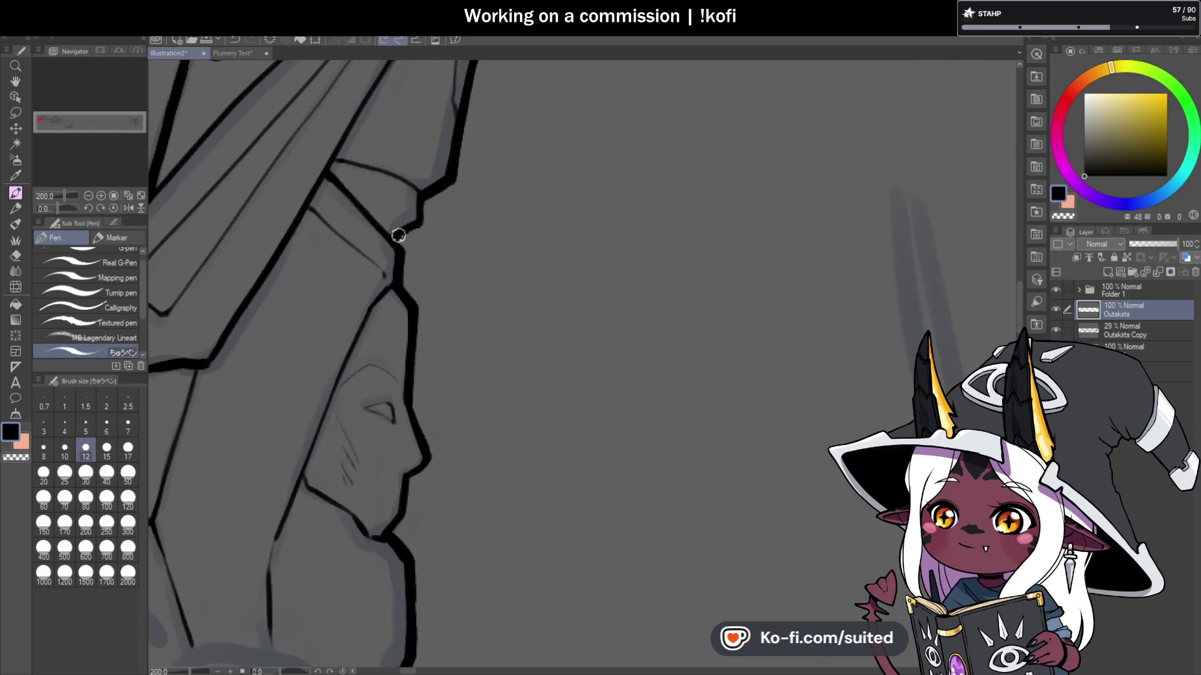
{"action": "scroll", "coordinate": [460, 350], "scroll_direction": "down", "scroll_amount": 2}
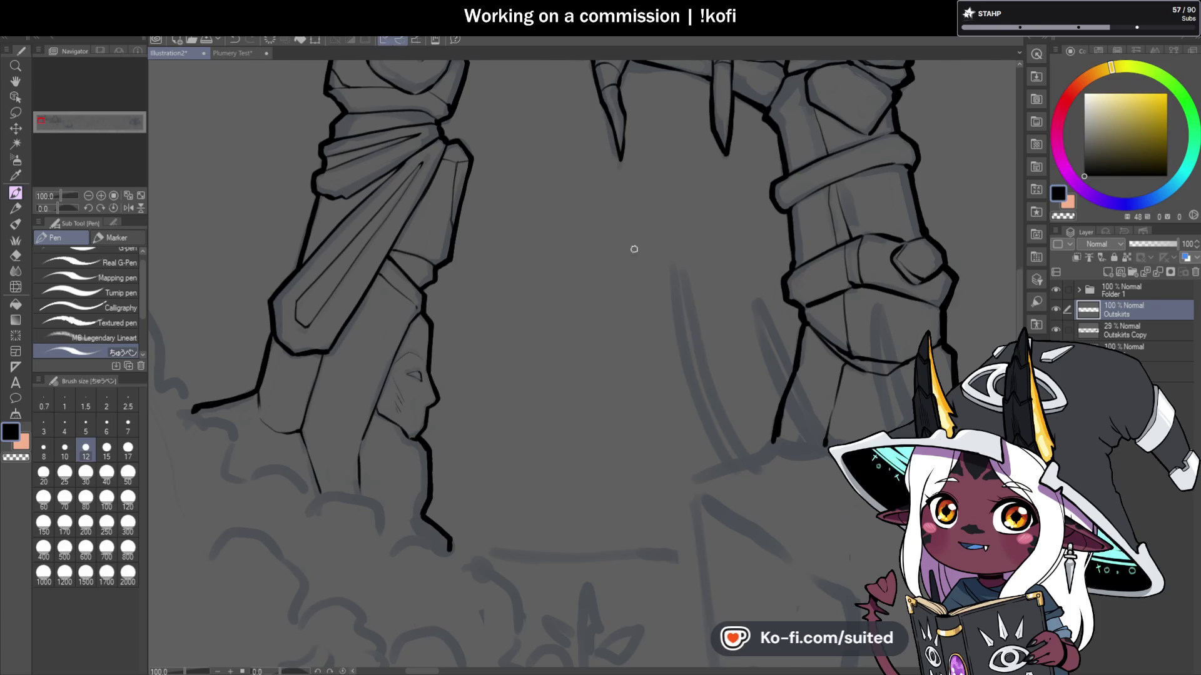
{"action": "scroll", "coordinate": [473, 298], "scroll_direction": "up", "scroll_amount": 2}
{"action": "left_click_drag", "start_coordinate": [463, 332], "coordinate": [469, 412]}
{"action": "scroll", "coordinate": [468, 324], "scroll_direction": "down", "scroll_amount": 1}
{"action": "scroll", "coordinate": [373, 255], "scroll_direction": "up", "scroll_amount": 1}
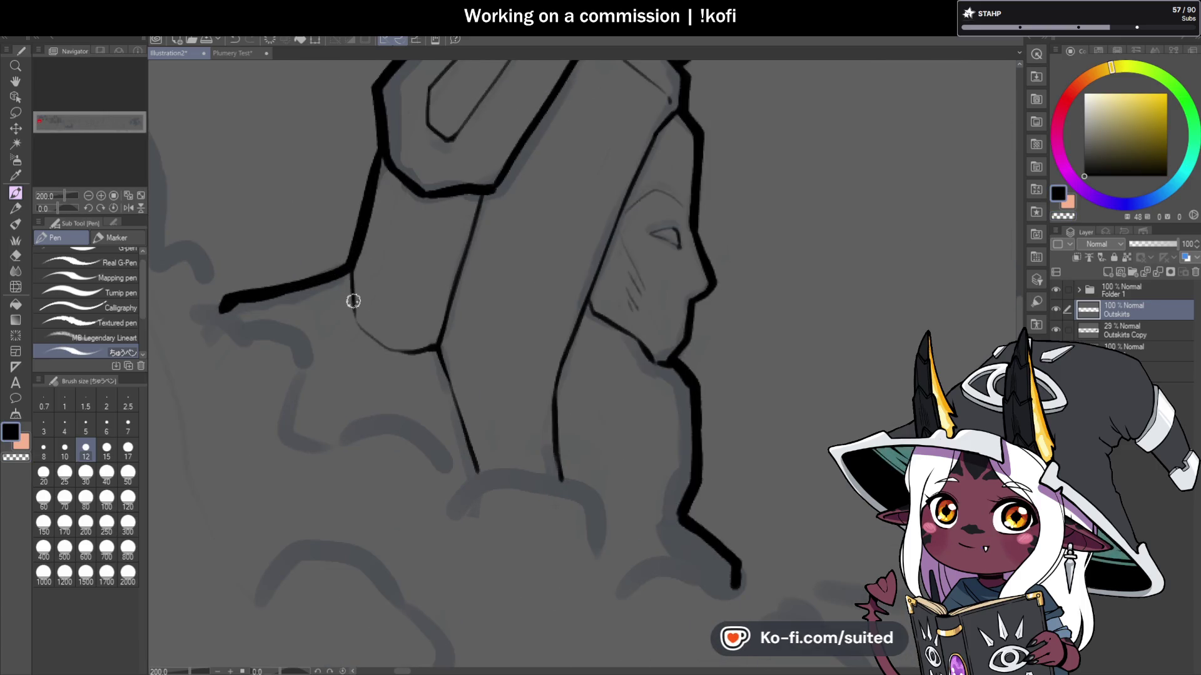
Step: Add thin inner lines on the left pillar's wrapped top, then save the illustration
{"action": "mouse_move", "coordinate": [370, 217]}
{"action": "left_mouse_down"}
{"action": "mouse_move", "coordinate": [418, 273]}
{"action": "mouse_move", "coordinate": [400, 347]}
{"action": "left_mouse_up"}
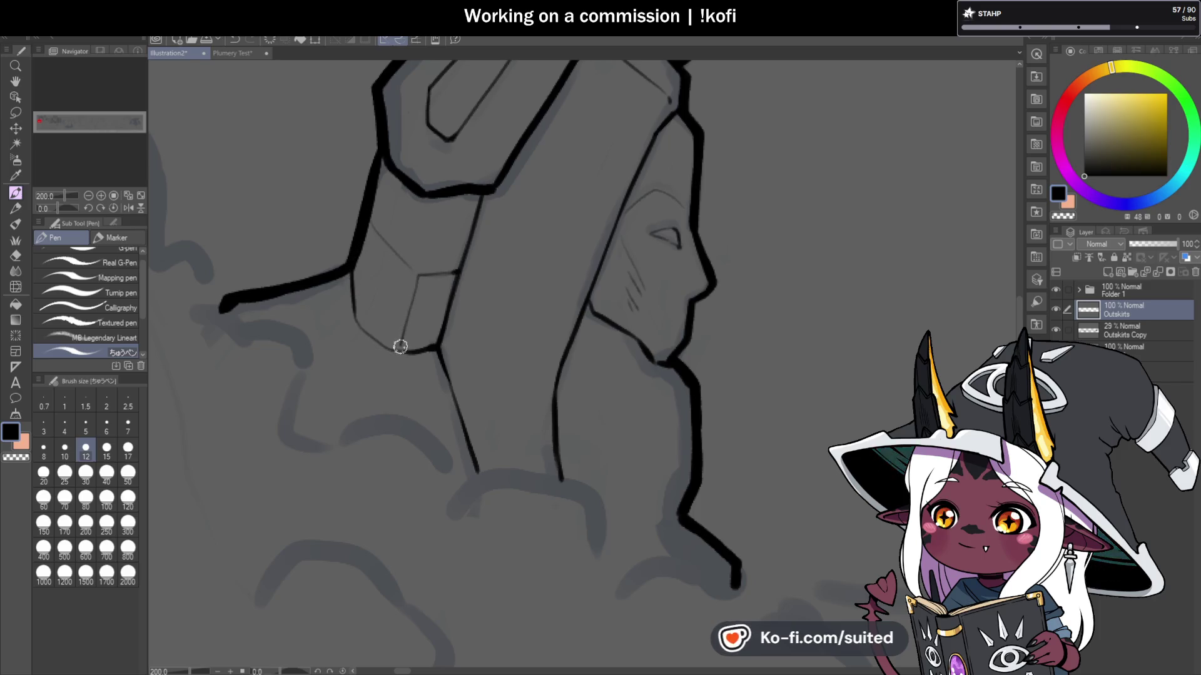
{"action": "scroll", "coordinate": [437, 257], "scroll_direction": "down", "scroll_amount": 3}
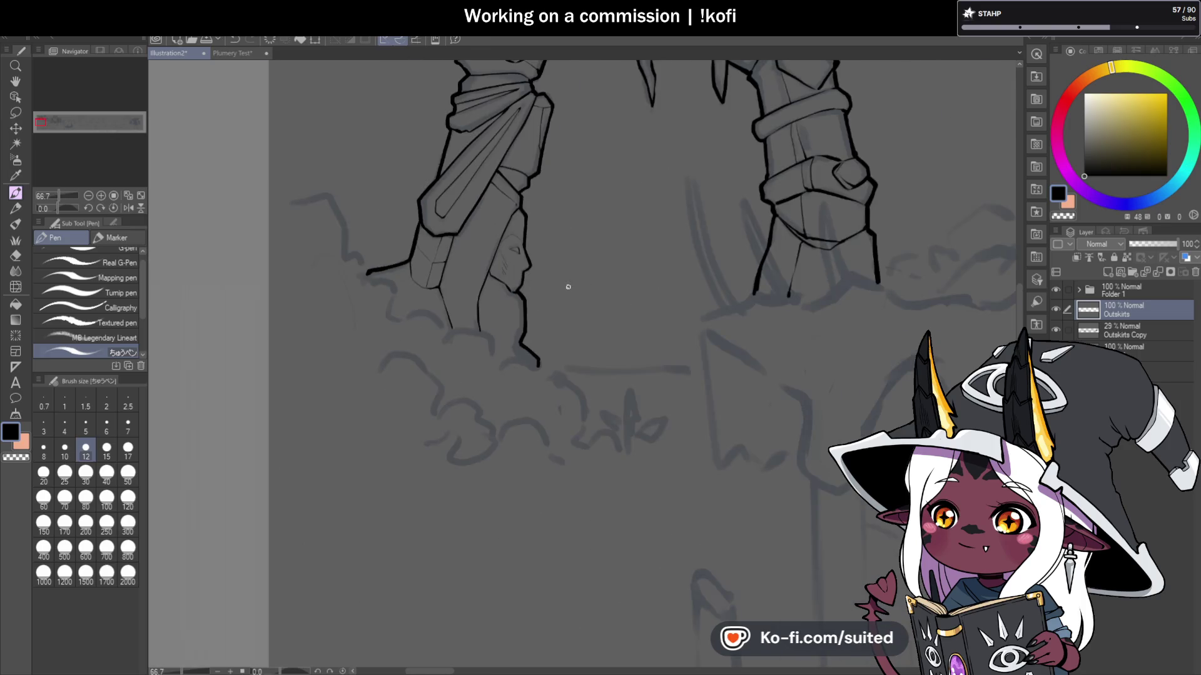
{"action": "key", "text": "ctrl+s"}
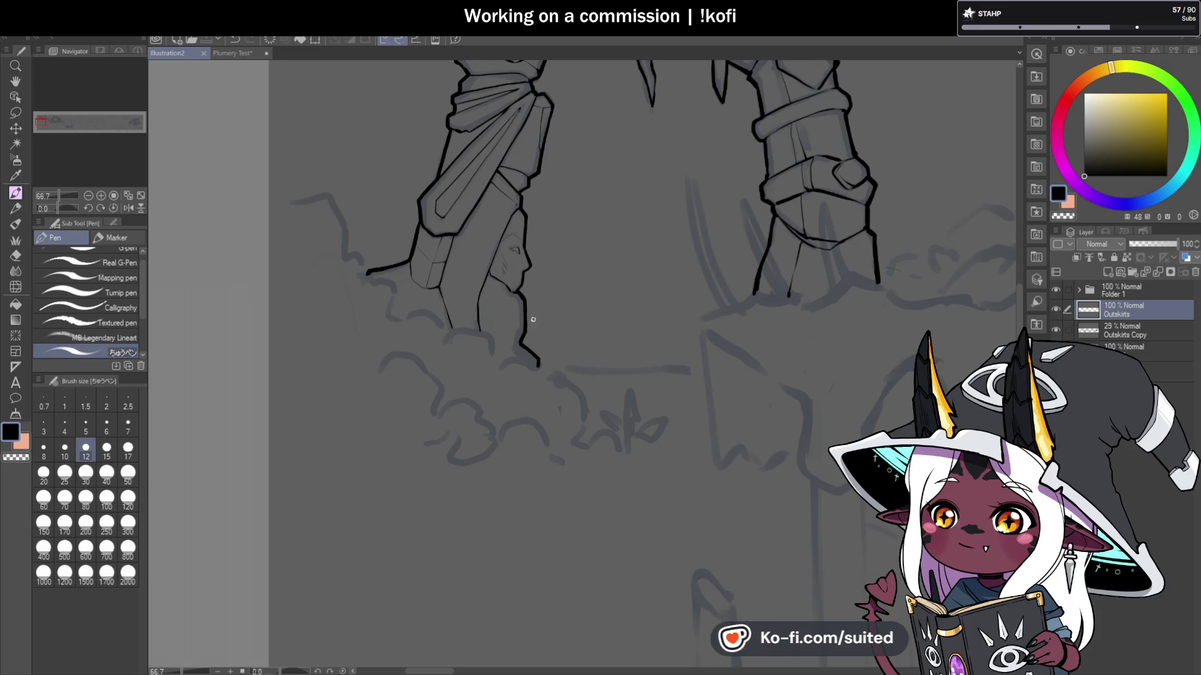
{"action": "scroll", "coordinate": [453, 241], "scroll_direction": "up", "scroll_amount": 5}
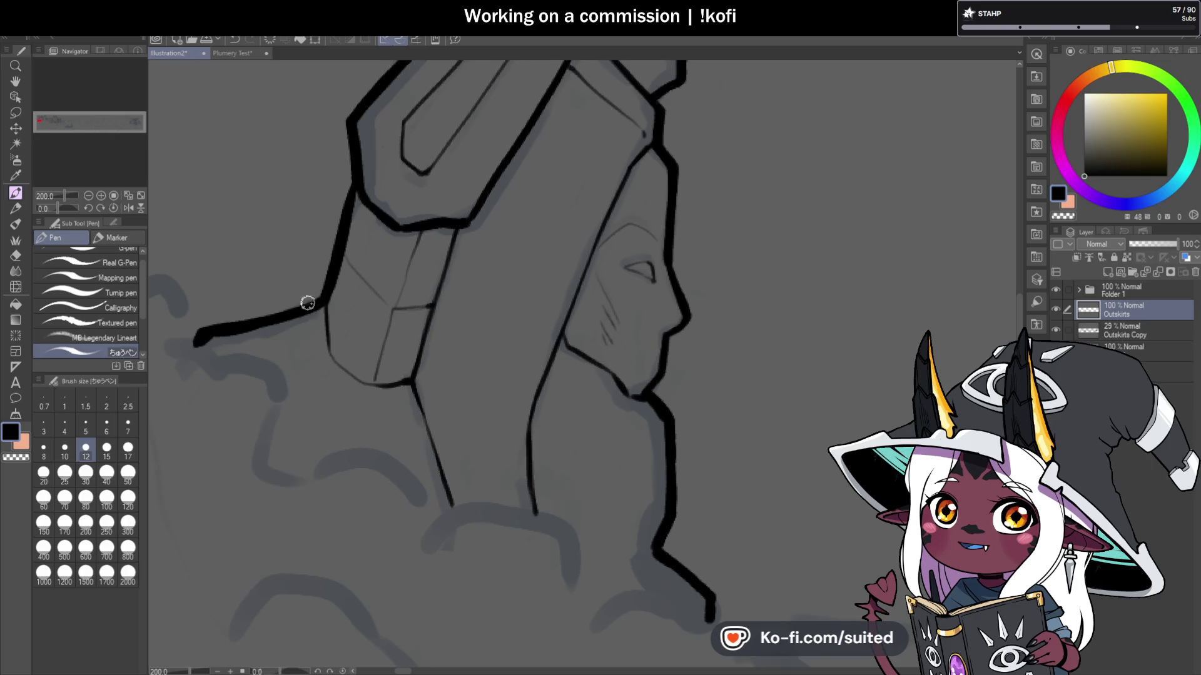
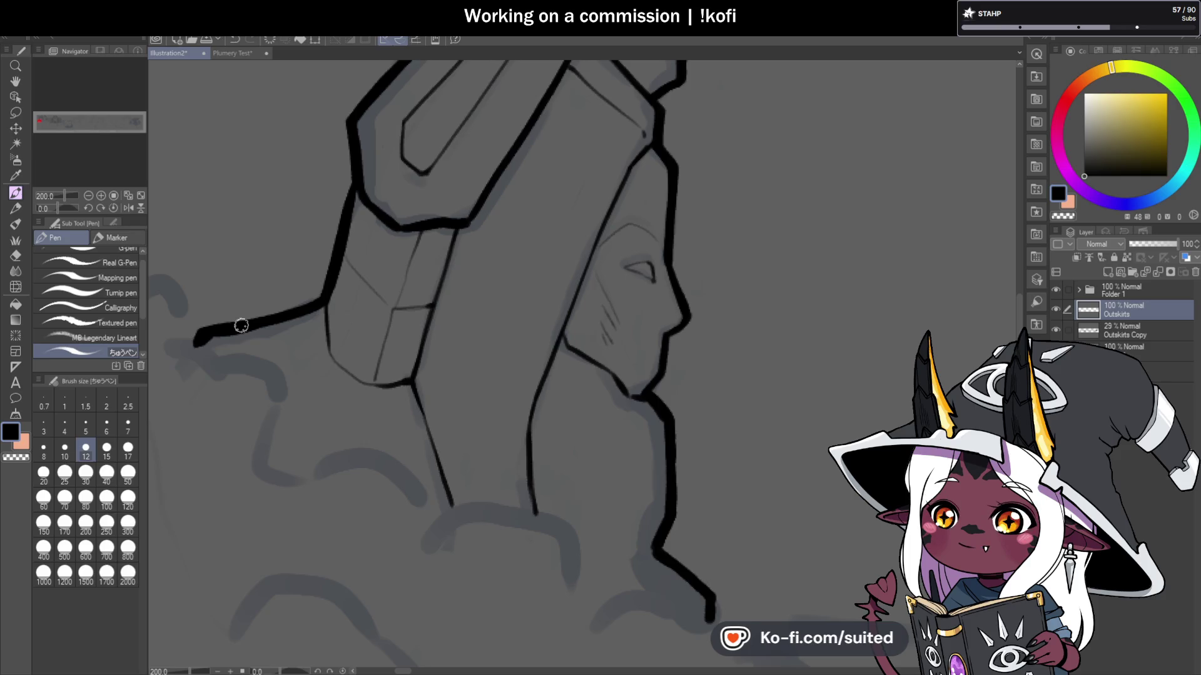
Step: Ink the black outline running down past the left pillar's base
{"action": "mouse_move", "coordinate": [220, 80]}
{"action": "left_mouse_down"}
{"action": "mouse_move", "coordinate": [415, 276]}
{"action": "mouse_move", "coordinate": [427, 224]}
{"action": "left_mouse_up"}
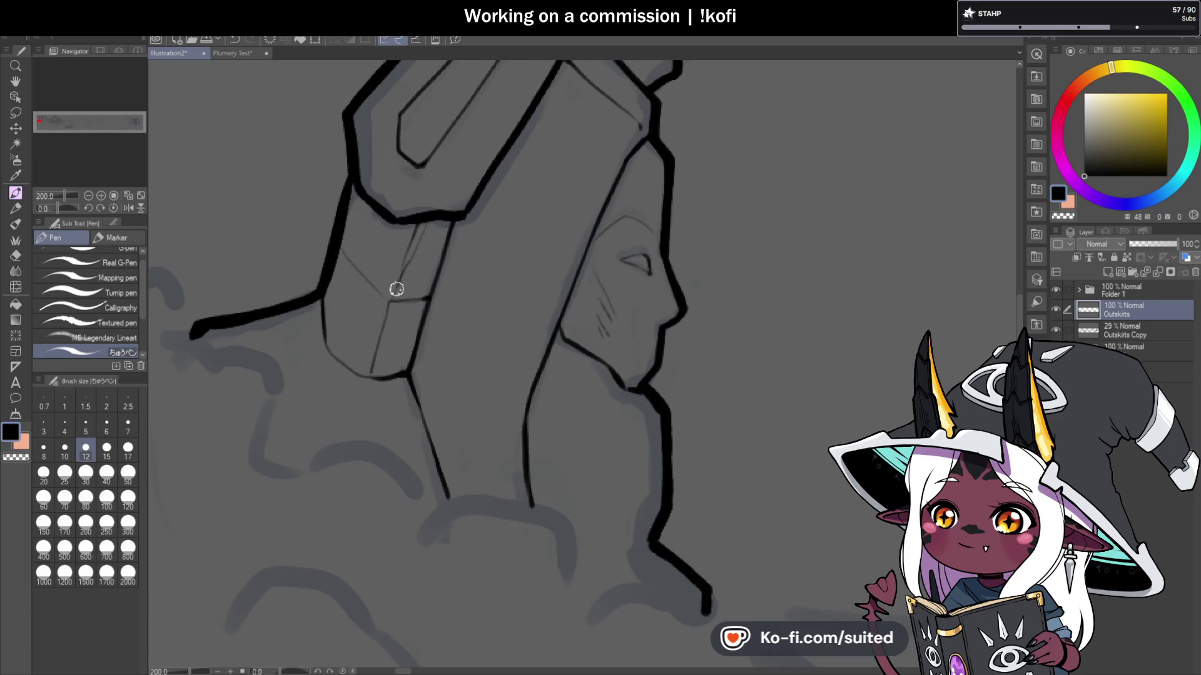
{"action": "scroll", "coordinate": [387, 307], "scroll_direction": "up", "scroll_amount": 3}
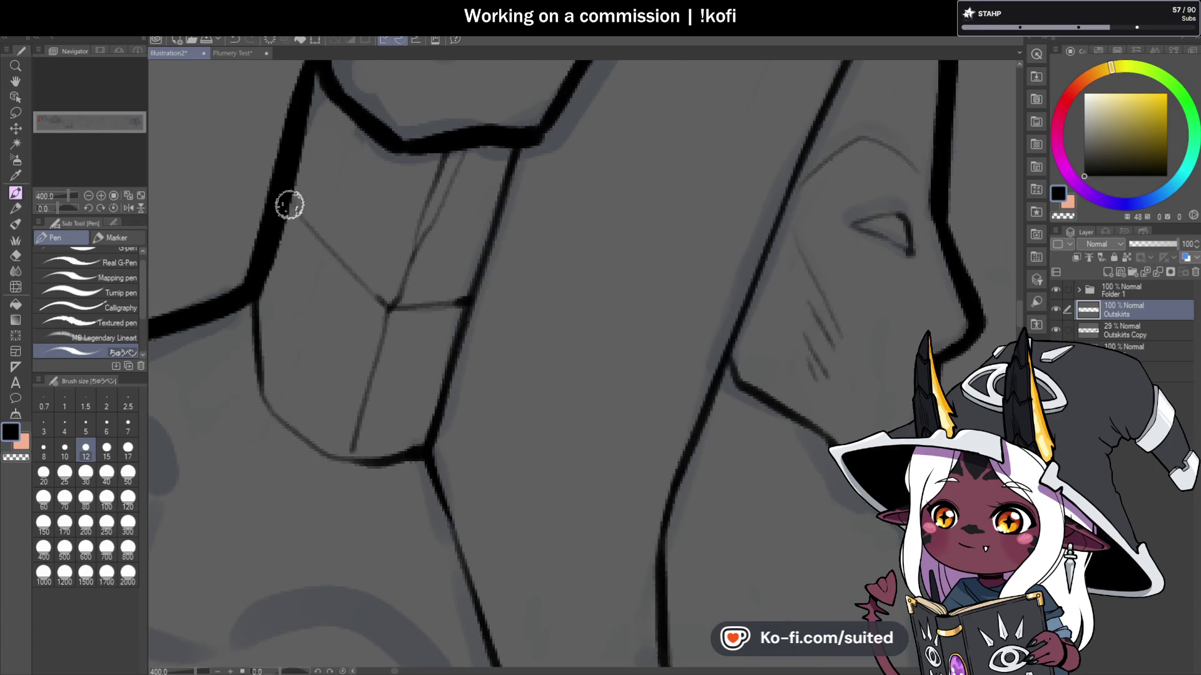
{"action": "scroll", "coordinate": [321, 245], "scroll_direction": "down", "scroll_amount": 6}
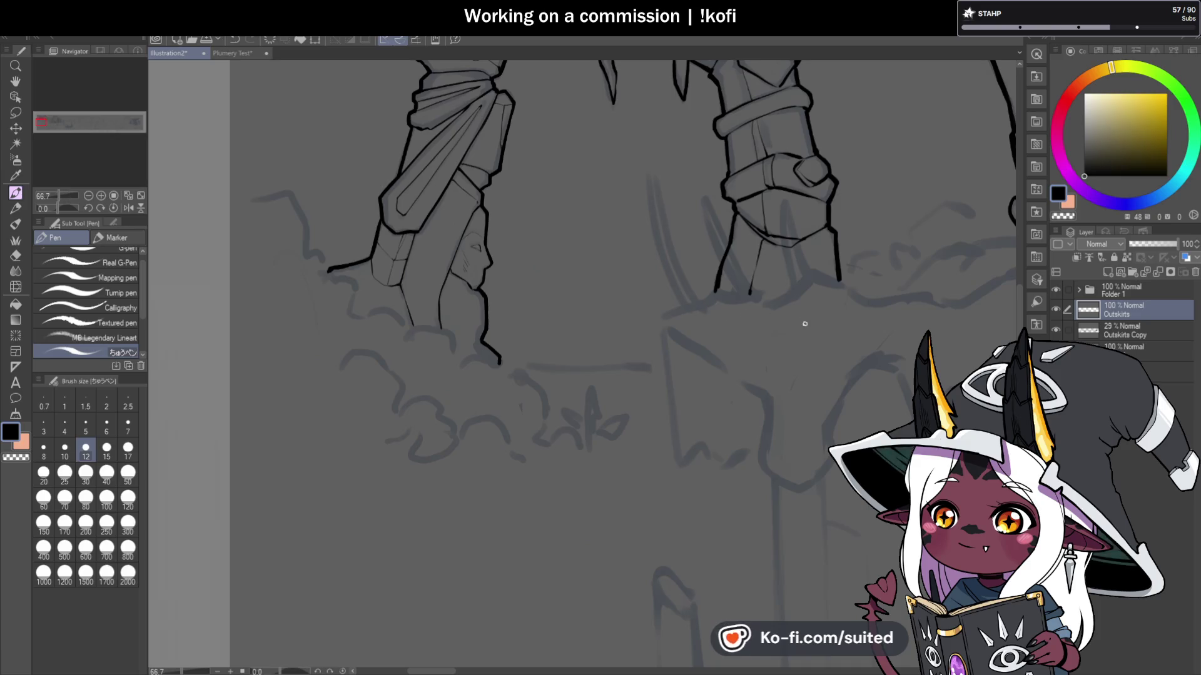
{"action": "scroll", "coordinate": [483, 342], "scroll_direction": "up", "scroll_amount": 3}
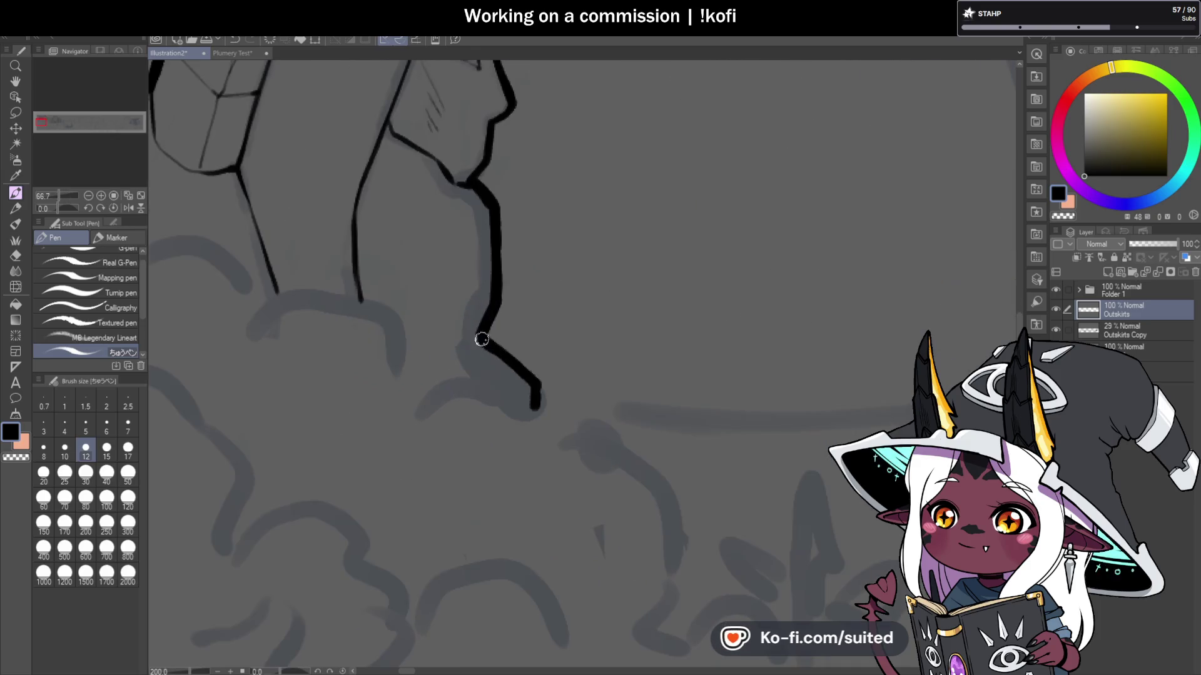
{"action": "scroll", "coordinate": [369, 285], "scroll_direction": "down", "scroll_amount": 5}
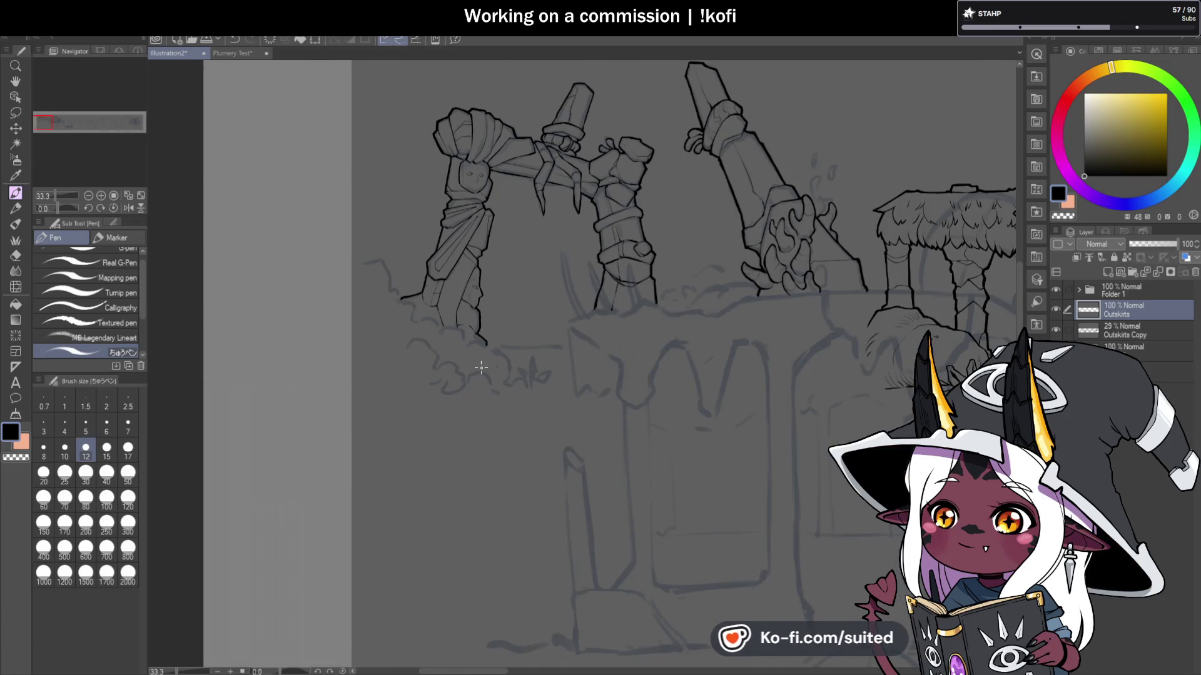
{"action": "scroll", "coordinate": [394, 338], "scroll_direction": "down", "scroll_amount": 1}
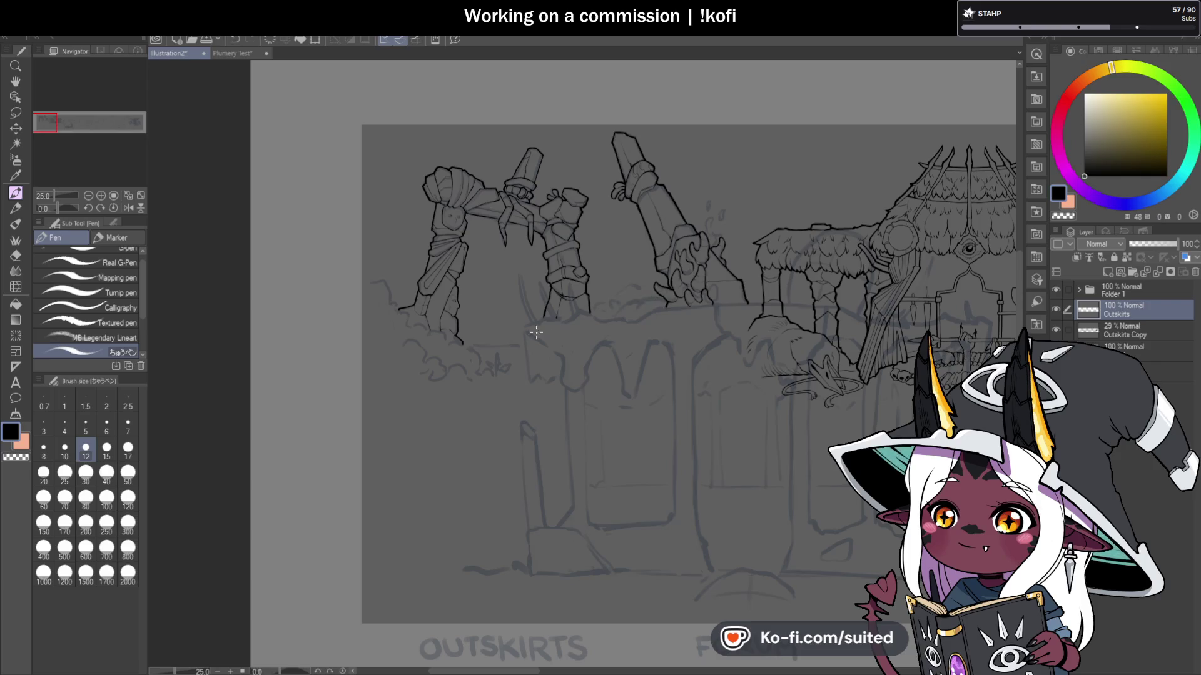
{"action": "scroll", "coordinate": [367, 321], "scroll_direction": "up", "scroll_amount": 5}
{"action": "mouse_move", "coordinate": [314, 239]}
{"action": "left_mouse_down"}
{"action": "mouse_move", "coordinate": [387, 219]}
{"action": "mouse_move", "coordinate": [418, 229]}
{"action": "mouse_move", "coordinate": [438, 361]}
{"action": "left_mouse_up"}
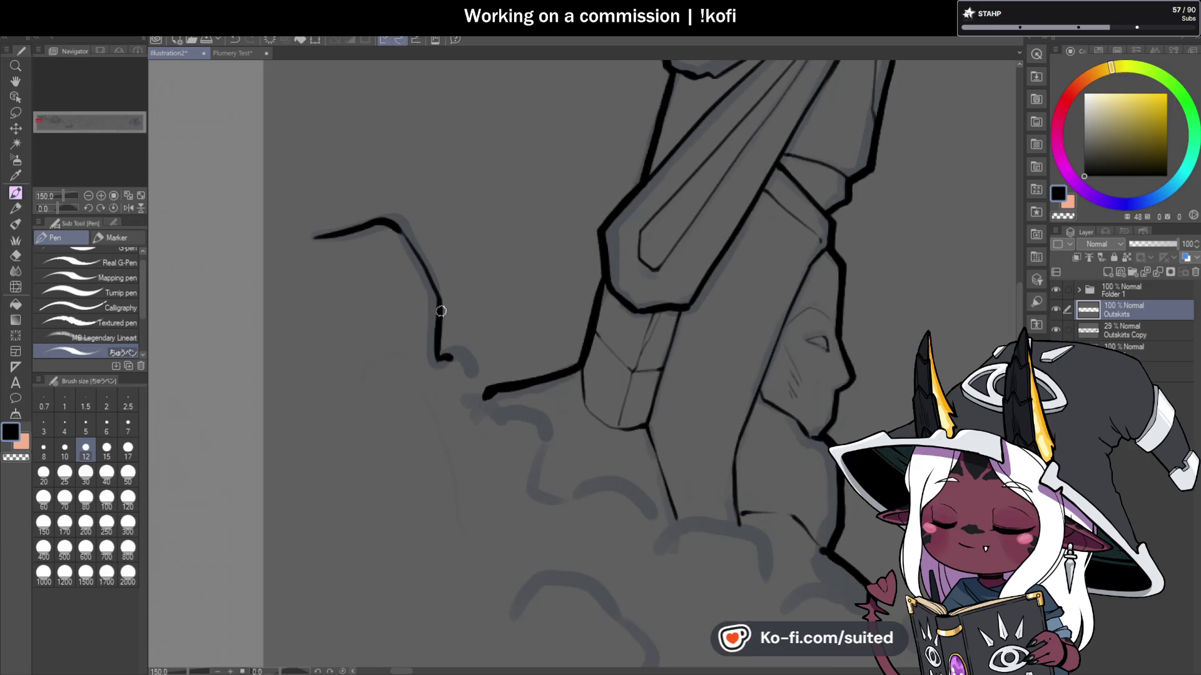
Step: Join that line to the existing outline and continue it downward, curving right
{"action": "scroll", "coordinate": [557, 313], "scroll_direction": "down", "scroll_amount": 1}
{"action": "scroll", "coordinate": [364, 328], "scroll_direction": "up", "scroll_amount": 2}
{"action": "left_click_drag", "start_coordinate": [361, 309], "coordinate": [373, 355]}
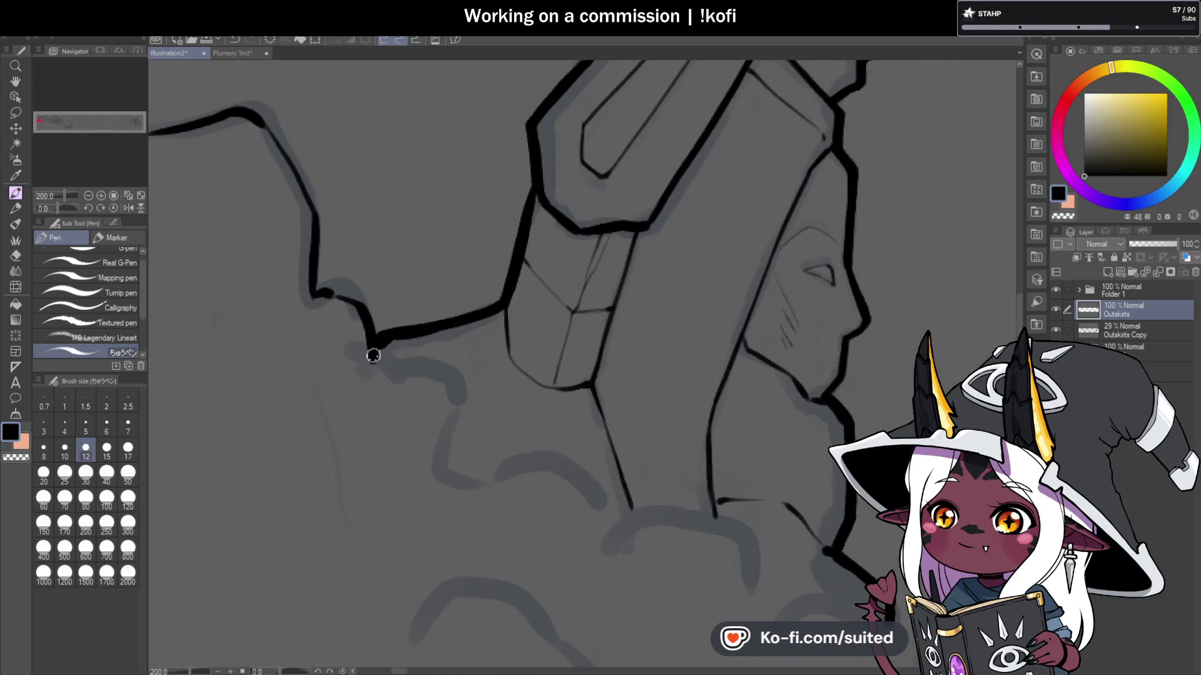
{"action": "mouse_move", "coordinate": [462, 407]}
{"action": "left_mouse_down"}
{"action": "mouse_move", "coordinate": [461, 456]}
{"action": "mouse_move", "coordinate": [494, 466]}
{"action": "left_mouse_up"}
{"action": "scroll", "coordinate": [498, 226], "scroll_direction": "down", "scroll_amount": 4}
{"action": "scroll", "coordinate": [677, 419], "scroll_direction": "up", "scroll_amount": 4}
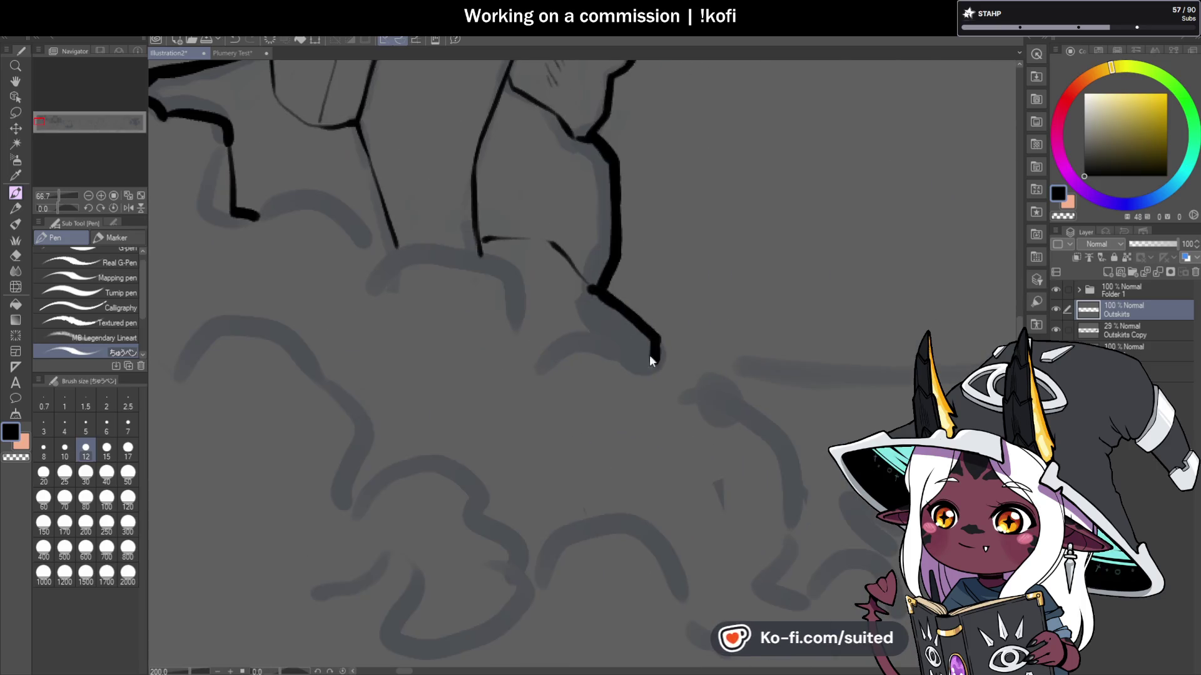
Step: Trace the bush edges and the arching bush outline below the pillar, undoing a stray tip
{"action": "left_click_drag", "start_coordinate": [651, 357], "coordinate": [560, 344]}
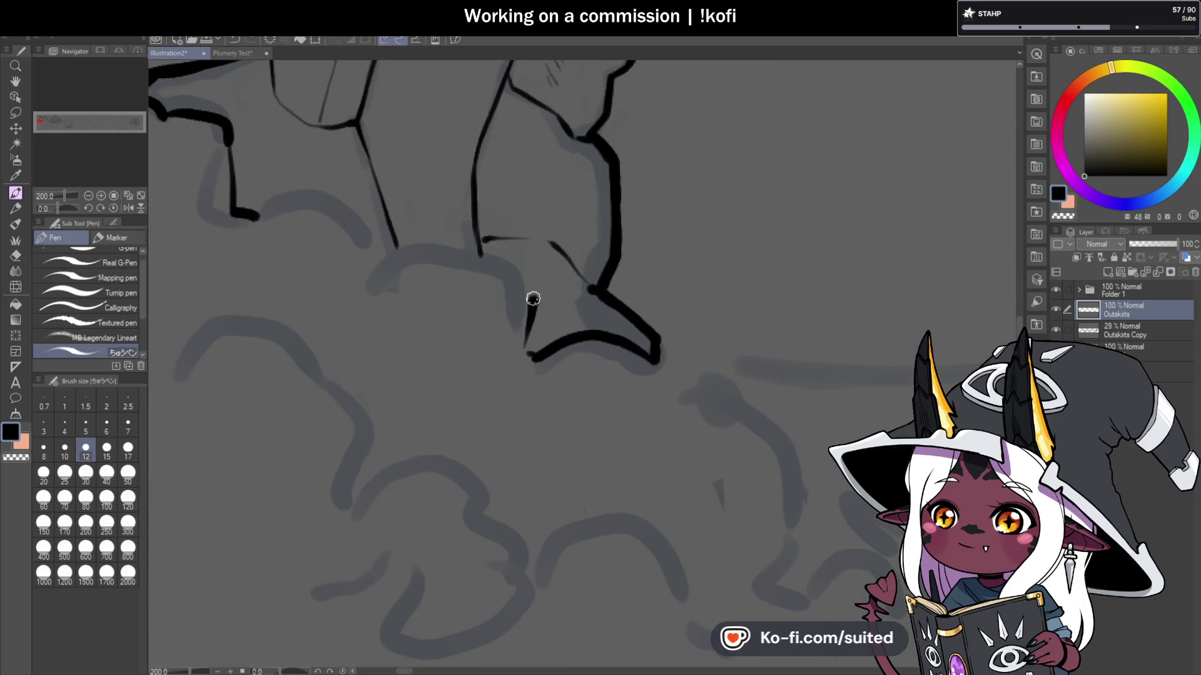
{"action": "left_click_drag", "start_coordinate": [533, 299], "coordinate": [426, 244]}
{"action": "mouse_move", "coordinate": [261, 215]}
{"action": "left_mouse_down"}
{"action": "mouse_move", "coordinate": [383, 223]}
{"action": "mouse_move", "coordinate": [394, 242]}
{"action": "left_mouse_up"}
{"action": "left_click_drag", "start_coordinate": [380, 197], "coordinate": [390, 236]}
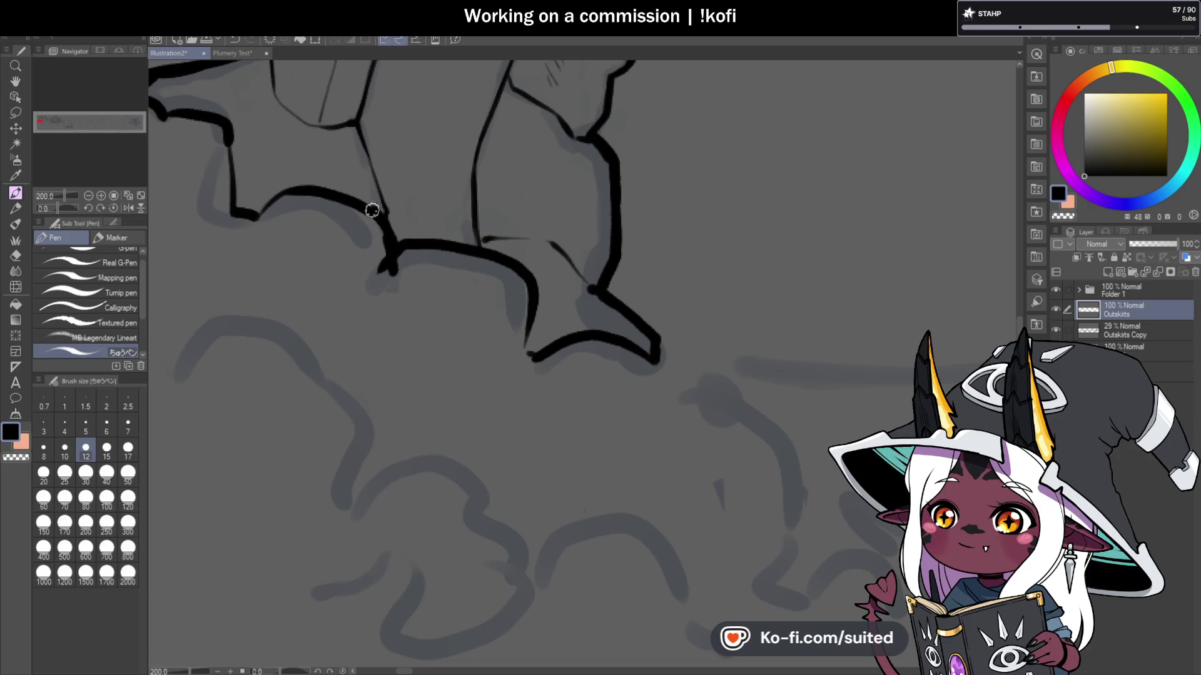
{"action": "key", "text": "ctrl+z"}
{"action": "scroll", "coordinate": [401, 298], "scroll_direction": "down", "scroll_amount": 3}
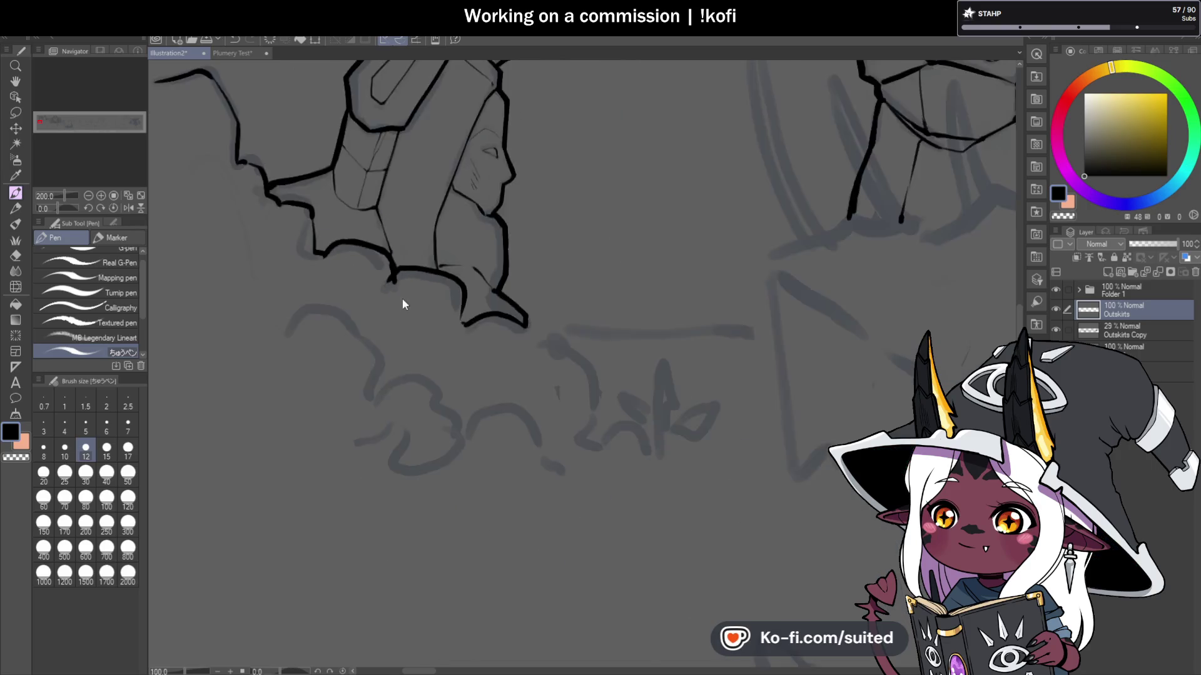
Step: Tidy the pillar-base ink, removing a stray connector and extending the upper curve downward
{"action": "scroll", "coordinate": [408, 328], "scroll_direction": "up", "scroll_amount": 3}
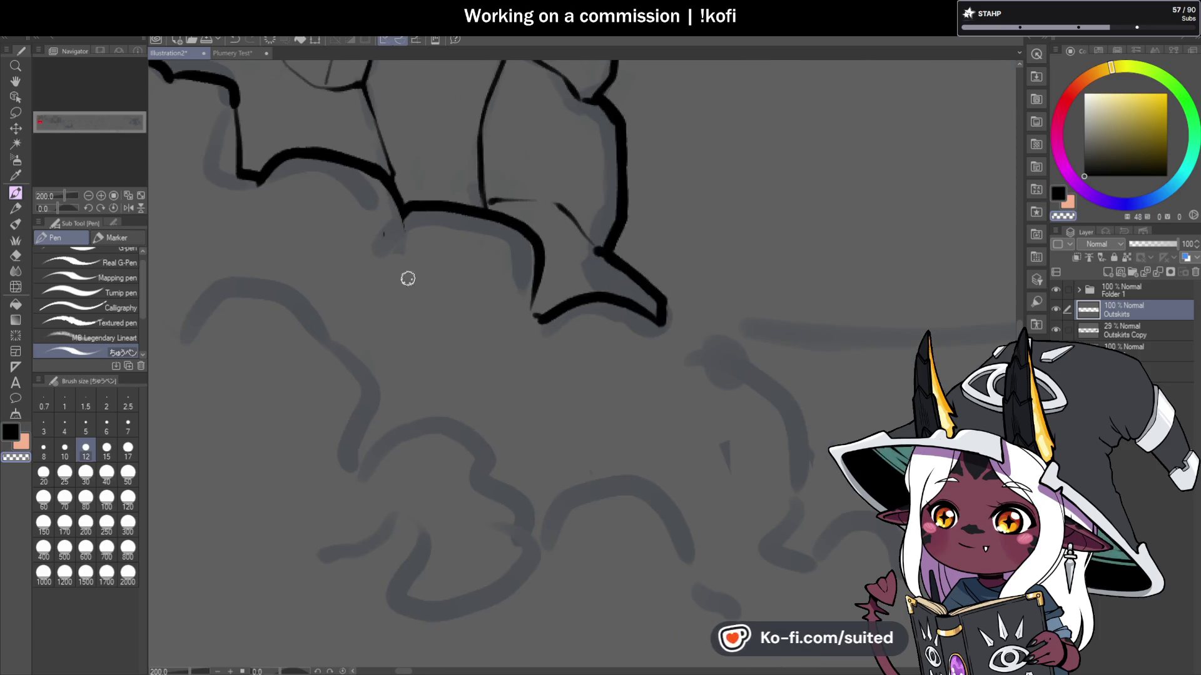
{"action": "left_click_drag", "start_coordinate": [399, 202], "coordinate": [410, 247]}
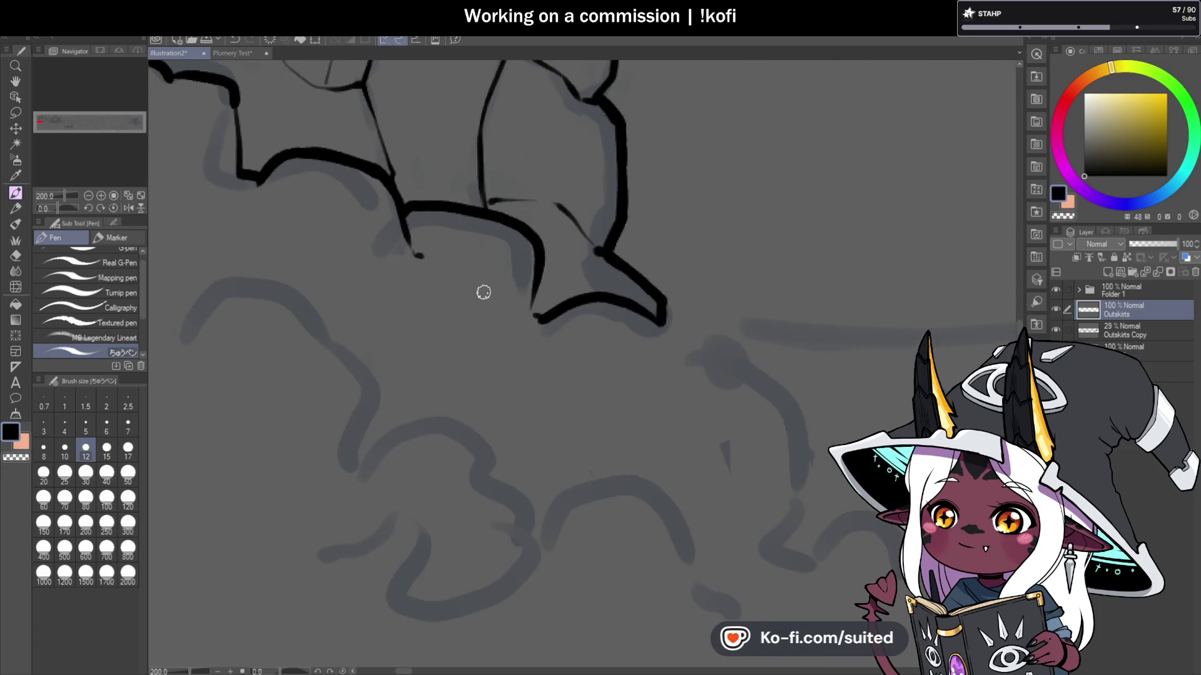
{"action": "scroll", "coordinate": [595, 282], "scroll_direction": "down", "scroll_amount": 3}
{"action": "scroll", "coordinate": [576, 300], "scroll_direction": "up", "scroll_amount": 3}
{"action": "key", "text": "ctrl+z"}
{"action": "key", "text": "ctrl+z"}
{"action": "left_click_drag", "start_coordinate": [483, 188], "coordinate": [497, 217]}
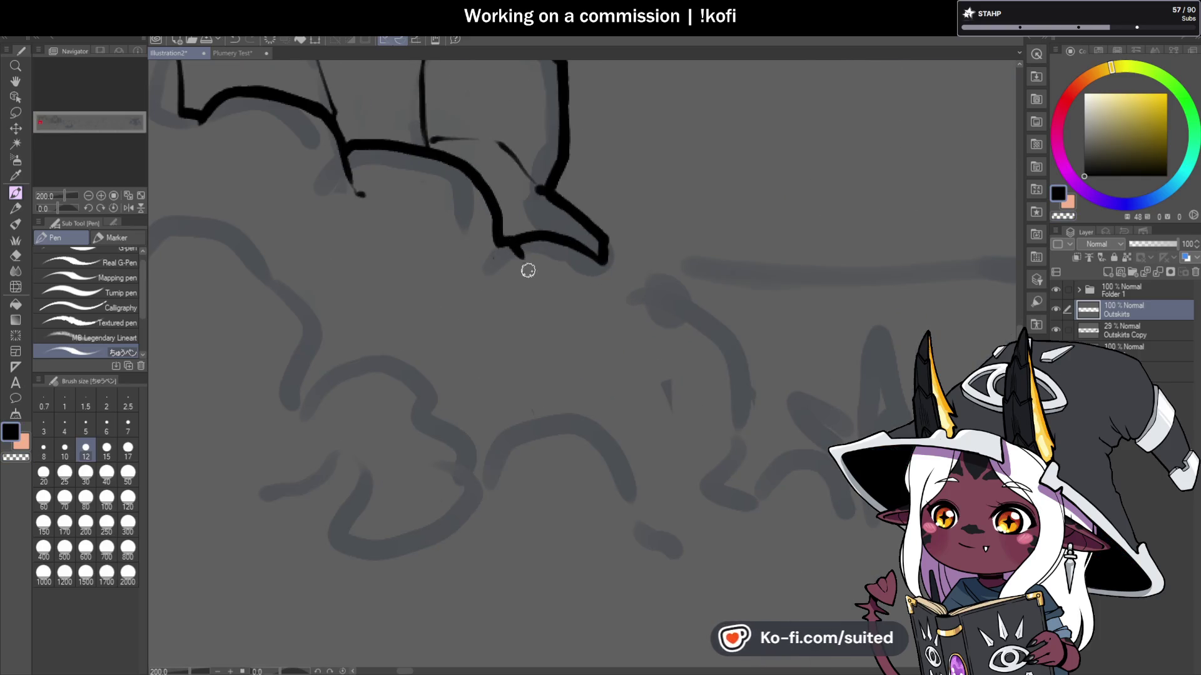
{"action": "scroll", "coordinate": [563, 294], "scroll_direction": "down", "scroll_amount": 3}
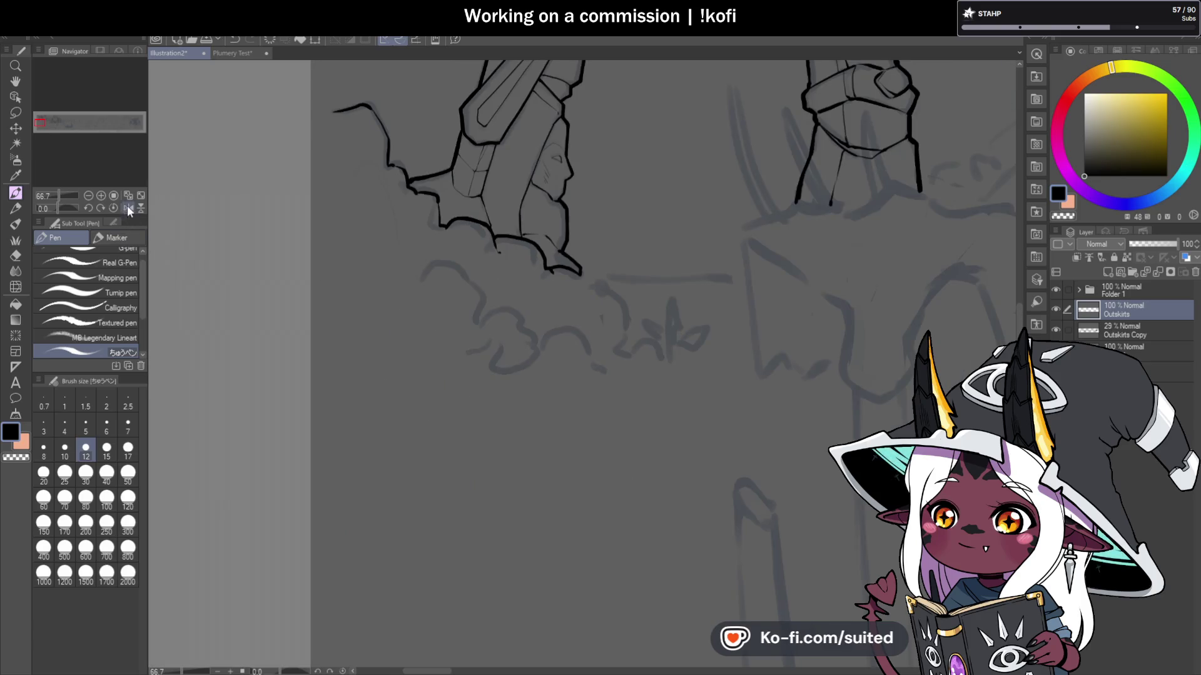
Step: Mirror the canvas horizontally and ink the sprout's three leaves
{"action": "left_click", "coordinate": [128, 208]}
{"action": "scroll", "coordinate": [628, 309], "scroll_direction": "down", "scroll_amount": 1}
{"action": "scroll", "coordinate": [474, 342], "scroll_direction": "up", "scroll_amount": 4}
{"action": "mouse_move", "coordinate": [417, 342]}
{"action": "left_mouse_down"}
{"action": "mouse_move", "coordinate": [394, 287]}
{"action": "mouse_move", "coordinate": [408, 295]}
{"action": "mouse_move", "coordinate": [410, 204]}
{"action": "left_mouse_up"}
{"action": "mouse_move", "coordinate": [428, 275]}
{"action": "left_mouse_down"}
{"action": "mouse_move", "coordinate": [441, 269]}
{"action": "mouse_move", "coordinate": [515, 317]}
{"action": "mouse_move", "coordinate": [512, 231]}
{"action": "mouse_move", "coordinate": [610, 177]}
{"action": "left_mouse_up"}
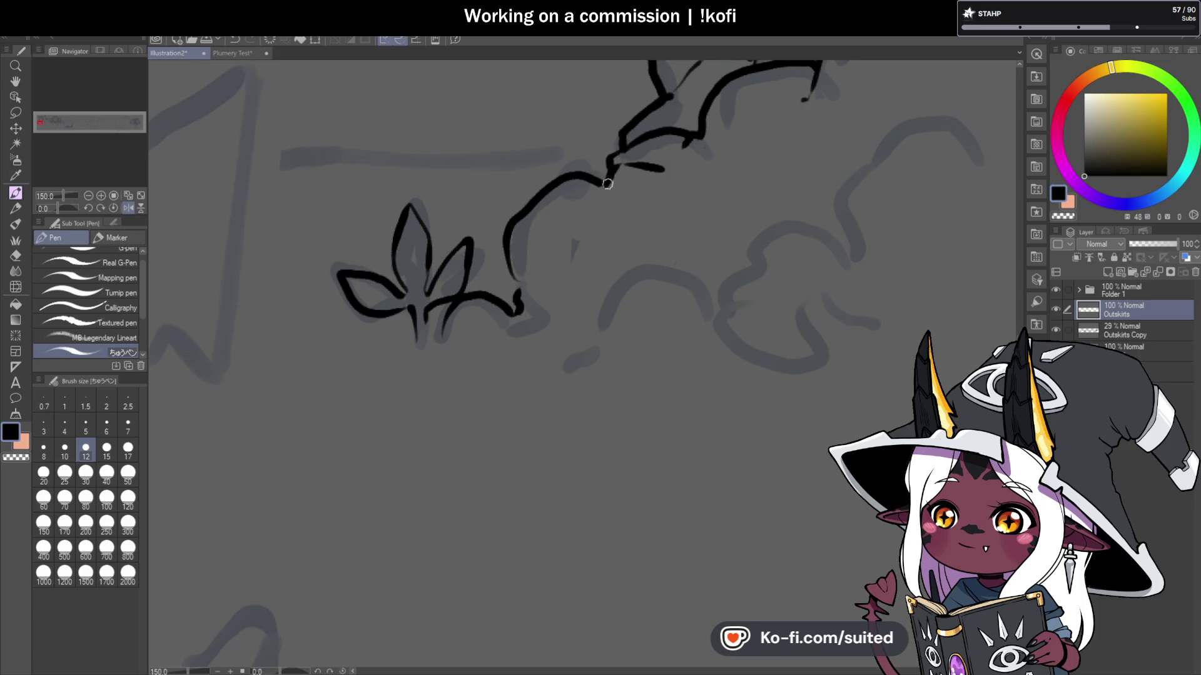
Step: Erase stray ink at the sprout-vine junction with transparent colour and reconnect the upper line
{"action": "scroll", "coordinate": [493, 294], "scroll_direction": "down", "scroll_amount": 4}
{"action": "scroll", "coordinate": [494, 314], "scroll_direction": "up", "scroll_amount": 4}
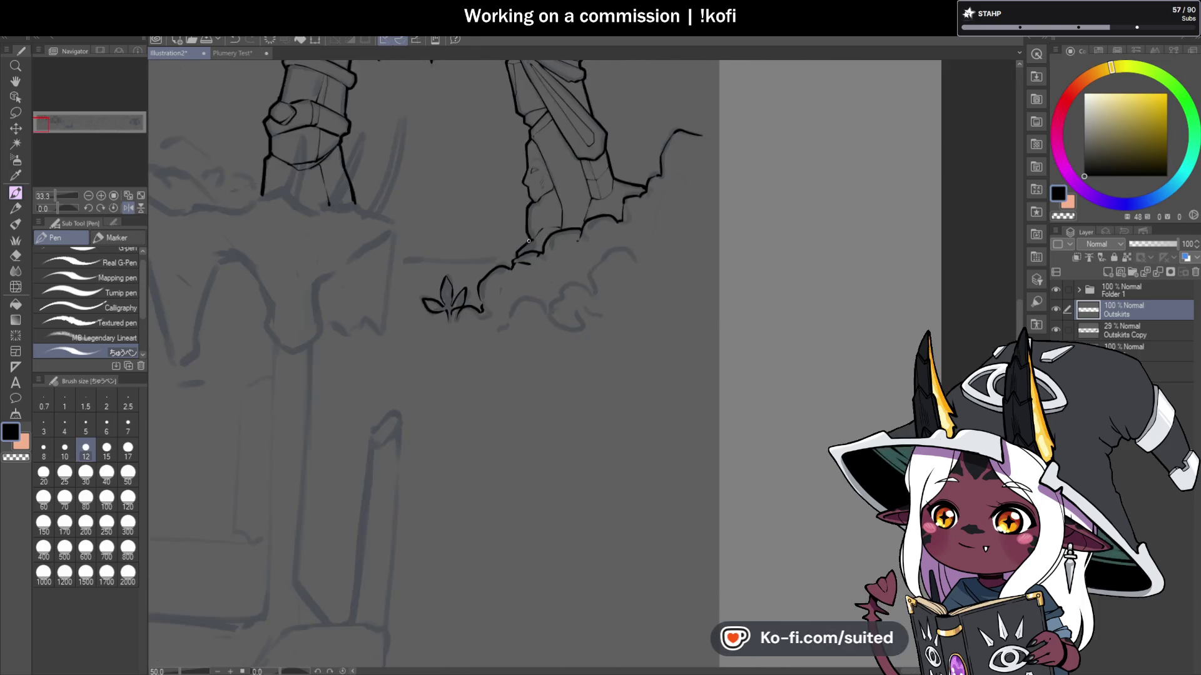
{"action": "mouse_move", "coordinate": [487, 299]}
{"action": "left_mouse_down"}
{"action": "mouse_move", "coordinate": [497, 275]}
{"action": "mouse_move", "coordinate": [477, 279]}
{"action": "left_mouse_up"}
{"action": "key", "text": "c"}
{"action": "mouse_move", "coordinate": [493, 327]}
{"action": "left_mouse_down"}
{"action": "mouse_move", "coordinate": [479, 307]}
{"action": "mouse_move", "coordinate": [563, 287]}
{"action": "left_mouse_up"}
{"action": "left_click_drag", "start_coordinate": [499, 260], "coordinate": [494, 279]}
{"action": "key", "text": "c"}
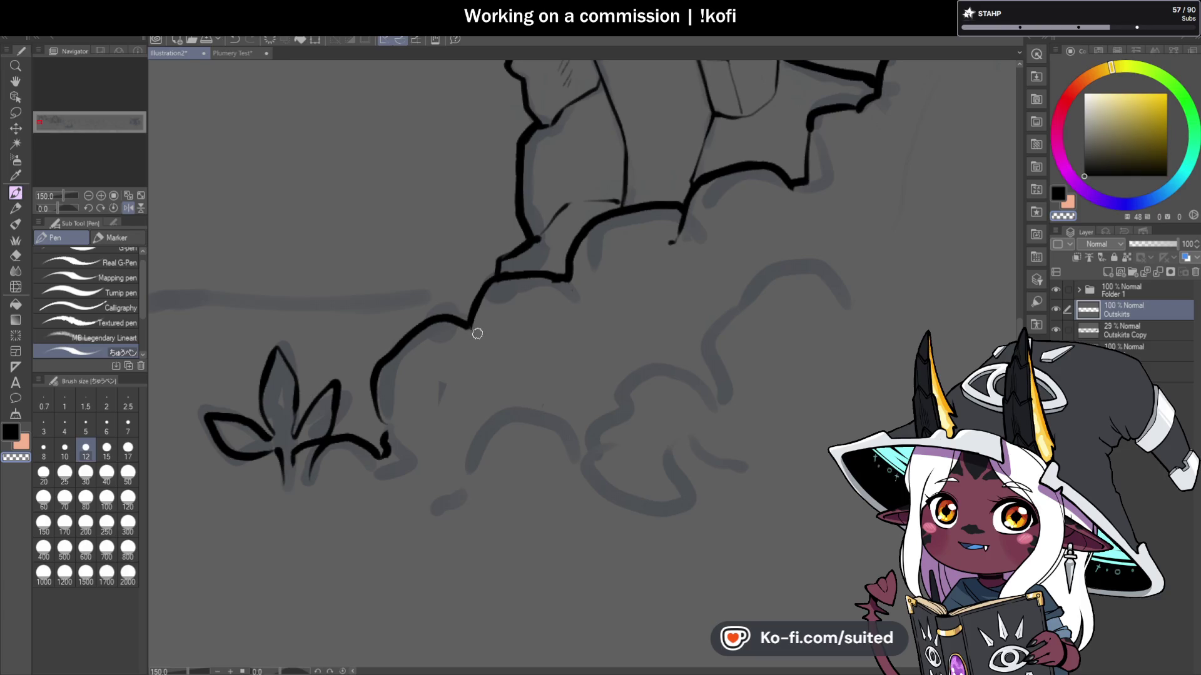
{"action": "key", "text": "c"}
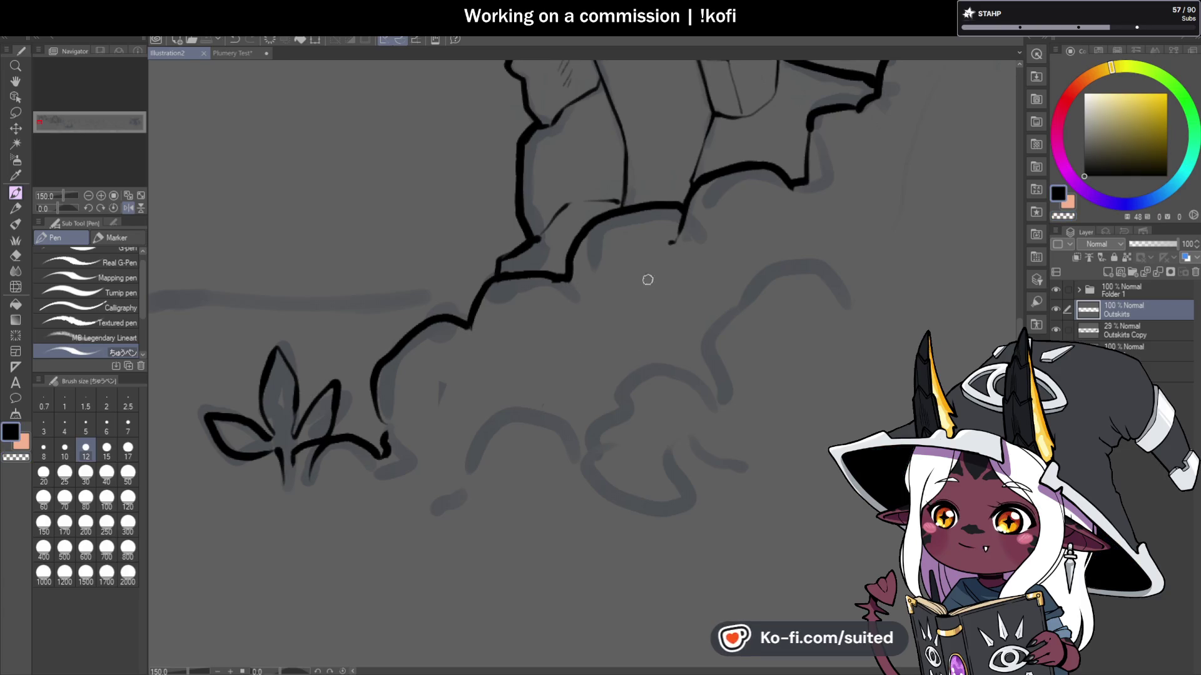
Step: Extend the ink rightward and trace the scalloped bush outline rising to the right
{"action": "mouse_move", "coordinate": [544, 280]}
{"action": "left_mouse_down"}
{"action": "mouse_move", "coordinate": [578, 287]}
{"action": "mouse_move", "coordinate": [568, 285]}
{"action": "left_mouse_up"}
{"action": "key", "text": "c"}
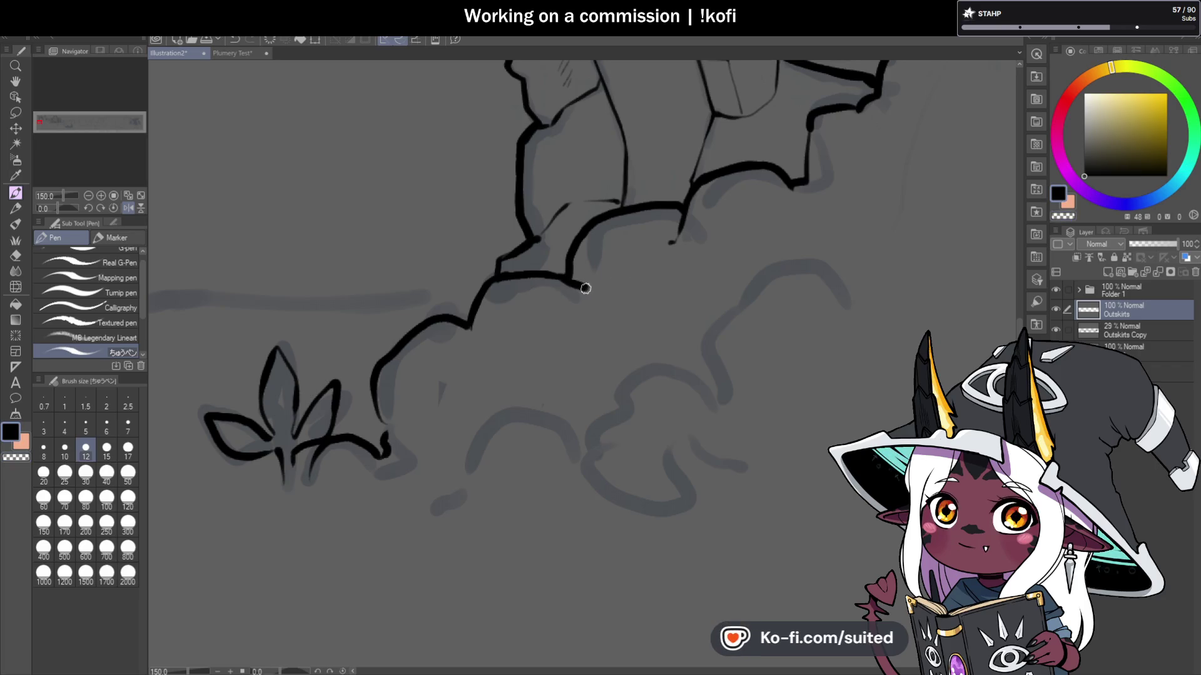
{"action": "scroll", "coordinate": [606, 266], "scroll_direction": "down", "scroll_amount": 3}
{"action": "scroll", "coordinate": [512, 317], "scroll_direction": "up", "scroll_amount": 3}
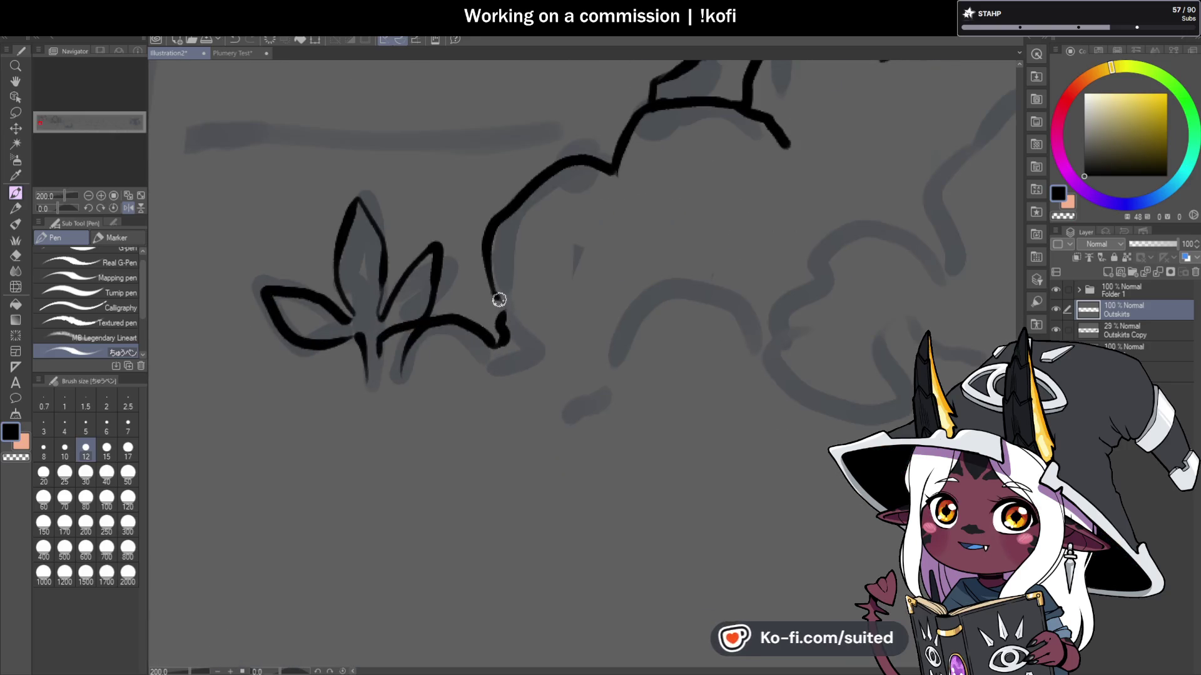
{"action": "scroll", "coordinate": [511, 321], "scroll_direction": "down", "scroll_amount": 2}
{"action": "scroll", "coordinate": [643, 318], "scroll_direction": "up", "scroll_amount": 1}
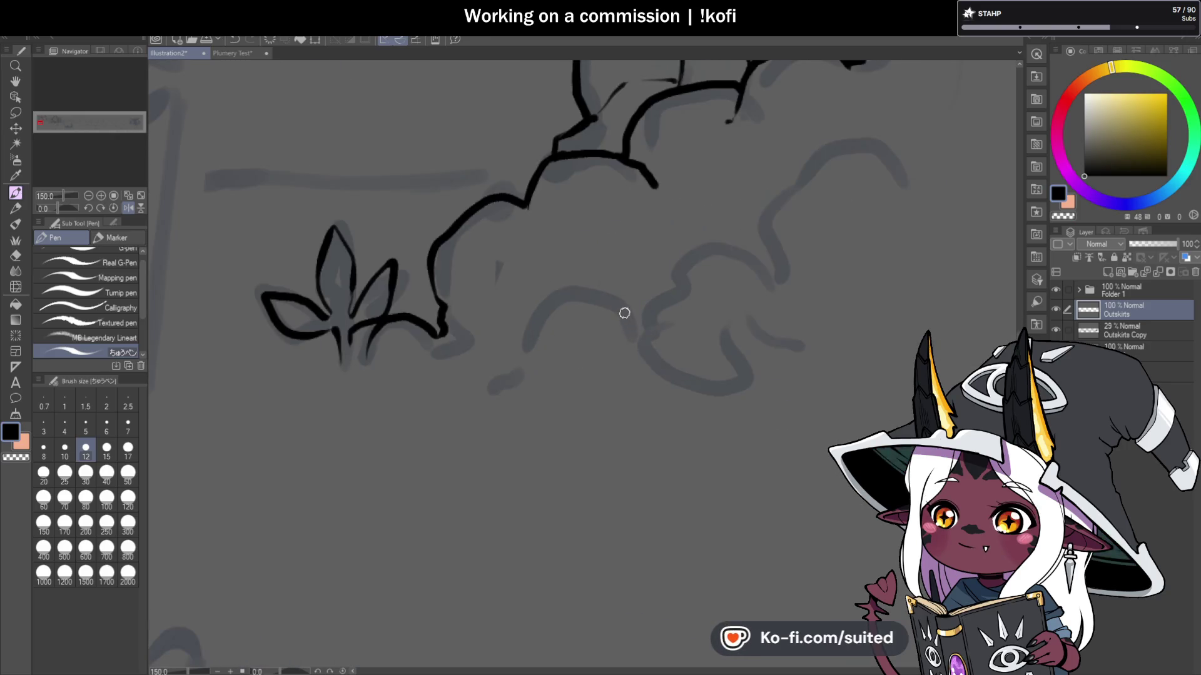
{"action": "left_click_drag", "start_coordinate": [495, 361], "coordinate": [487, 366]}
{"action": "mouse_move", "coordinate": [632, 319]}
{"action": "left_mouse_down"}
{"action": "mouse_move", "coordinate": [694, 245]}
{"action": "mouse_move", "coordinate": [720, 235]}
{"action": "left_mouse_up"}
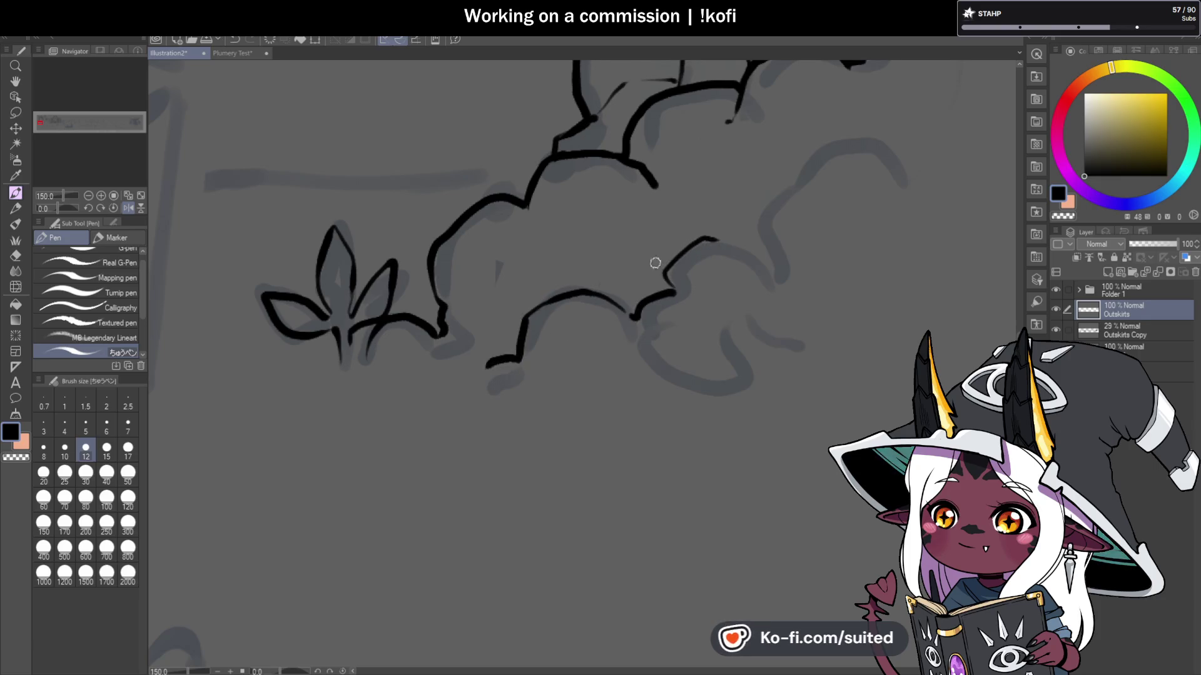
{"action": "scroll", "coordinate": [622, 306], "scroll_direction": "down", "scroll_amount": 3}
{"action": "scroll", "coordinate": [630, 314], "scroll_direction": "down", "scroll_amount": 2}
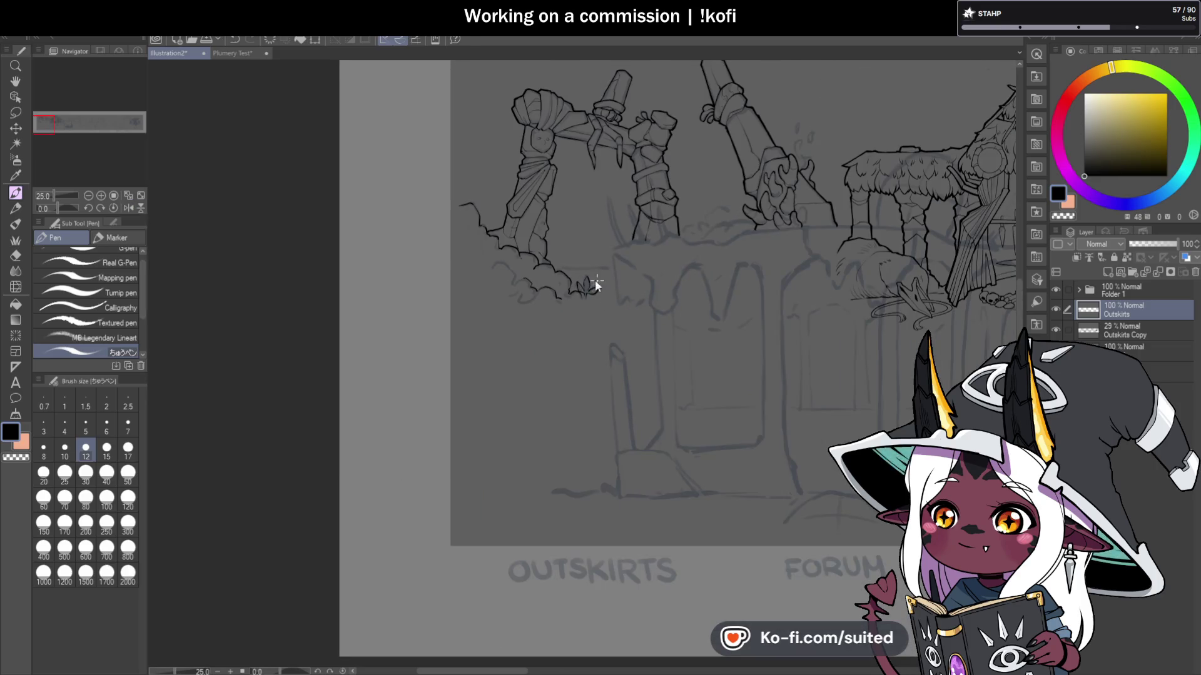
Step: Undo a stray vertical stroke and ink a short outline along the cloud edge
{"action": "scroll", "coordinate": [595, 280], "scroll_direction": "up", "scroll_amount": 5}
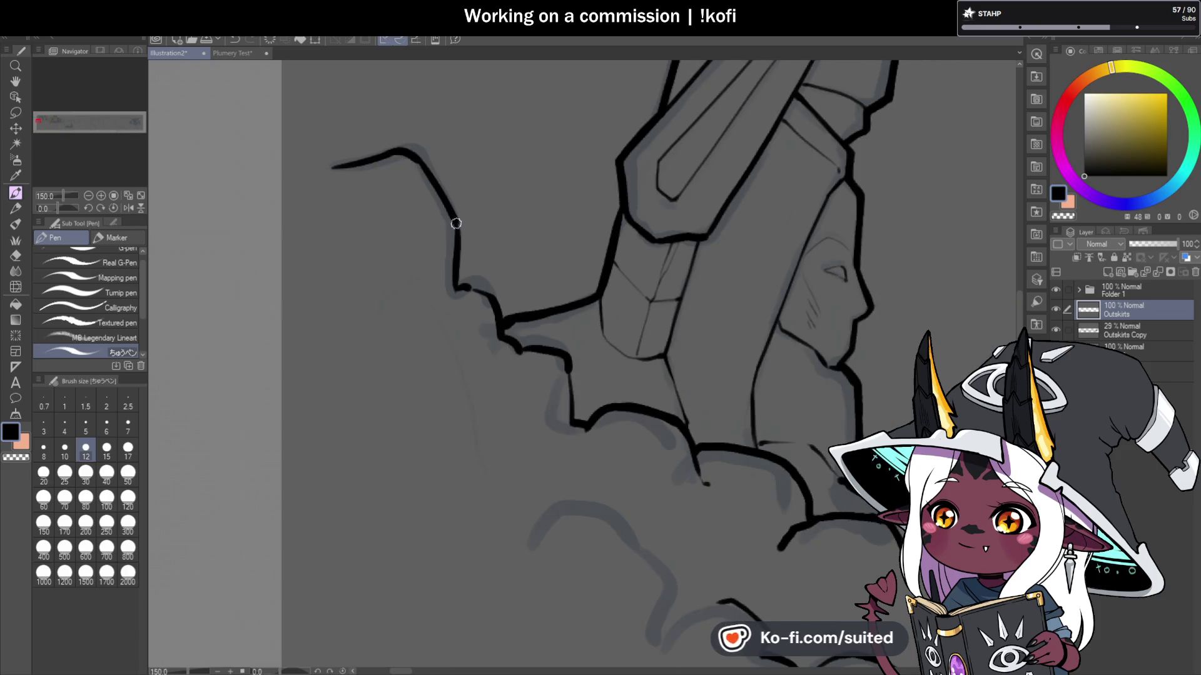
{"action": "scroll", "coordinate": [475, 237], "scroll_direction": "down", "scroll_amount": 3}
{"action": "scroll", "coordinate": [507, 274], "scroll_direction": "up", "scroll_amount": 2}
{"action": "scroll", "coordinate": [507, 273], "scroll_direction": "up", "scroll_amount": 4}
{"action": "key", "text": "ctrl+z"}
{"action": "left_click_drag", "start_coordinate": [489, 306], "coordinate": [436, 320]}
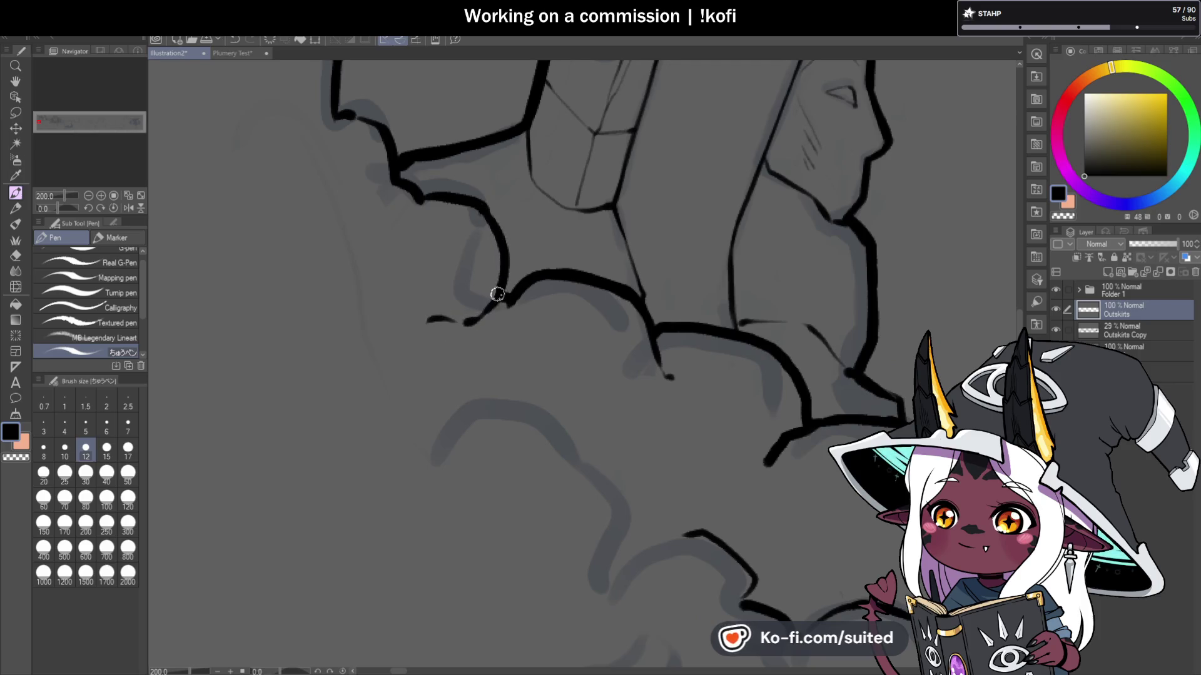
Step: Draw a thin line down the pillar and ink a fold line on its cloth wrap
{"action": "scroll", "coordinate": [592, 354], "scroll_direction": "down", "scroll_amount": 4}
{"action": "scroll", "coordinate": [663, 300], "scroll_direction": "down", "scroll_amount": 1}
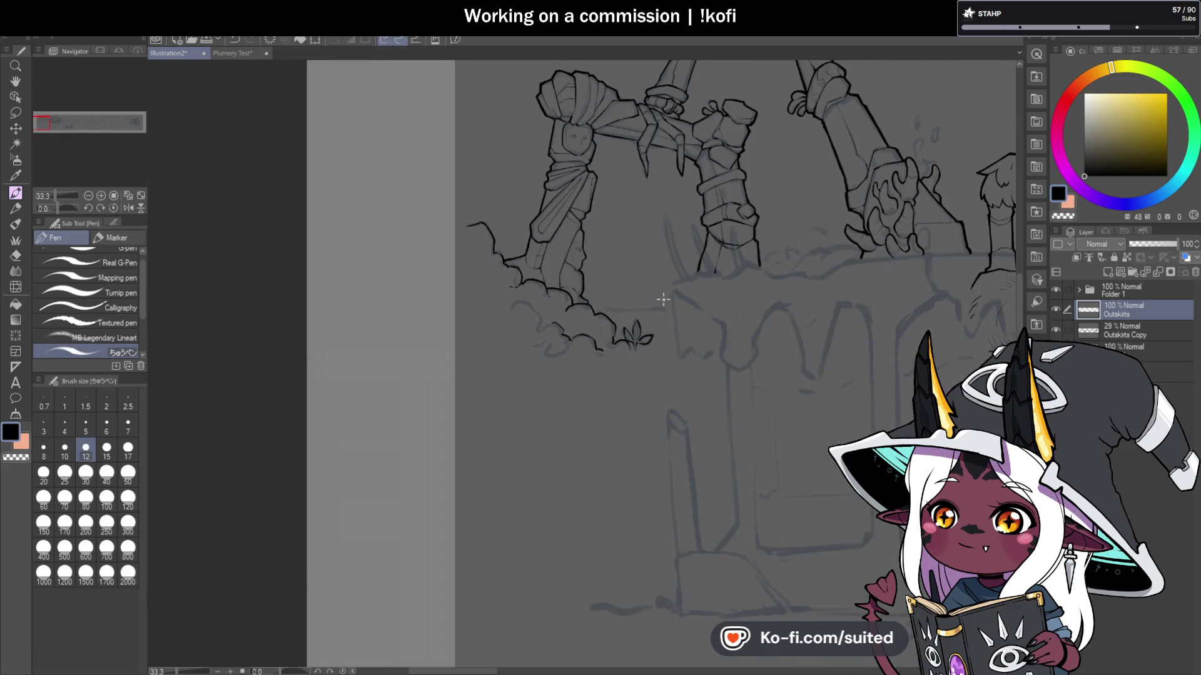
{"action": "scroll", "coordinate": [704, 315], "scroll_direction": "up", "scroll_amount": 5}
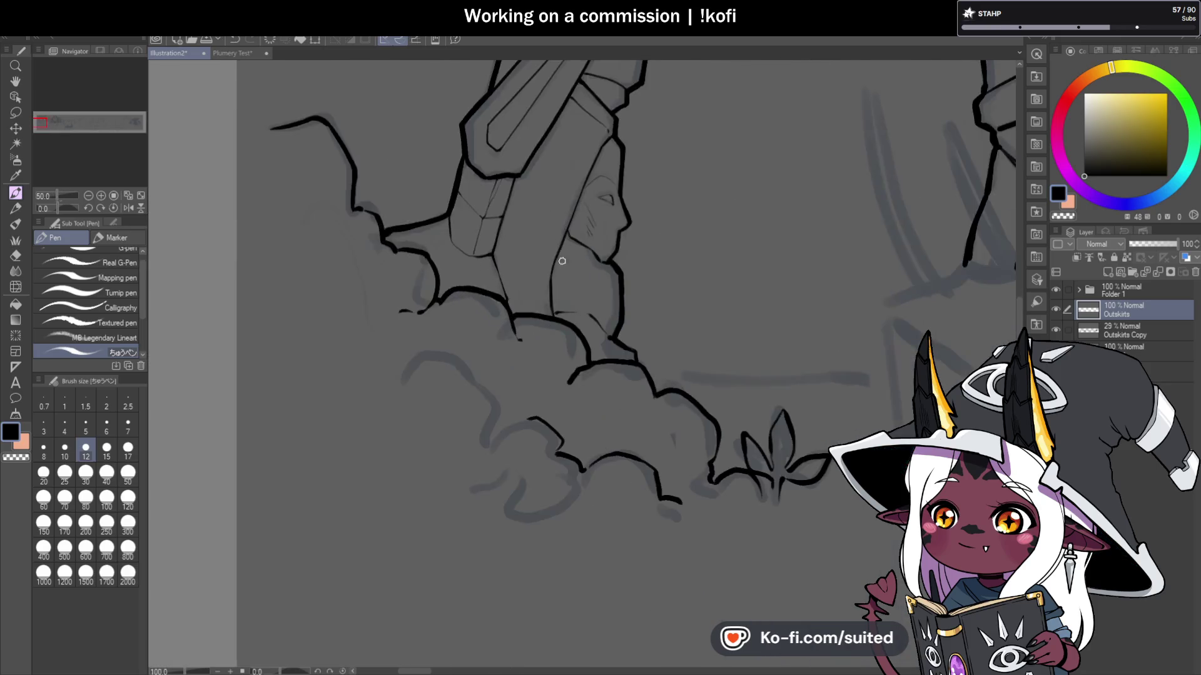
{"action": "left_click_drag", "start_coordinate": [506, 338], "coordinate": [500, 276]}
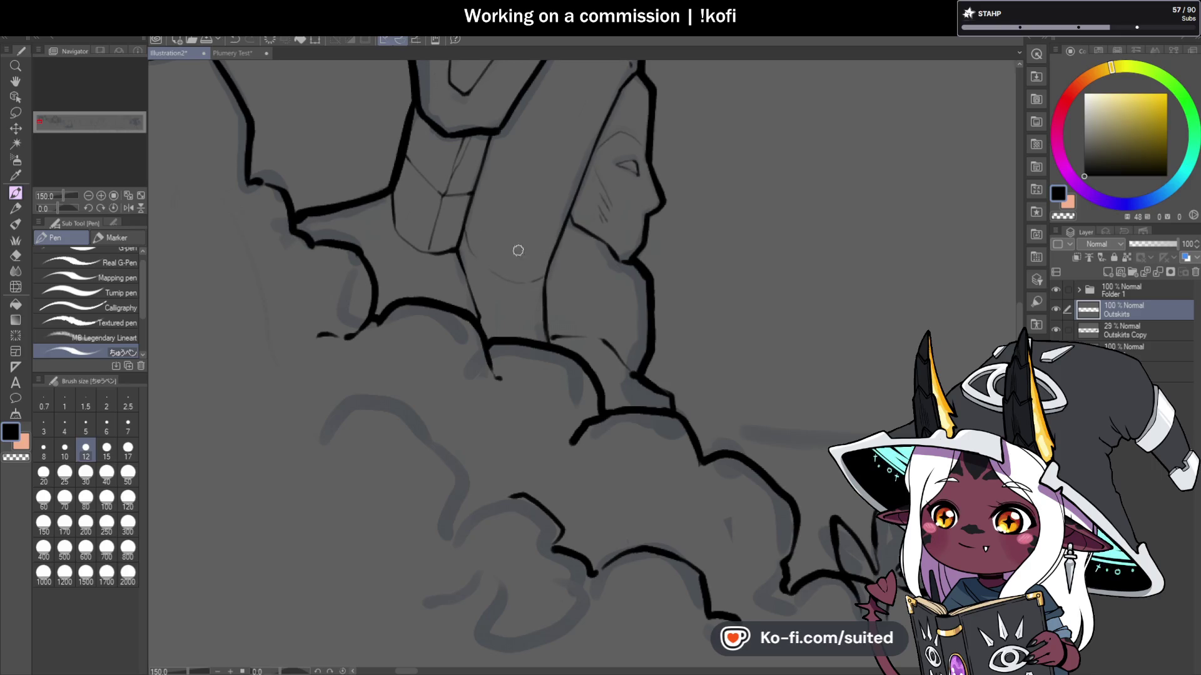
{"action": "scroll", "coordinate": [517, 250], "scroll_direction": "down", "scroll_amount": 3}
{"action": "scroll", "coordinate": [570, 311], "scroll_direction": "up", "scroll_amount": 5}
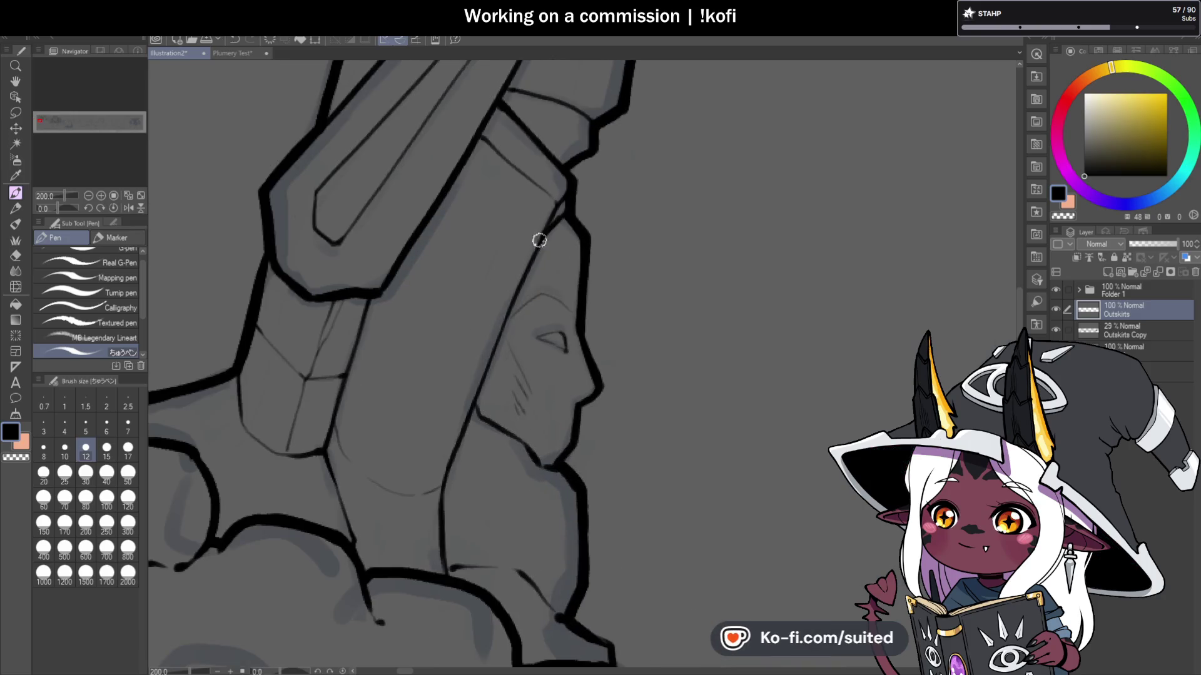
{"action": "scroll", "coordinate": [550, 294], "scroll_direction": "down", "scroll_amount": 4}
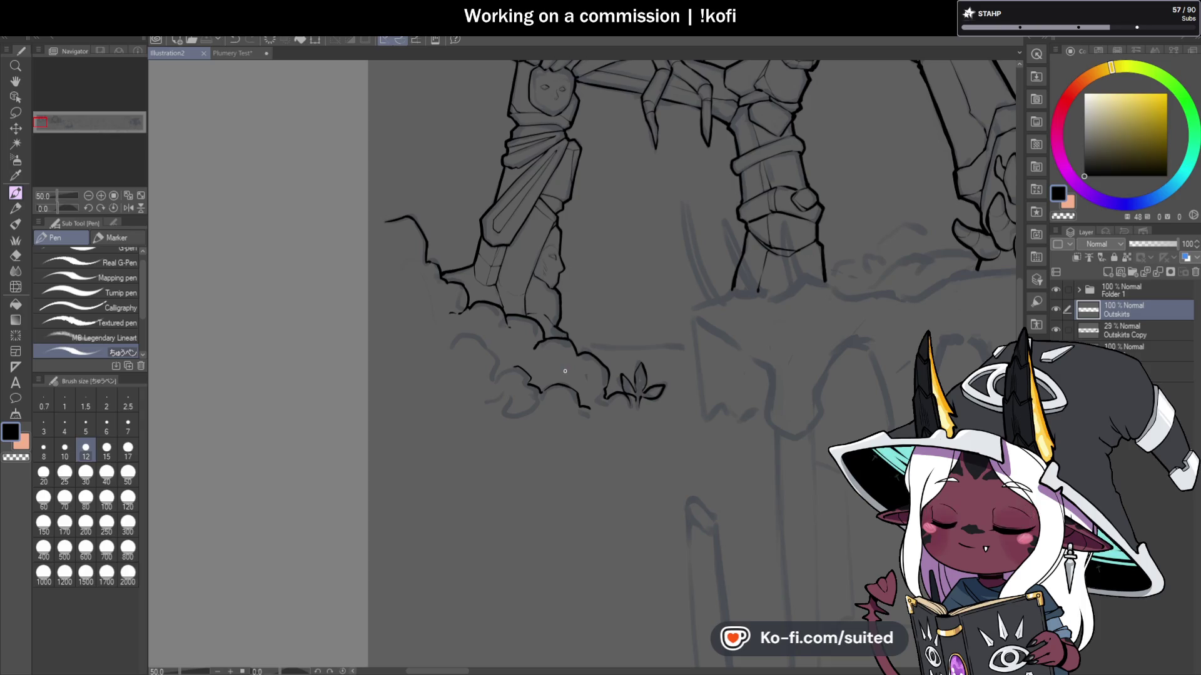
{"action": "scroll", "coordinate": [575, 188], "scroll_direction": "up", "scroll_amount": 3}
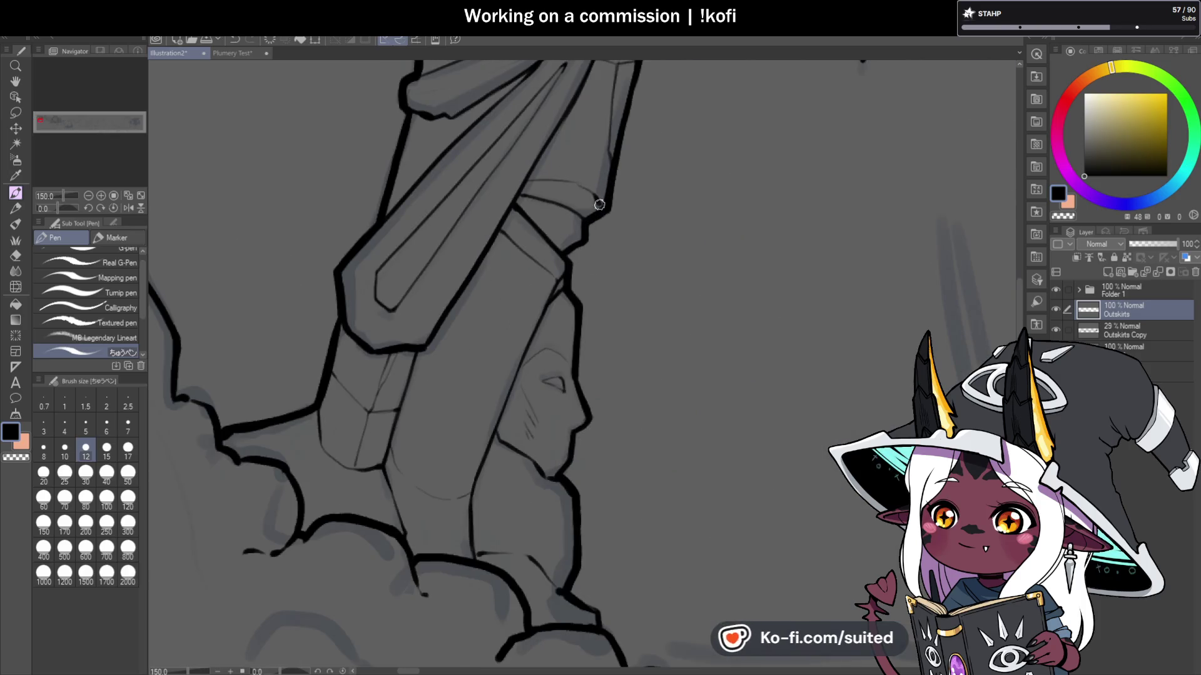
{"action": "scroll", "coordinate": [403, 240], "scroll_direction": "down", "scroll_amount": 2}
{"action": "scroll", "coordinate": [404, 240], "scroll_direction": "down", "scroll_amount": 2}
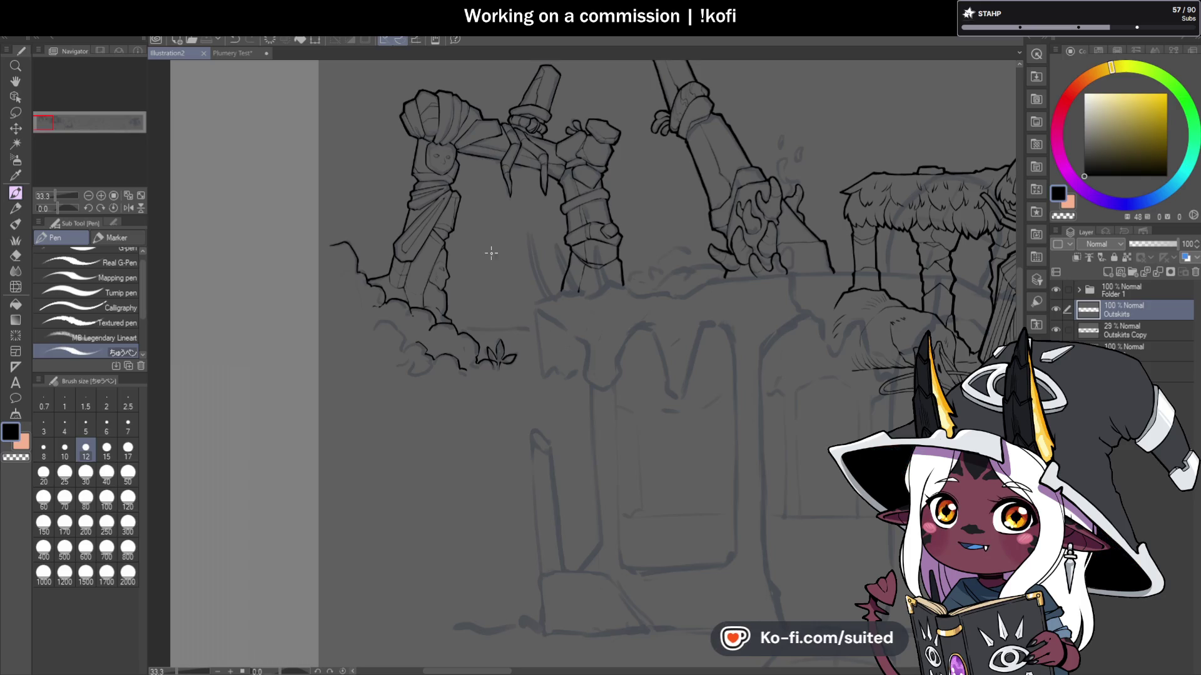
{"action": "scroll", "coordinate": [444, 135], "scroll_direction": "up", "scroll_amount": 5}
{"action": "left_click_drag", "start_coordinate": [450, 122], "coordinate": [433, 181]}
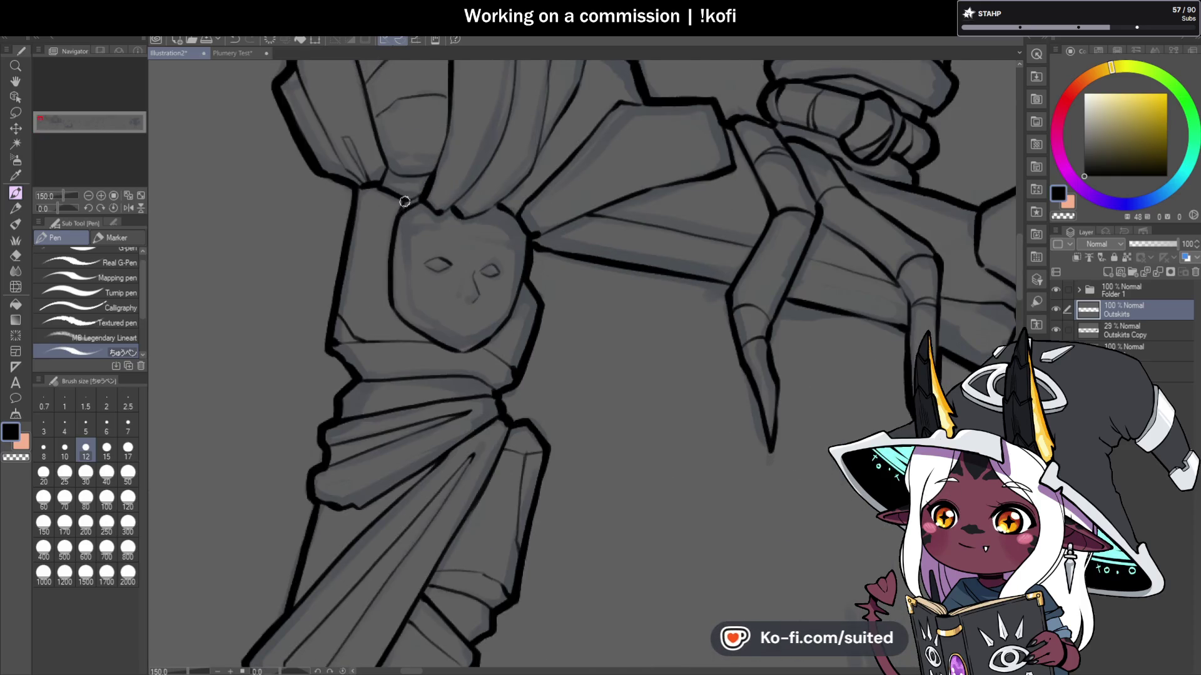
Step: Ink an outline beside the carved face and redraw its nose line
{"action": "scroll", "coordinate": [405, 201], "scroll_direction": "down", "scroll_amount": 3}
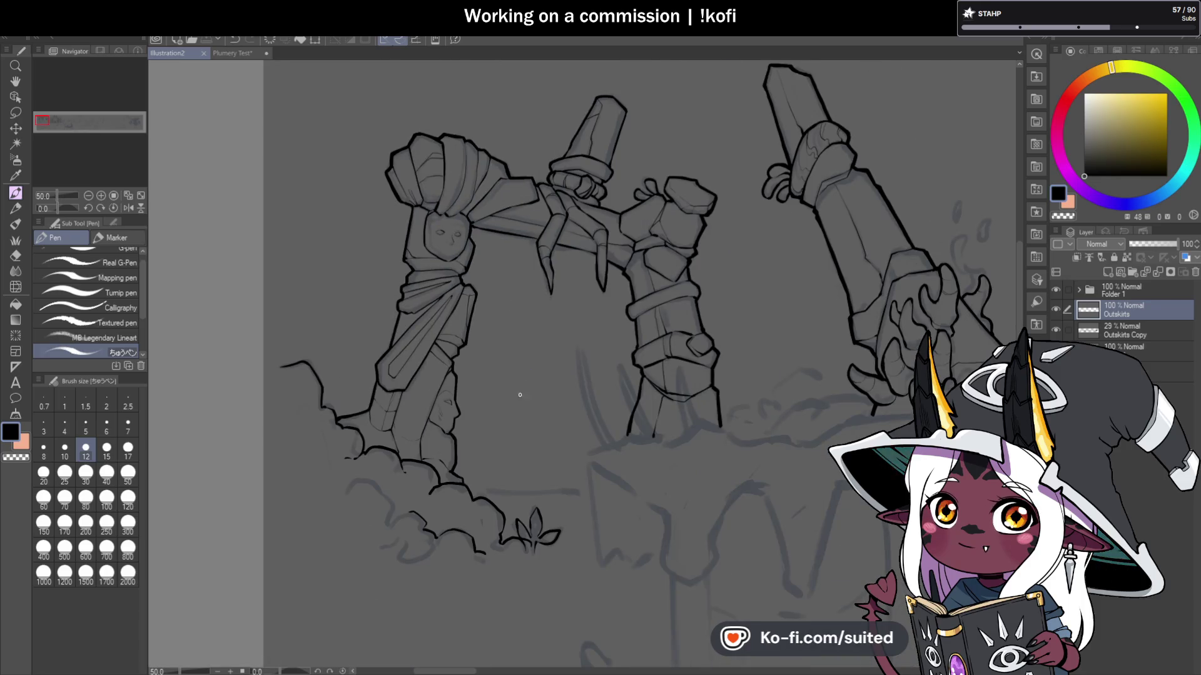
{"action": "scroll", "coordinate": [438, 245], "scroll_direction": "up", "scroll_amount": 4}
{"action": "left_click_drag", "start_coordinate": [388, 132], "coordinate": [396, 232]}
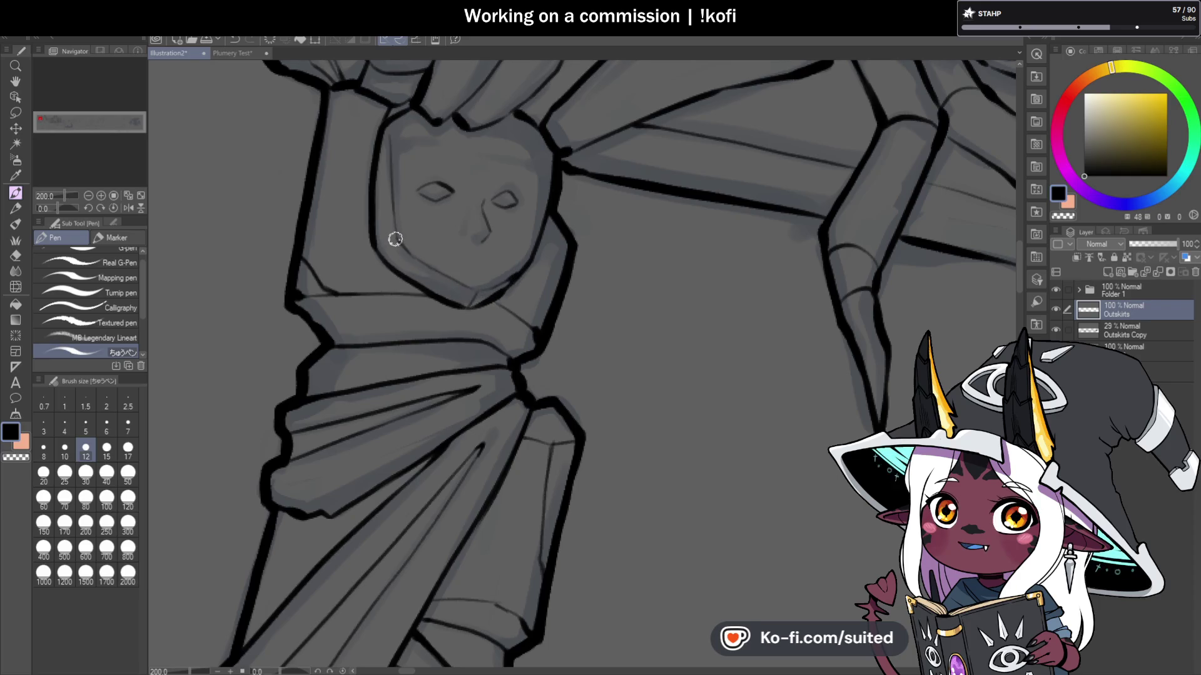
{"action": "scroll", "coordinate": [478, 268], "scroll_direction": "down", "scroll_amount": 2}
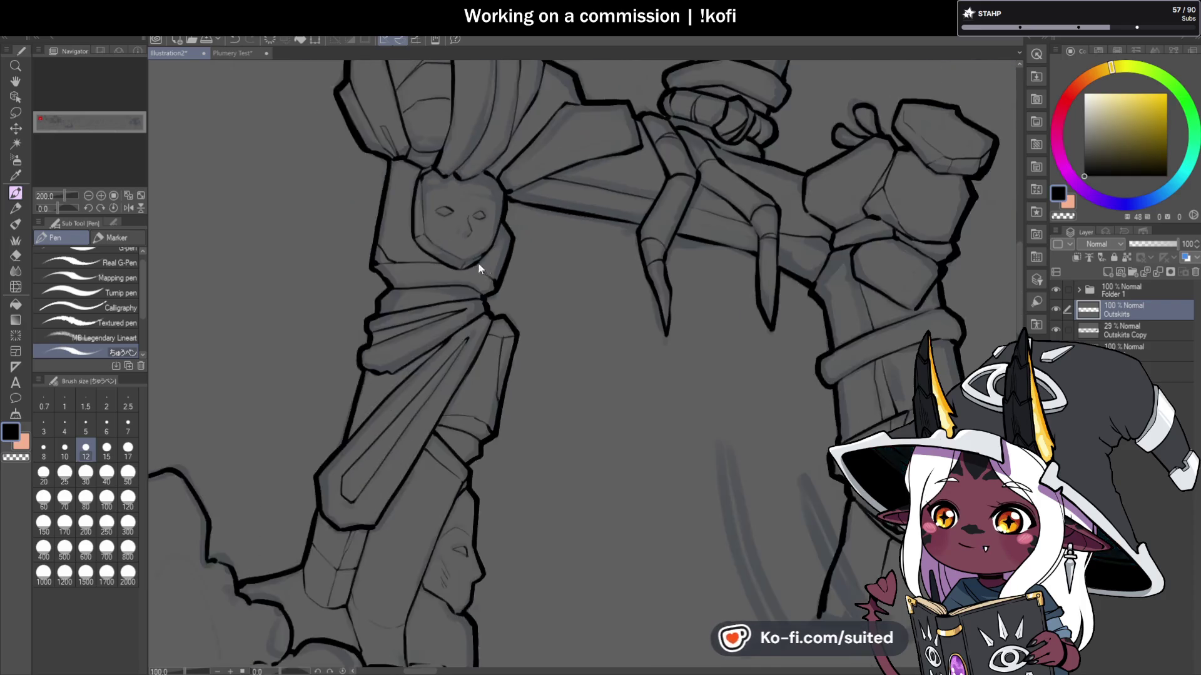
{"action": "scroll", "coordinate": [478, 266], "scroll_direction": "down", "scroll_amount": 1}
{"action": "scroll", "coordinate": [483, 282], "scroll_direction": "up", "scroll_amount": 5}
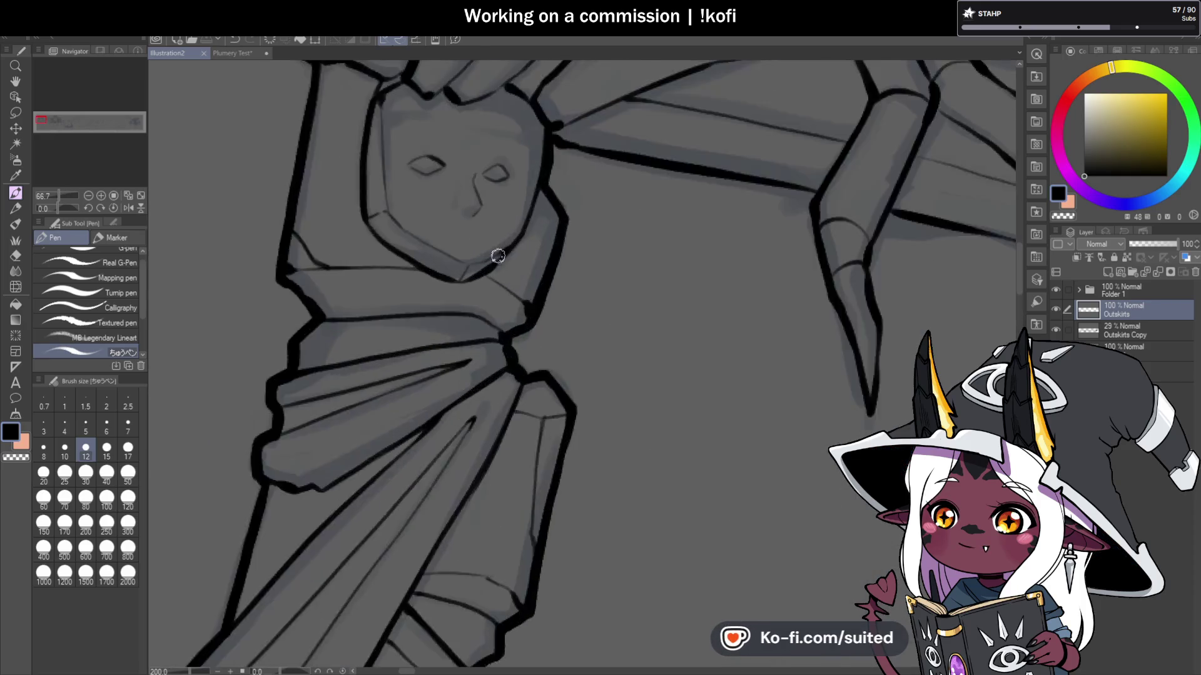
{"action": "scroll", "coordinate": [491, 319], "scroll_direction": "down", "scroll_amount": 2}
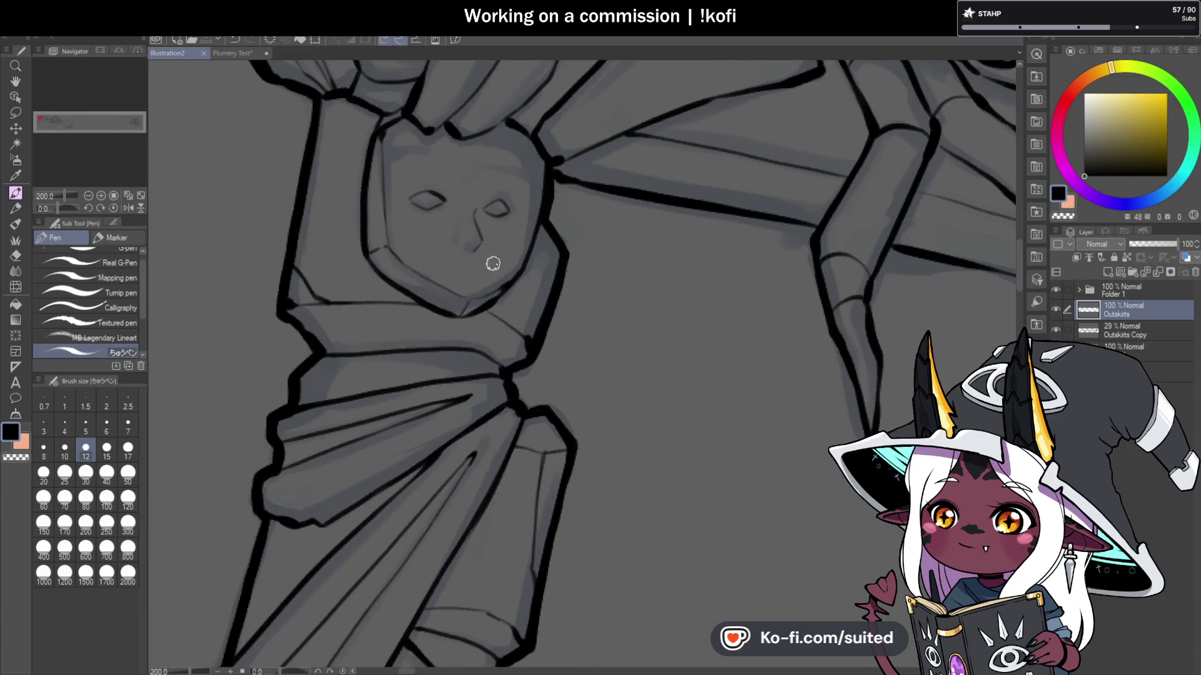
{"action": "scroll", "coordinate": [492, 263], "scroll_direction": "up", "scroll_amount": 4}
{"action": "mouse_move", "coordinate": [468, 178]}
{"action": "left_mouse_down"}
{"action": "mouse_move", "coordinate": [447, 222]}
{"action": "mouse_move", "coordinate": [470, 316]}
{"action": "mouse_move", "coordinate": [498, 288]}
{"action": "left_mouse_up"}
Step: Darken the face's right eye outline and ink the top edge of the left eye
{"action": "scroll", "coordinate": [616, 235], "scroll_direction": "down", "scroll_amount": 4}
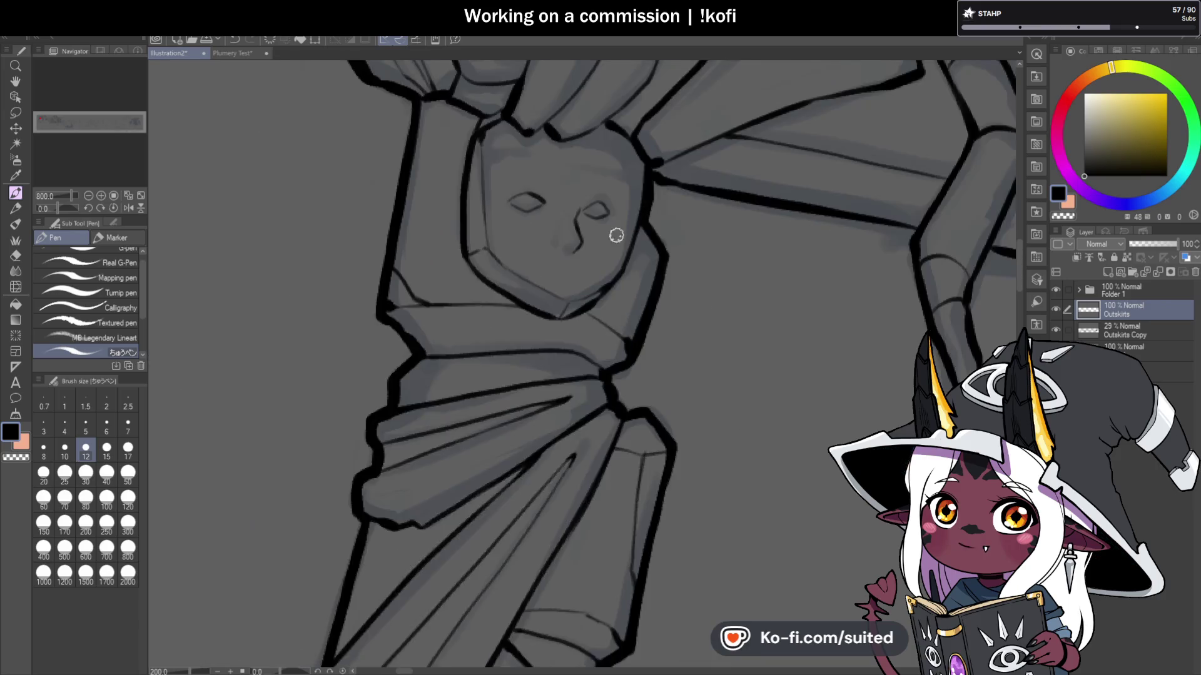
{"action": "scroll", "coordinate": [616, 236], "scroll_direction": "up", "scroll_amount": 4}
{"action": "mouse_move", "coordinate": [584, 196]}
{"action": "left_mouse_down"}
{"action": "mouse_move", "coordinate": [611, 188]}
{"action": "mouse_move", "coordinate": [654, 222]}
{"action": "mouse_move", "coordinate": [575, 230]}
{"action": "left_mouse_up"}
{"action": "left_click_drag", "start_coordinate": [414, 184], "coordinate": [276, 171]}
{"action": "scroll", "coordinate": [509, 243], "scroll_direction": "down", "scroll_amount": 4}
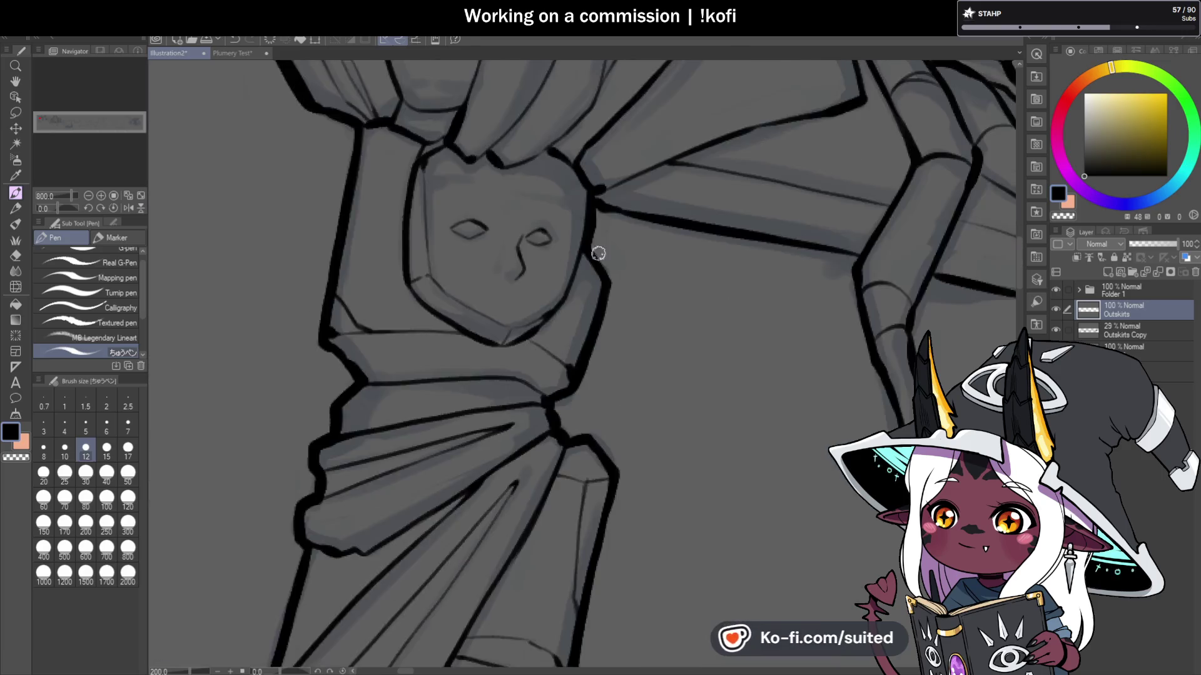
{"action": "scroll", "coordinate": [578, 246], "scroll_direction": "up", "scroll_amount": 2}
Step: Lasso and transform the left eye to reshape it, then mirror the canvas view
{"action": "key", "text": "m"}
{"action": "mouse_move", "coordinate": [327, 207]}
{"action": "left_mouse_down"}
{"action": "mouse_move", "coordinate": [415, 153]}
{"action": "mouse_move", "coordinate": [375, 242]}
{"action": "mouse_move", "coordinate": [452, 215]}
{"action": "left_mouse_up"}
{"action": "key", "text": "ctrl+t"}
{"action": "key", "text": "Return"}
{"action": "scroll", "coordinate": [495, 199], "scroll_direction": "down", "scroll_amount": 2}
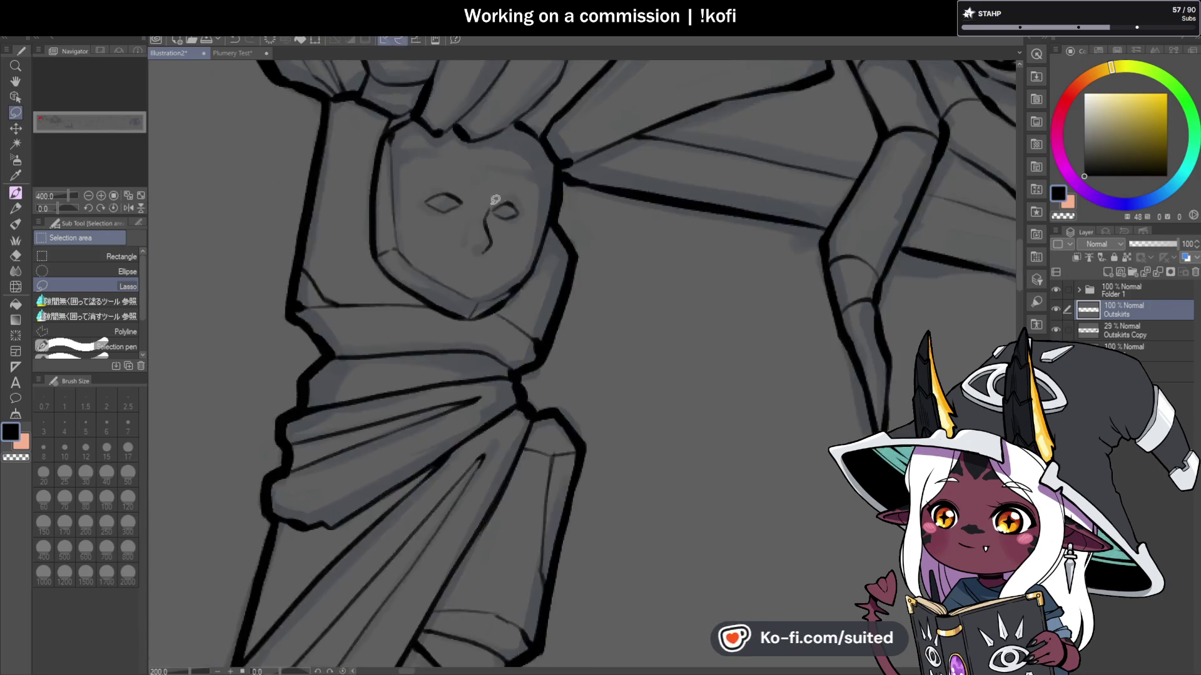
{"action": "scroll", "coordinate": [568, 228], "scroll_direction": "down", "scroll_amount": 3}
{"action": "left_click", "coordinate": [128, 208]}
{"action": "scroll", "coordinate": [635, 286], "scroll_direction": "down", "scroll_amount": 1}
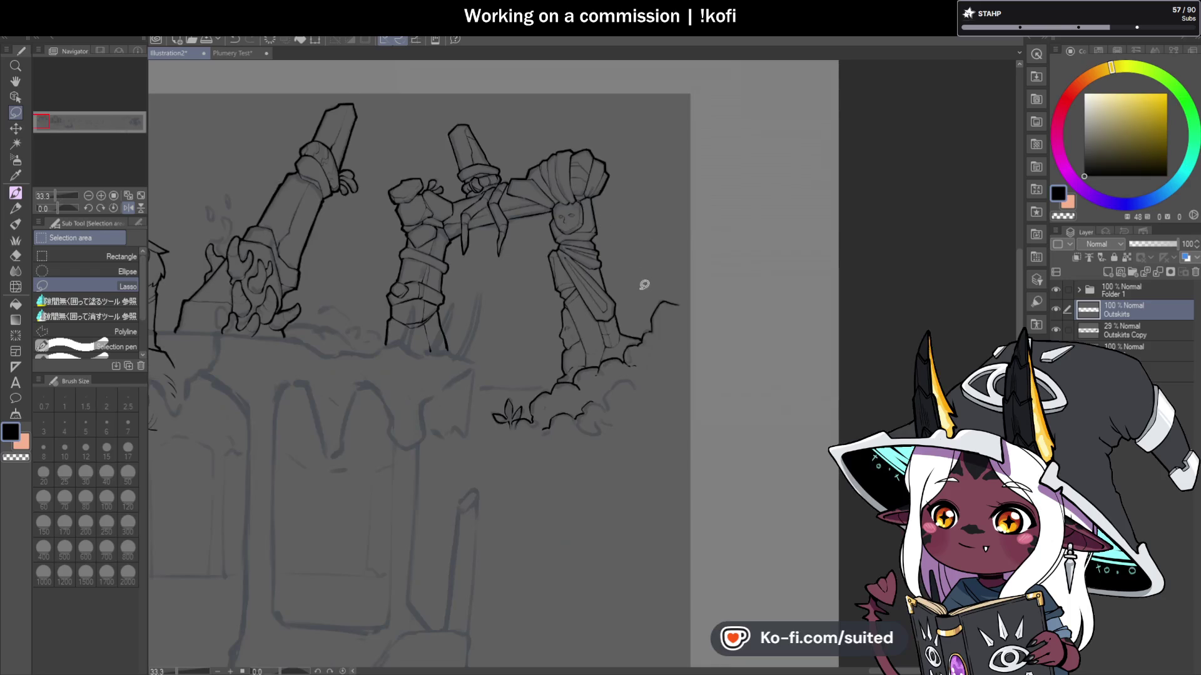
Step: Return to the Pen, unmirror the view, and ink another cloud lump outline under the pillar
{"action": "key", "text": "p"}
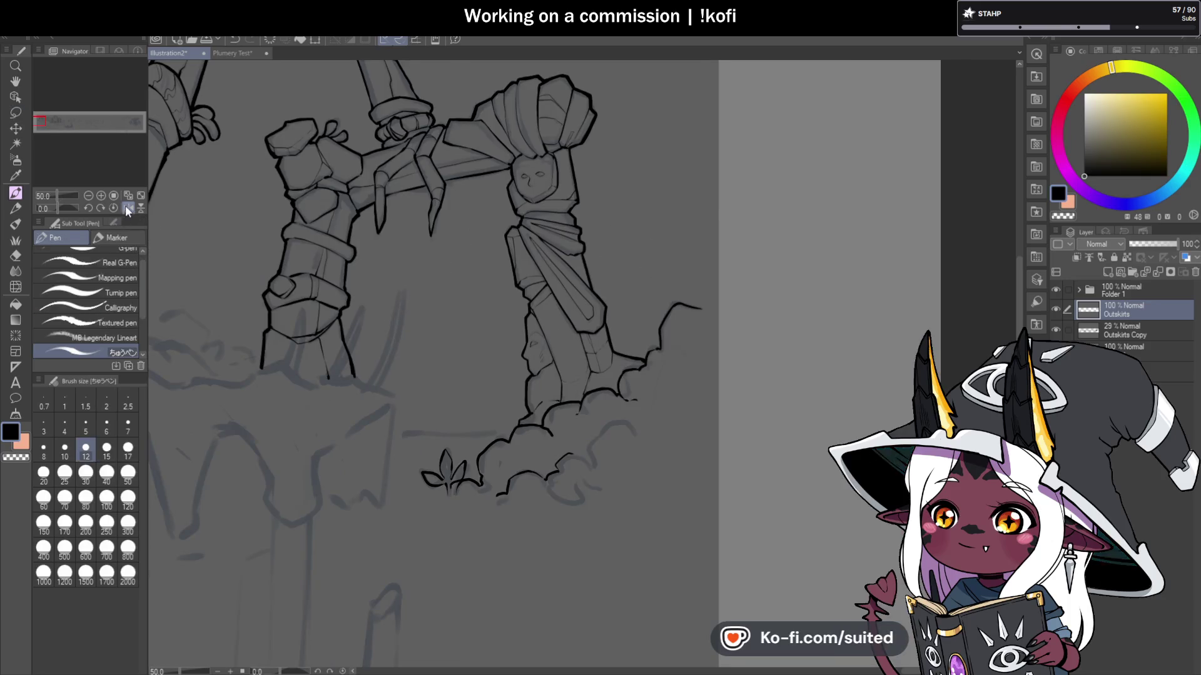
{"action": "left_click", "coordinate": [127, 208]}
{"action": "scroll", "coordinate": [508, 274], "scroll_direction": "down", "scroll_amount": 2}
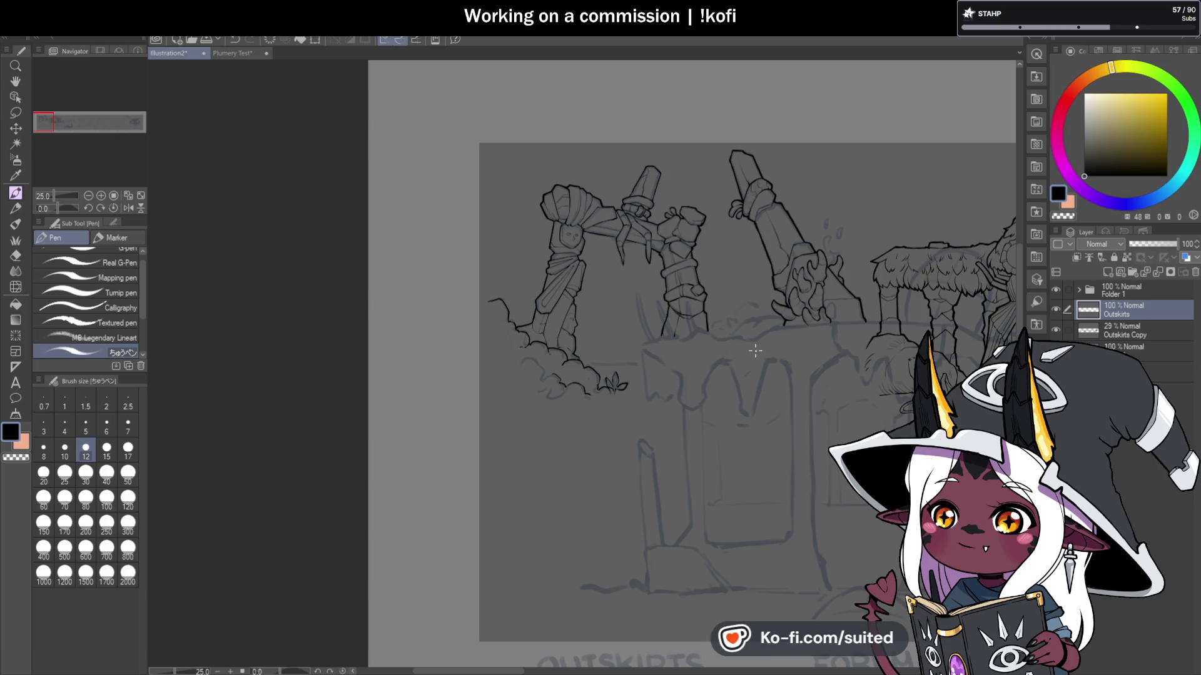
{"action": "scroll", "coordinate": [592, 400], "scroll_direction": "up", "scroll_amount": 3}
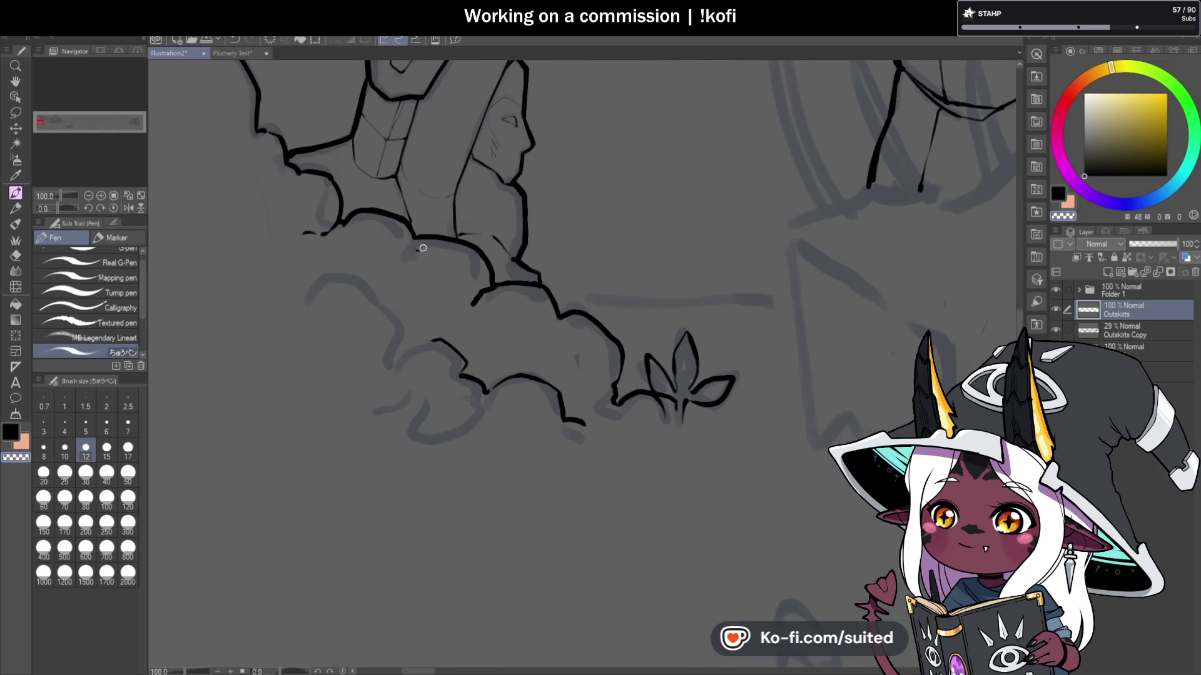
{"action": "scroll", "coordinate": [423, 249], "scroll_direction": "up", "scroll_amount": 1}
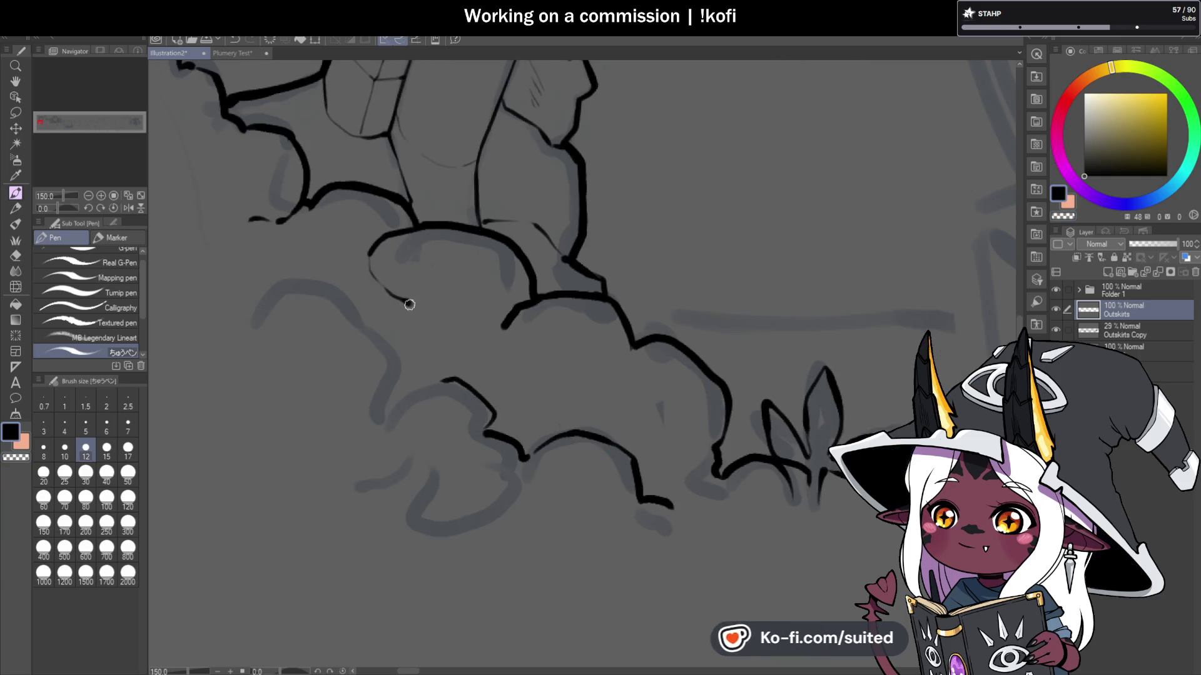
{"action": "scroll", "coordinate": [438, 294], "scroll_direction": "down", "scroll_amount": 4}
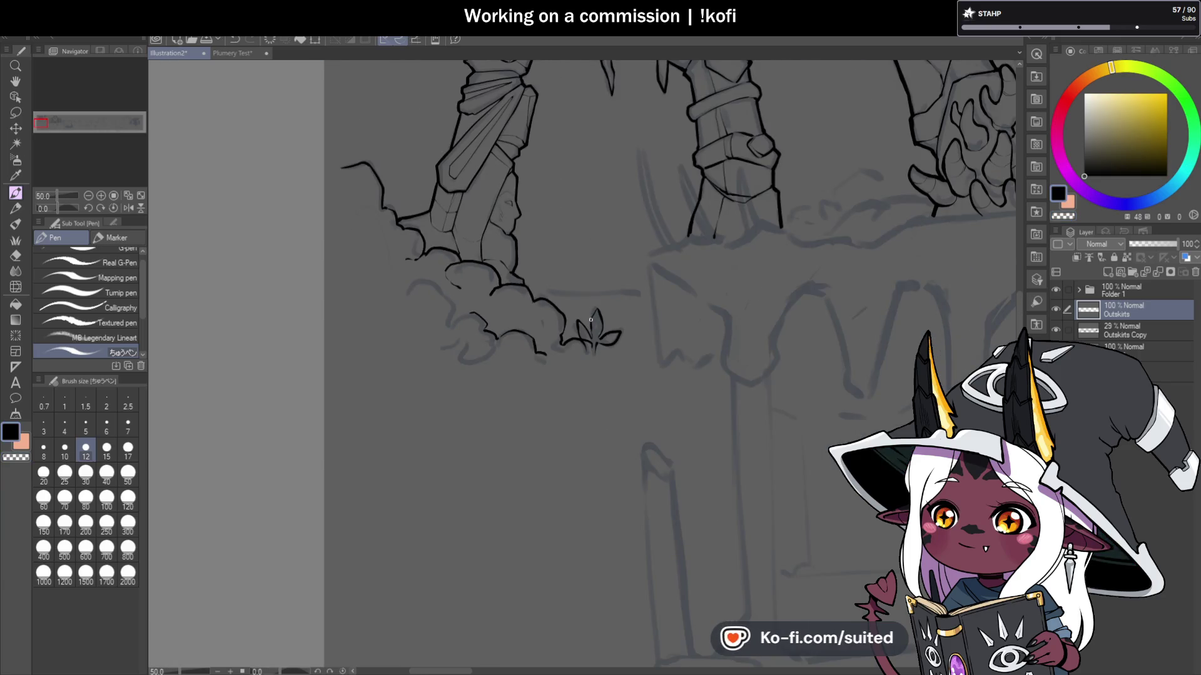
{"action": "scroll", "coordinate": [451, 307], "scroll_direction": "up", "scroll_amount": 3}
{"action": "mouse_move", "coordinate": [422, 309]}
{"action": "left_mouse_down"}
{"action": "mouse_move", "coordinate": [365, 226]}
{"action": "mouse_move", "coordinate": [308, 187]}
{"action": "mouse_move", "coordinate": [242, 219]}
{"action": "left_mouse_up"}
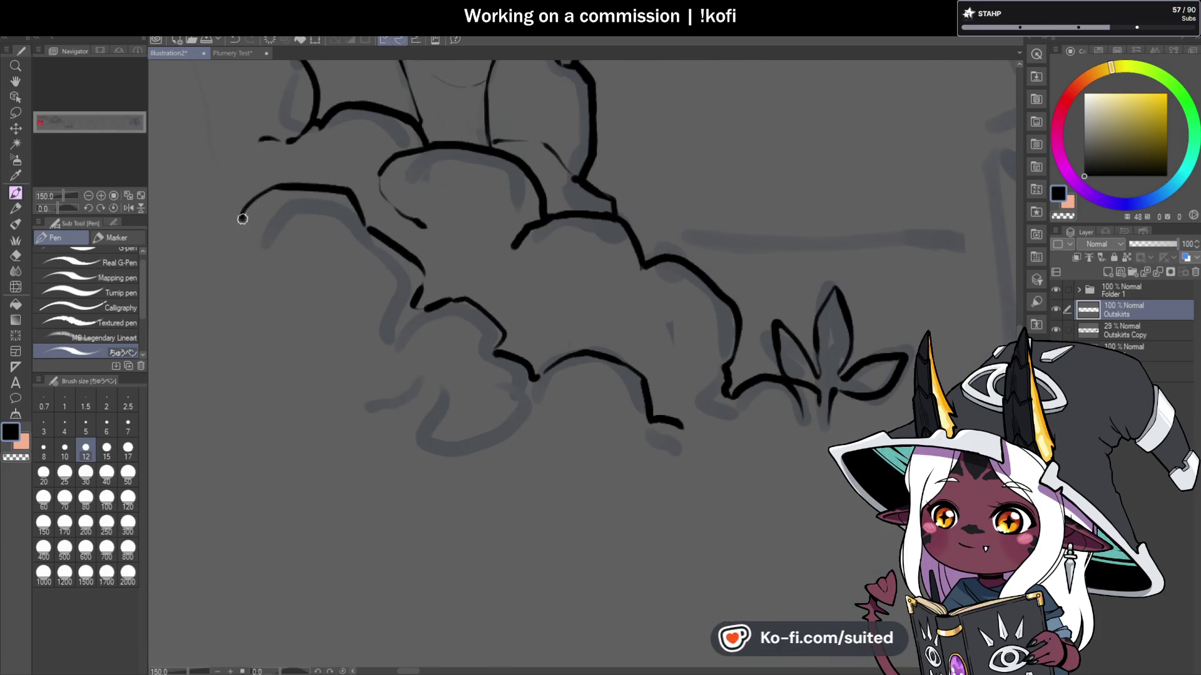
{"action": "scroll", "coordinate": [497, 359], "scroll_direction": "down", "scroll_amount": 5}
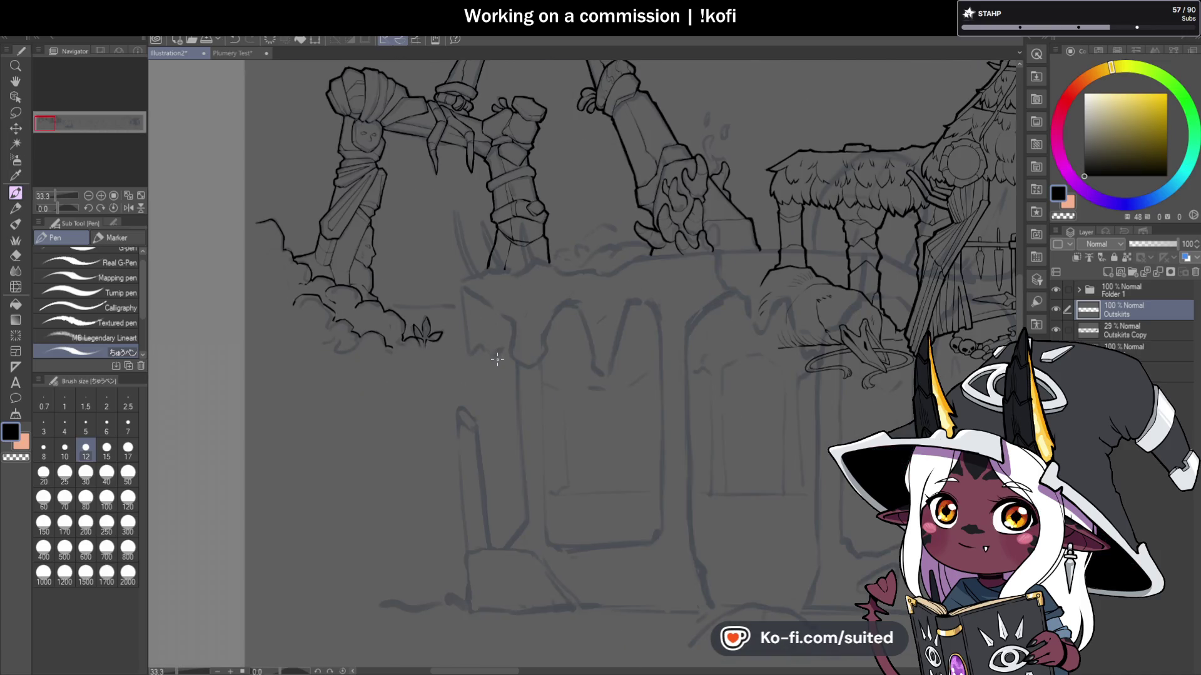
{"action": "scroll", "coordinate": [398, 365], "scroll_direction": "up", "scroll_amount": 2}
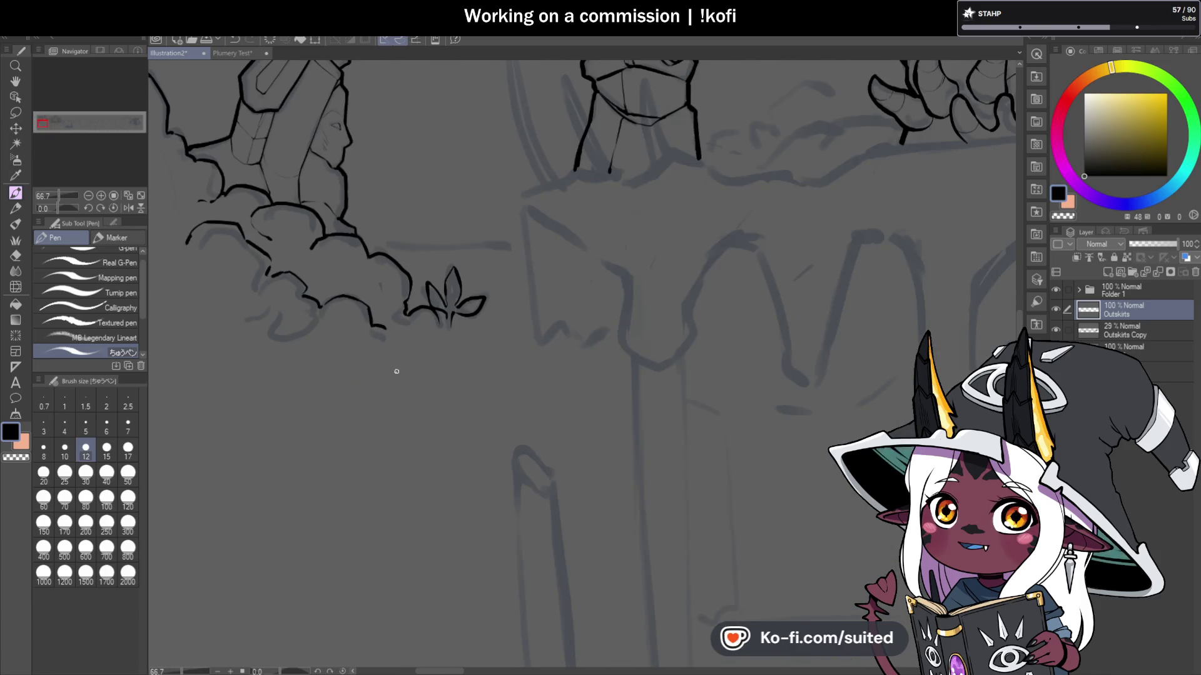
{"action": "scroll", "coordinate": [467, 311], "scroll_direction": "up", "scroll_amount": 3}
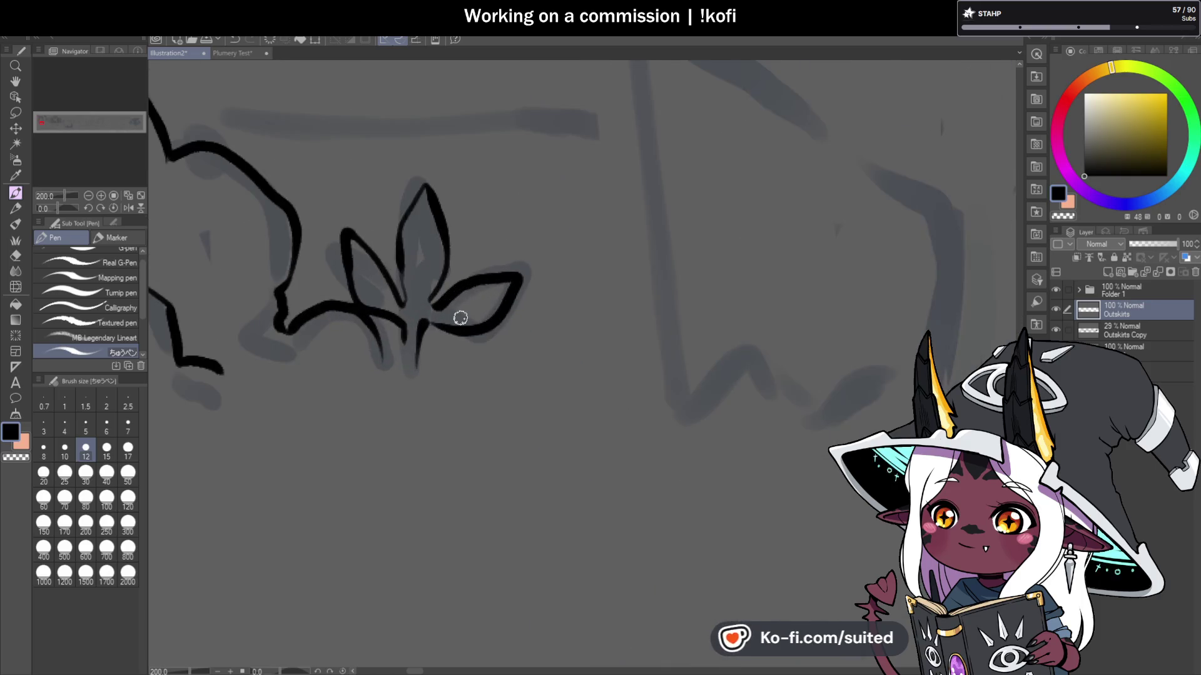
Step: Lasso the inked sprout, move it slightly right with a transform, and deselect
{"action": "key", "text": "m"}
{"action": "mouse_move", "coordinate": [430, 148]}
{"action": "left_mouse_down"}
{"action": "mouse_move", "coordinate": [330, 182]}
{"action": "mouse_move", "coordinate": [349, 296]}
{"action": "left_mouse_up"}
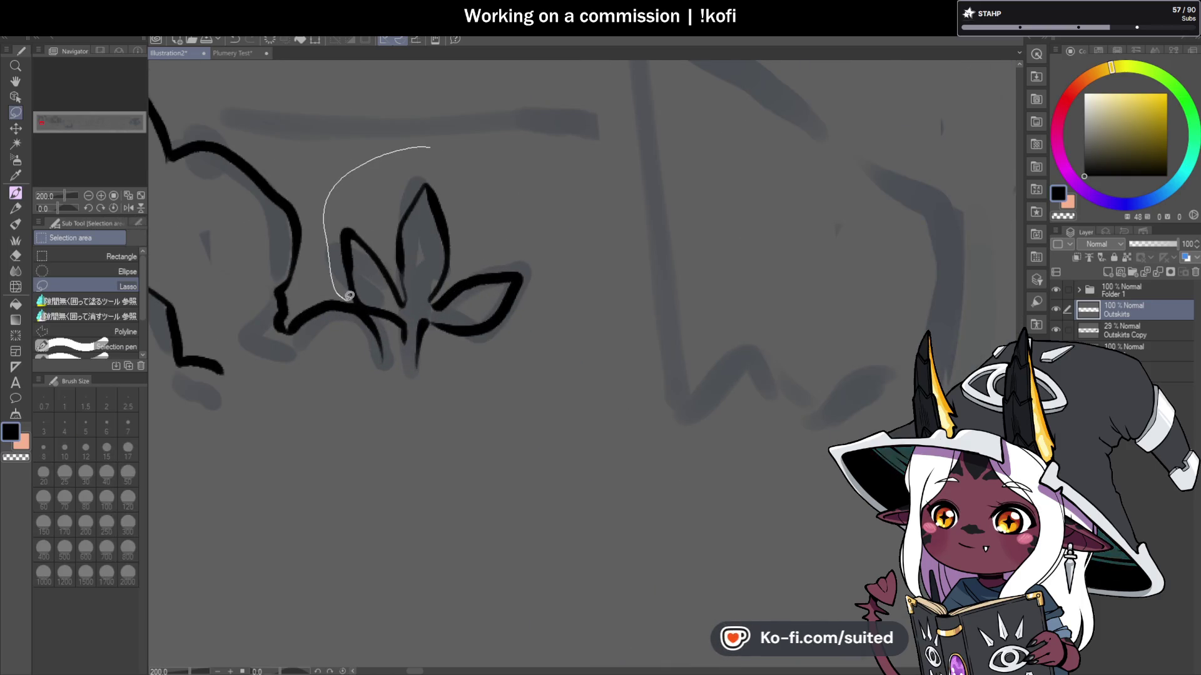
{"action": "left_click_drag", "start_coordinate": [432, 384], "coordinate": [528, 175]}
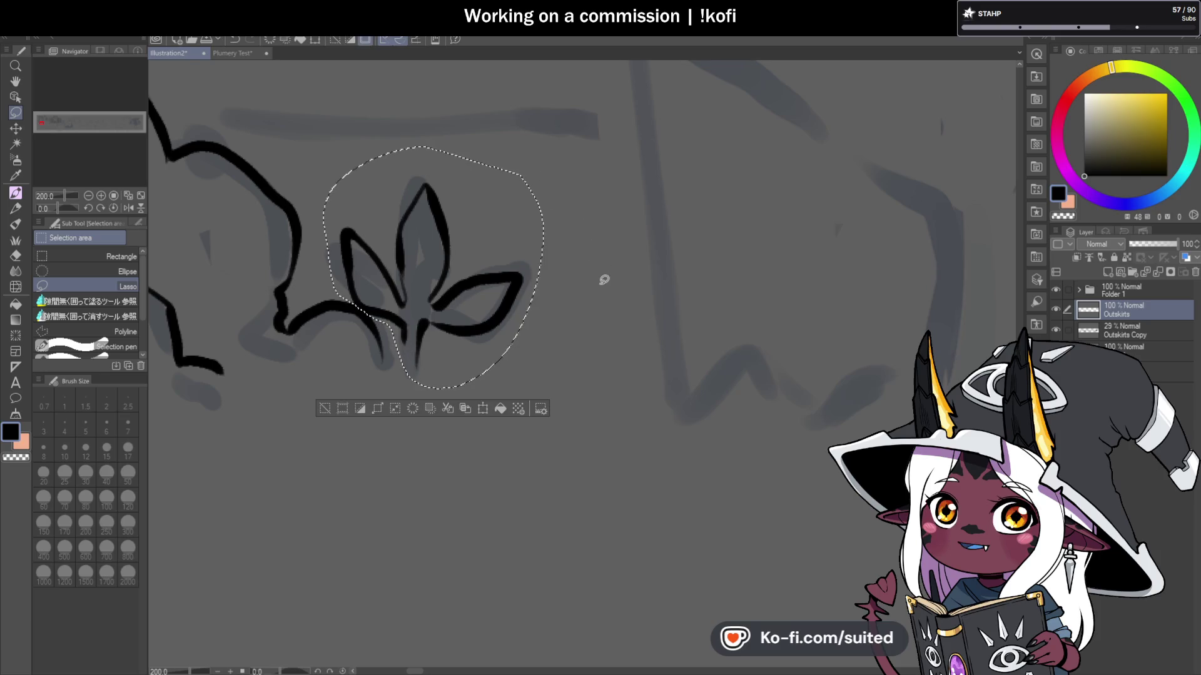
{"action": "key", "text": "ctrl+t"}
{"action": "left_click_drag", "start_coordinate": [528, 300], "coordinate": [563, 301]}
{"action": "key", "text": "Return"}
{"action": "key", "text": "ctrl+d"}
Step: Extend the left stem line beside the sprout downward in black ink
{"action": "key", "text": "p"}
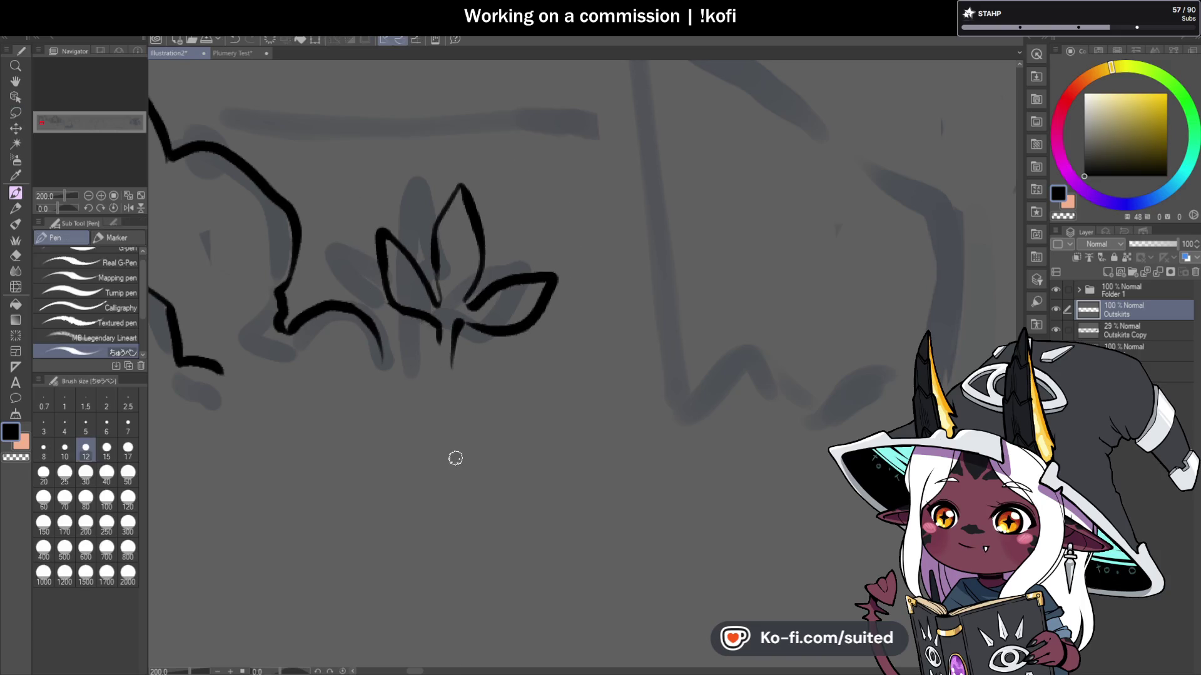
{"action": "scroll", "coordinate": [442, 334], "scroll_direction": "up", "scroll_amount": 5}
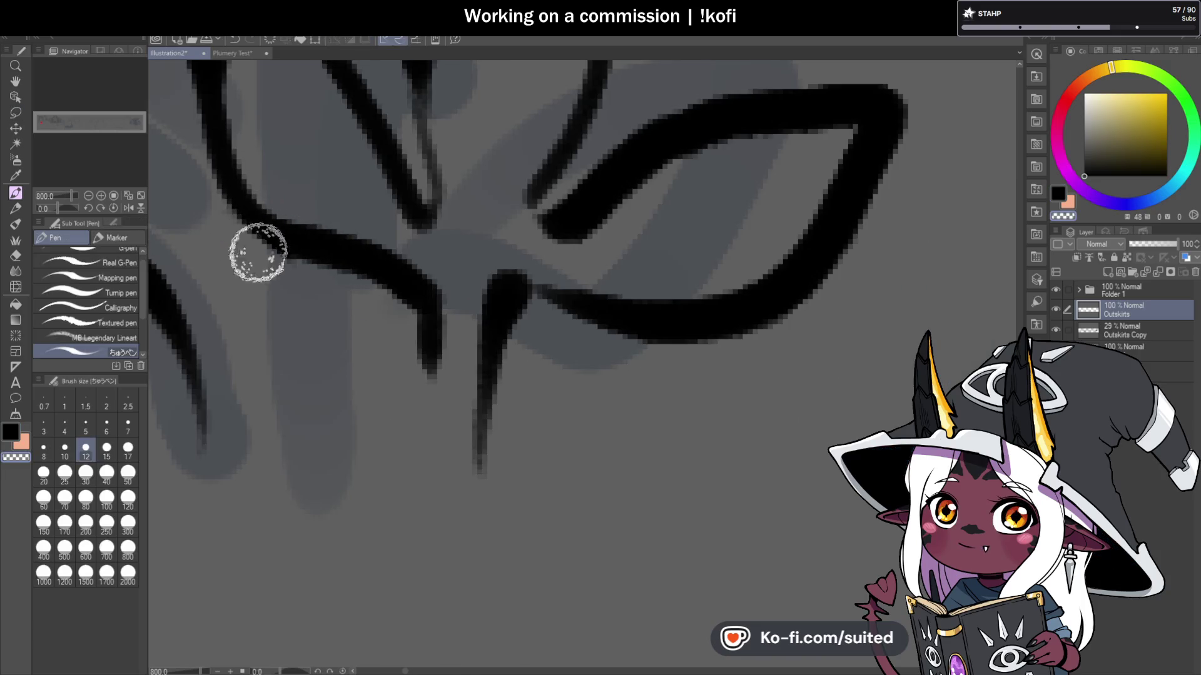
{"action": "scroll", "coordinate": [466, 304], "scroll_direction": "down", "scroll_amount": 5}
{"action": "scroll", "coordinate": [419, 285], "scroll_direction": "up", "scroll_amount": 2}
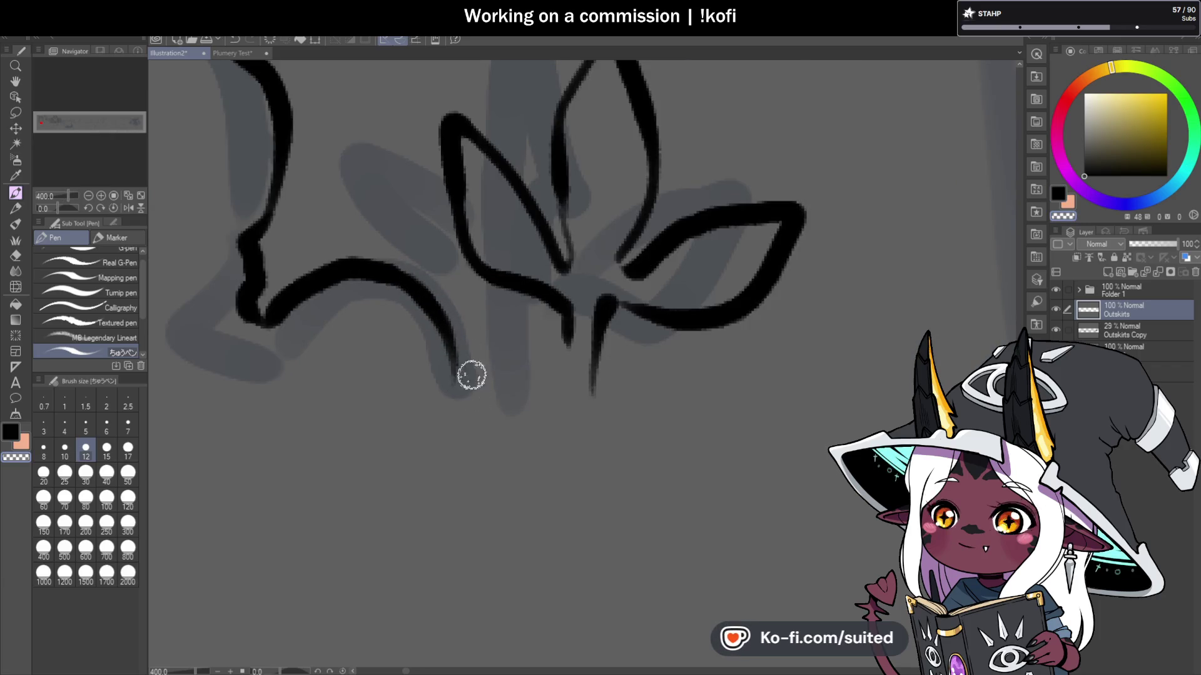
{"action": "left_click_drag", "start_coordinate": [265, 307], "coordinate": [258, 369]}
{"action": "scroll", "coordinate": [441, 398], "scroll_direction": "down", "scroll_amount": 2}
{"action": "scroll", "coordinate": [443, 393], "scroll_direction": "down", "scroll_amount": 5}
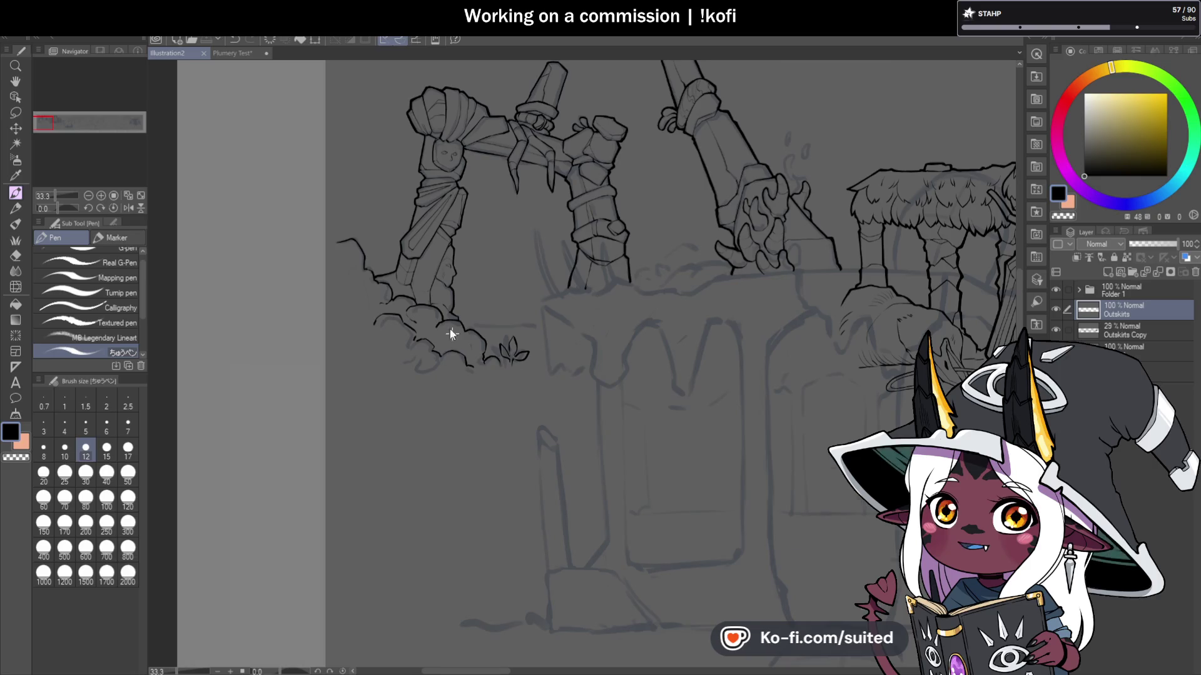
Step: Re-ink the crystal pillar's left, top-right and right edges with thicker strokes
{"action": "scroll", "coordinate": [450, 331], "scroll_direction": "down", "scroll_amount": 1}
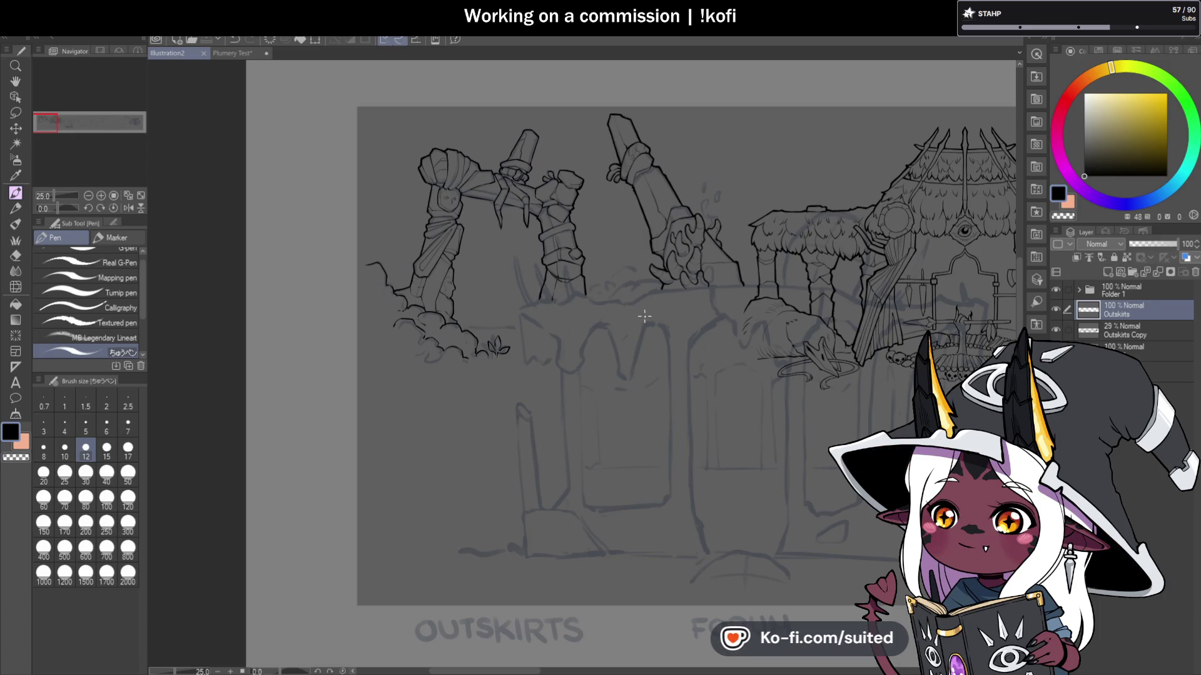
{"action": "scroll", "coordinate": [501, 305], "scroll_direction": "down", "scroll_amount": 2}
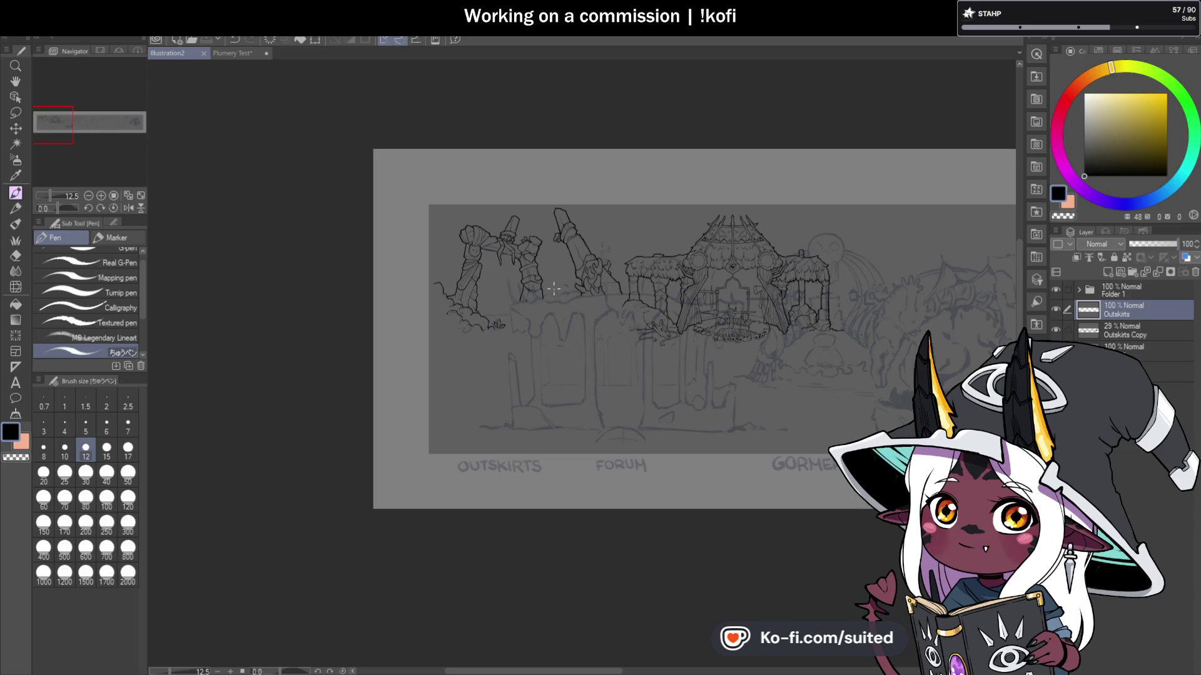
{"action": "scroll", "coordinate": [591, 263], "scroll_direction": "up", "scroll_amount": 3}
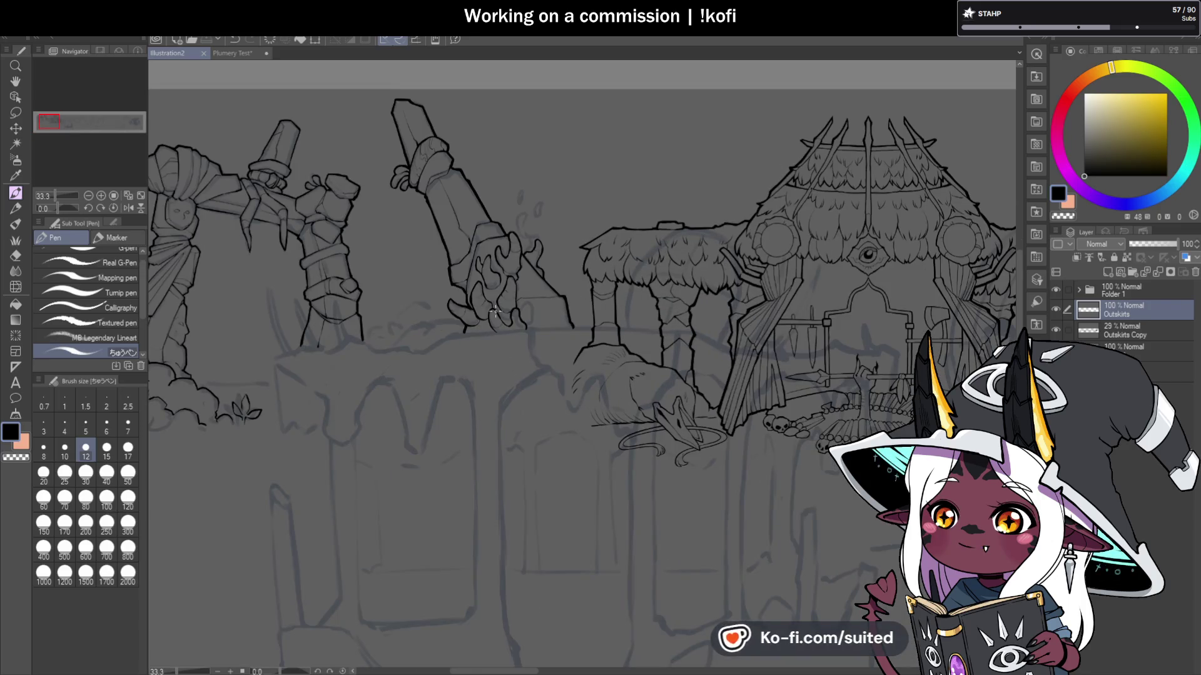
{"action": "scroll", "coordinate": [416, 132], "scroll_direction": "up", "scroll_amount": 5}
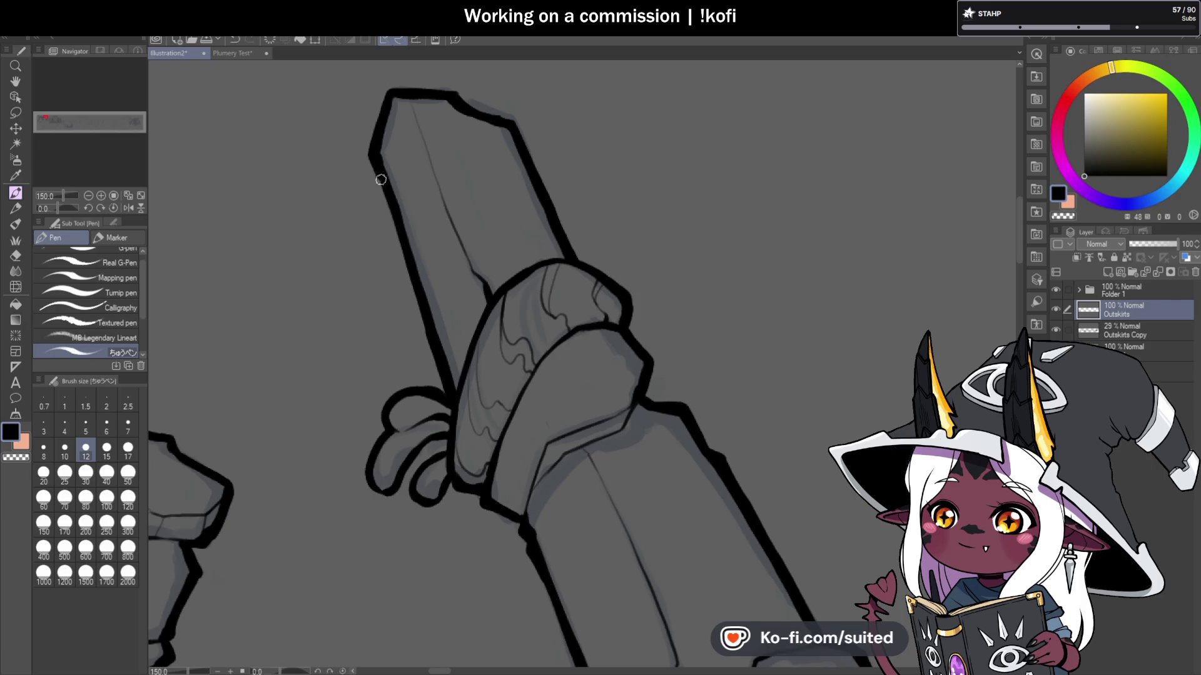
{"action": "left_click_drag", "start_coordinate": [381, 180], "coordinate": [409, 263]}
{"action": "scroll", "coordinate": [461, 177], "scroll_direction": "down", "scroll_amount": 2}
{"action": "scroll", "coordinate": [442, 123], "scroll_direction": "up", "scroll_amount": 3}
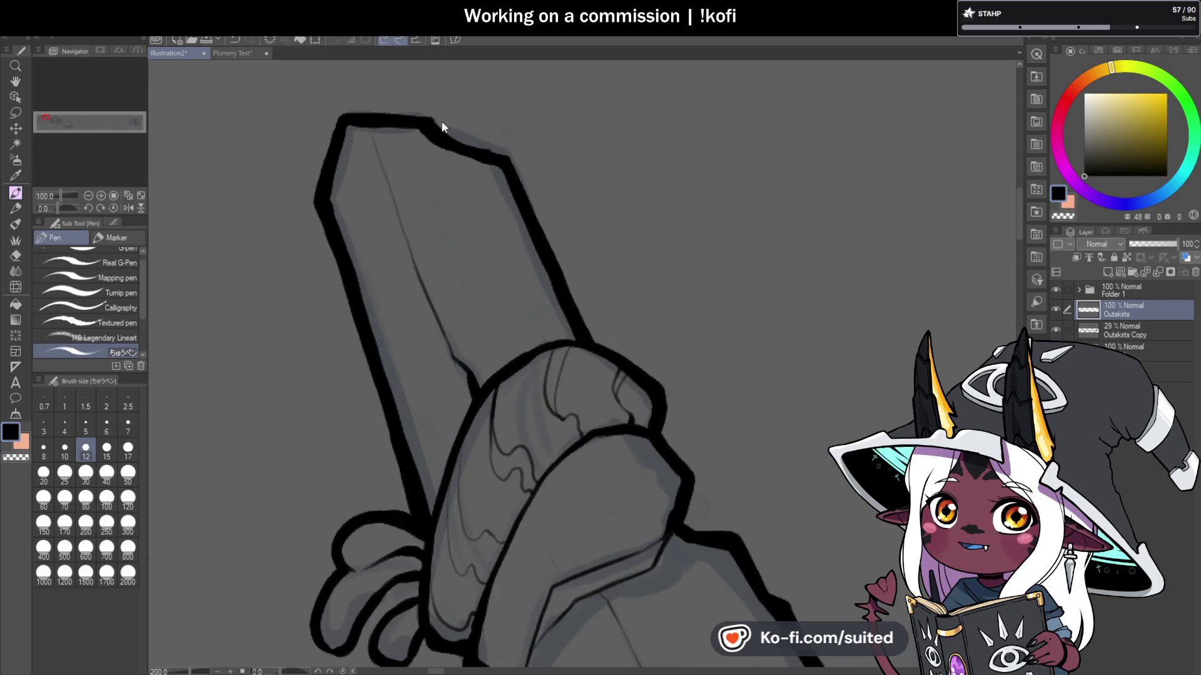
{"action": "left_click_drag", "start_coordinate": [429, 126], "coordinate": [512, 161]}
{"action": "mouse_move", "coordinate": [531, 204]}
{"action": "left_mouse_down"}
{"action": "mouse_move", "coordinate": [591, 341]}
{"action": "mouse_move", "coordinate": [718, 374]}
{"action": "mouse_move", "coordinate": [470, 240]}
{"action": "left_mouse_up"}
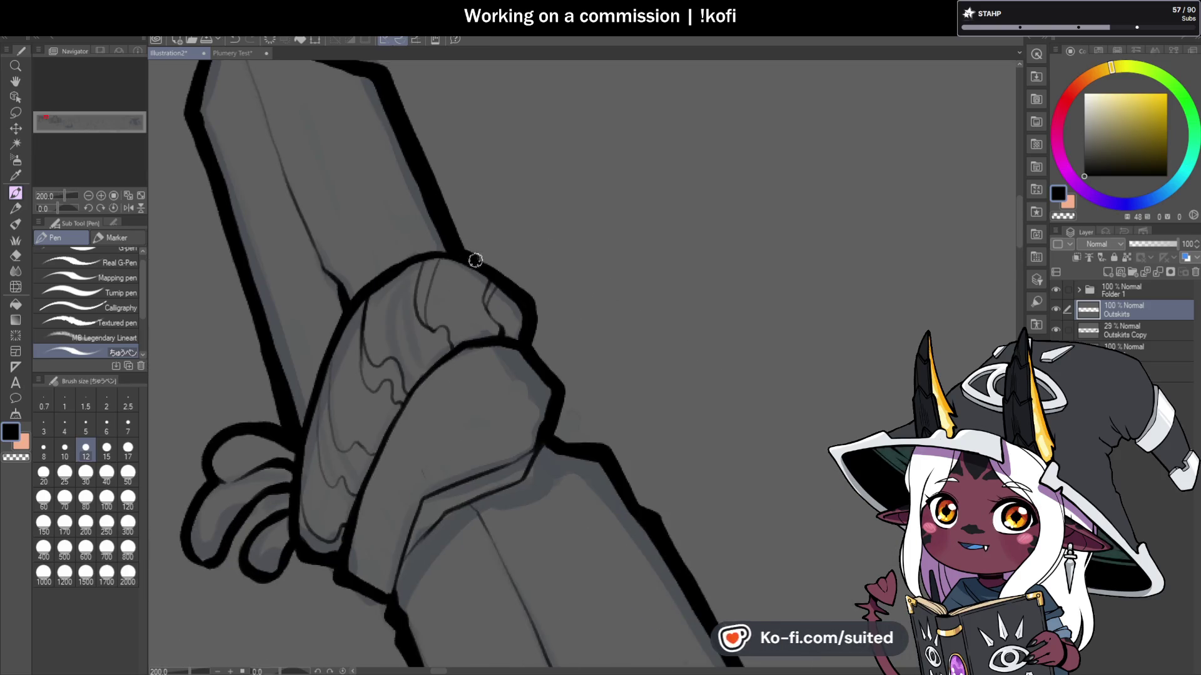
Step: Thicken the wrapped cuff's right edge, corner and sleeve edge outlines
{"action": "left_click_drag", "start_coordinate": [519, 313], "coordinate": [466, 138]}
{"action": "mouse_move", "coordinate": [488, 222]}
{"action": "left_mouse_down"}
{"action": "mouse_move", "coordinate": [488, 279]}
{"action": "mouse_move", "coordinate": [508, 299]}
{"action": "mouse_move", "coordinate": [531, 246]}
{"action": "left_mouse_up"}
{"action": "scroll", "coordinate": [556, 224], "scroll_direction": "down", "scroll_amount": 1}
{"action": "scroll", "coordinate": [556, 224], "scroll_direction": "up", "scroll_amount": 1}
{"action": "scroll", "coordinate": [531, 246], "scroll_direction": "down", "scroll_amount": 1}
{"action": "left_click_drag", "start_coordinate": [677, 389], "coordinate": [633, 346]}
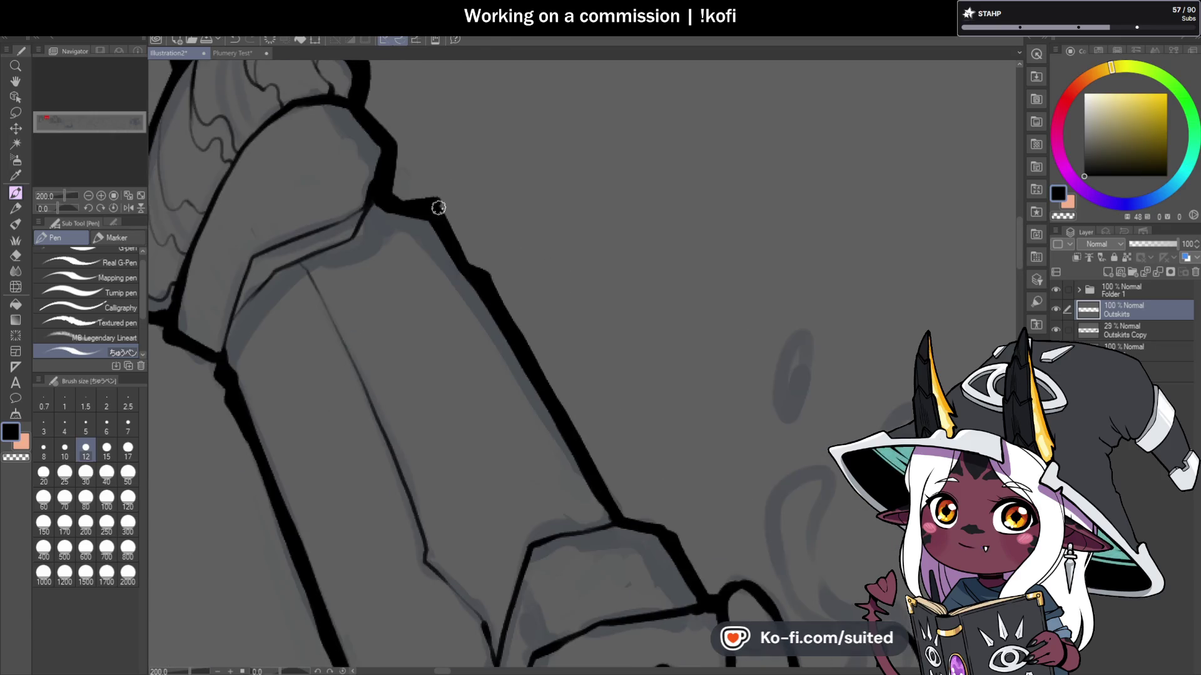
{"action": "left_click_drag", "start_coordinate": [438, 208], "coordinate": [479, 275]}
{"action": "scroll", "coordinate": [513, 122], "scroll_direction": "down", "scroll_amount": 2}
{"action": "scroll", "coordinate": [371, 232], "scroll_direction": "up", "scroll_amount": 2}
{"action": "left_click_drag", "start_coordinate": [371, 233], "coordinate": [375, 264]}
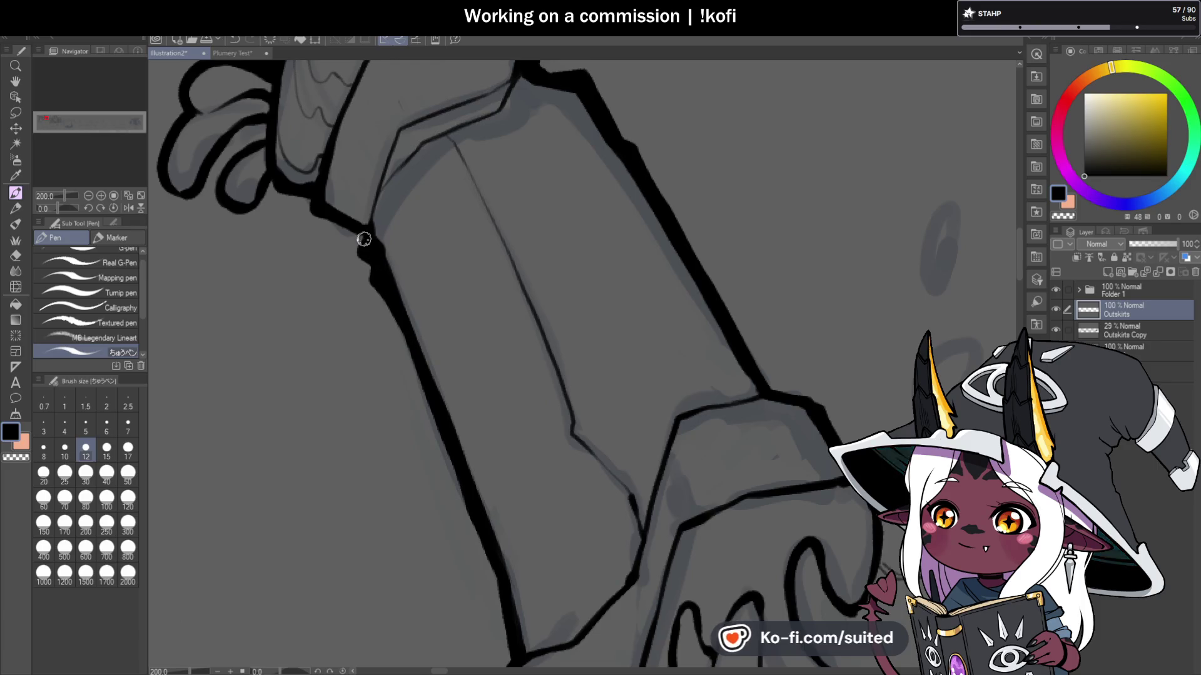
{"action": "scroll", "coordinate": [275, 191], "scroll_direction": "down", "scroll_amount": 3}
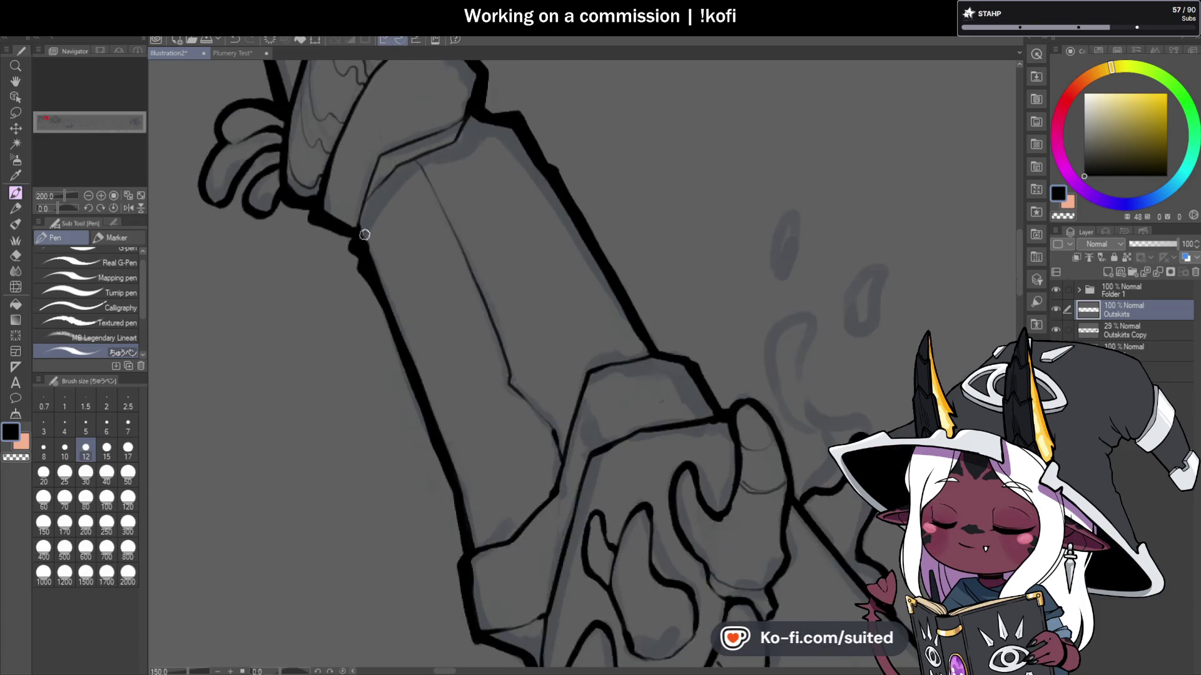
{"action": "scroll", "coordinate": [563, 211], "scroll_direction": "up", "scroll_amount": 2}
{"action": "scroll", "coordinate": [505, 156], "scroll_direction": "down", "scroll_amount": 3}
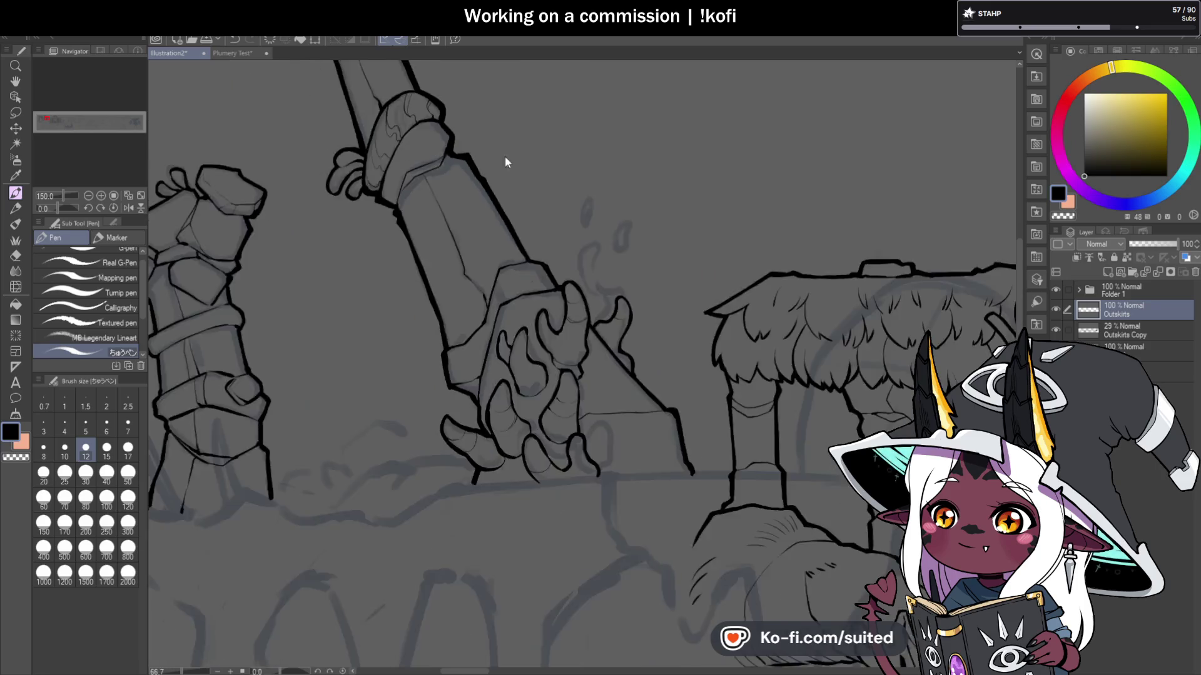
Step: Thicken the black claw outline on the clasped hands with the pen
{"action": "scroll", "coordinate": [443, 262], "scroll_direction": "up", "scroll_amount": 3}
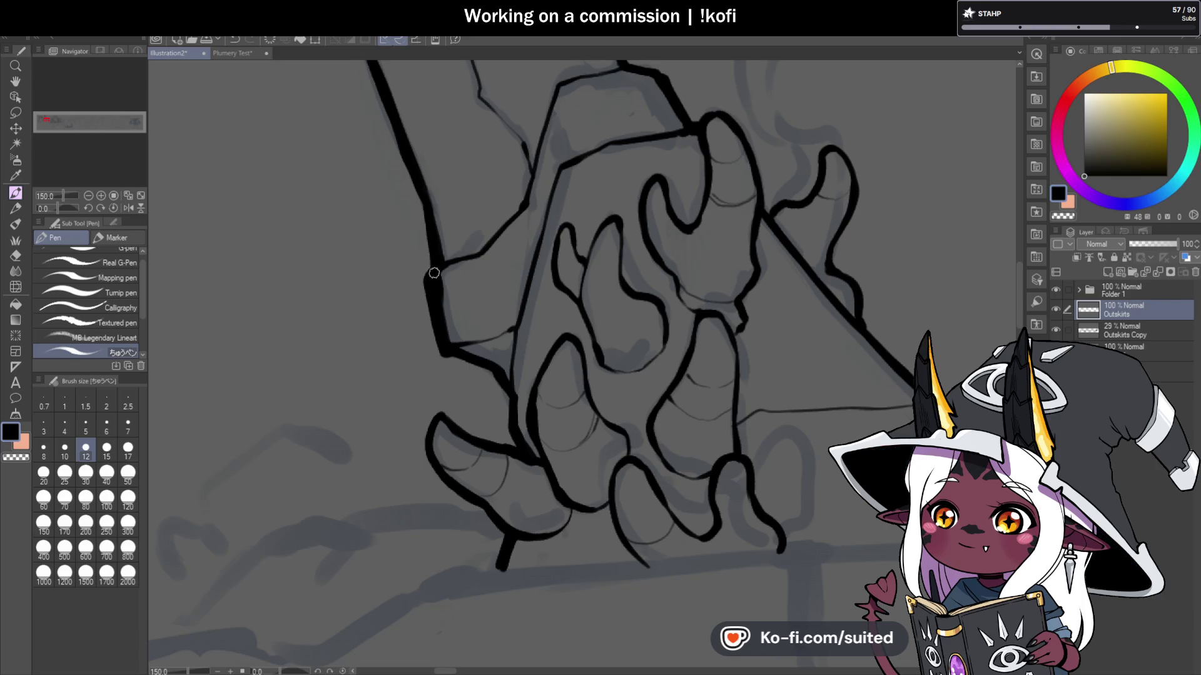
{"action": "scroll", "coordinate": [437, 263], "scroll_direction": "down", "scroll_amount": 3}
{"action": "scroll", "coordinate": [518, 377], "scroll_direction": "up", "scroll_amount": 2}
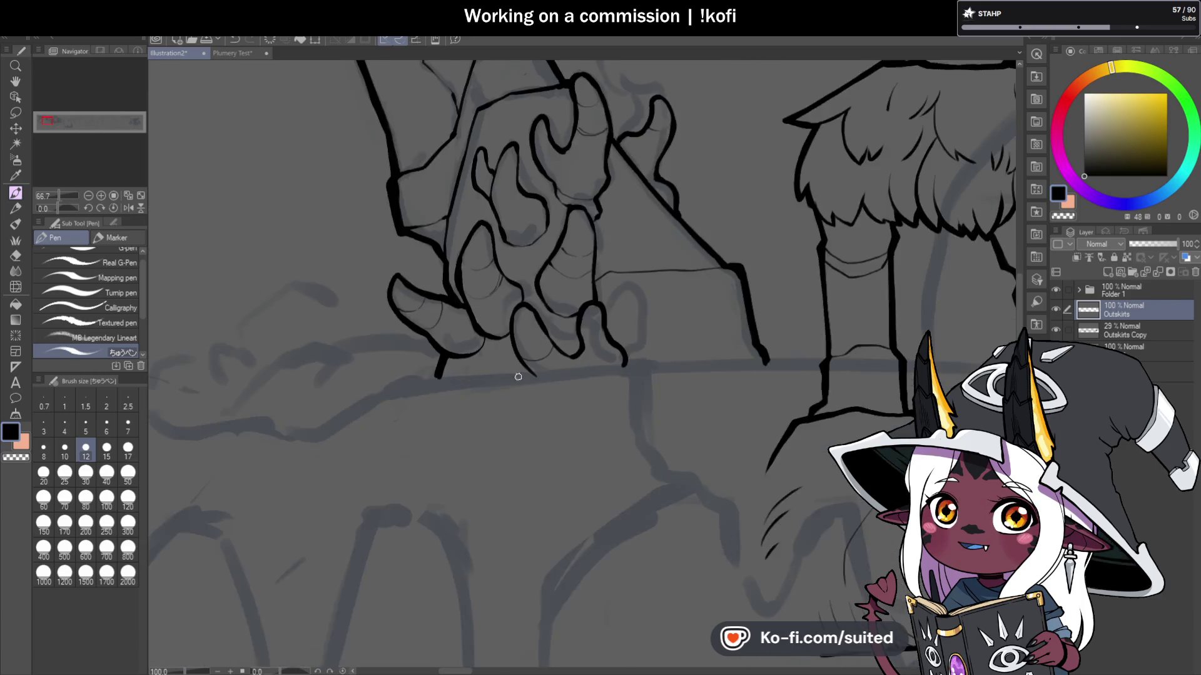
{"action": "scroll", "coordinate": [518, 377], "scroll_direction": "up", "scroll_amount": 3}
{"action": "left_click_drag", "start_coordinate": [331, 154], "coordinate": [389, 193]}
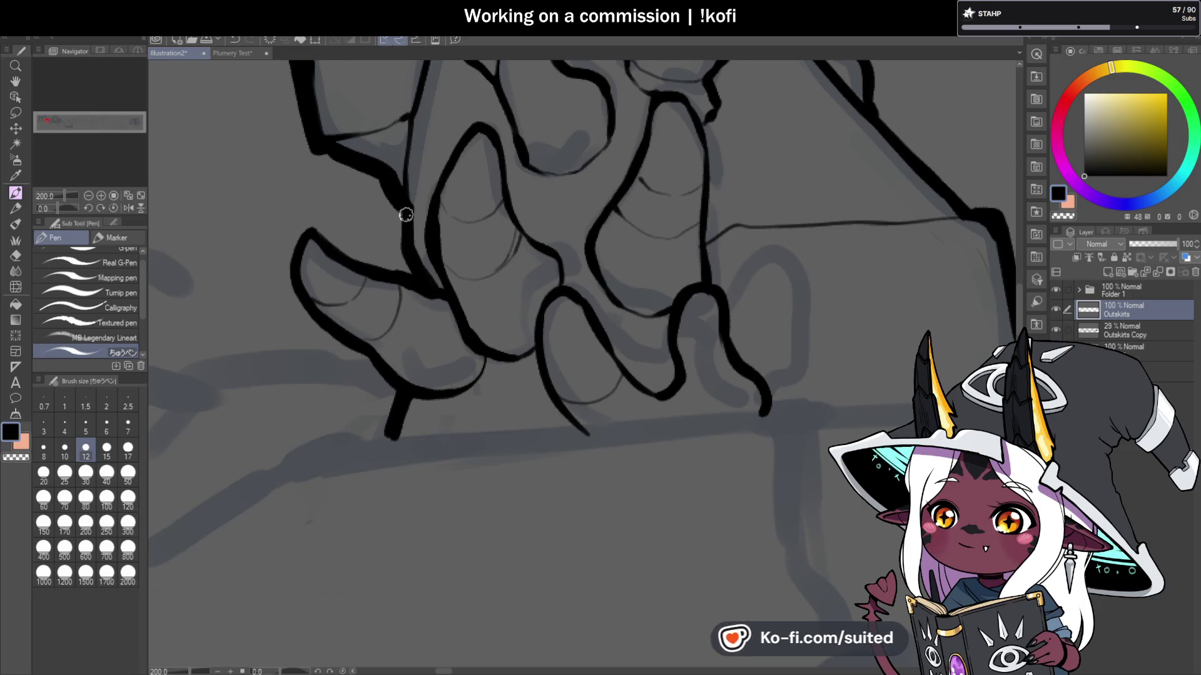
Step: Zoom out to 33.3% to review the whole Outskirts page
{"action": "scroll", "coordinate": [410, 269], "scroll_direction": "down", "scroll_amount": 2}
{"action": "scroll", "coordinate": [409, 352], "scroll_direction": "up", "scroll_amount": 2}
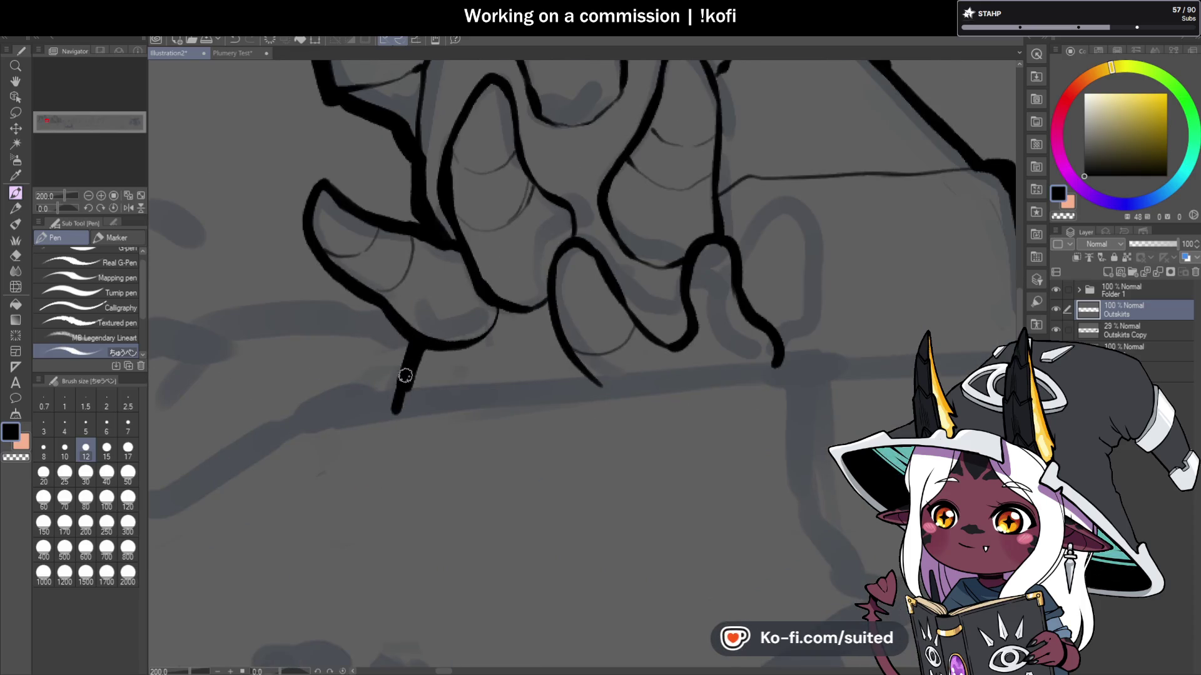
{"action": "scroll", "coordinate": [391, 415], "scroll_direction": "down", "scroll_amount": 3}
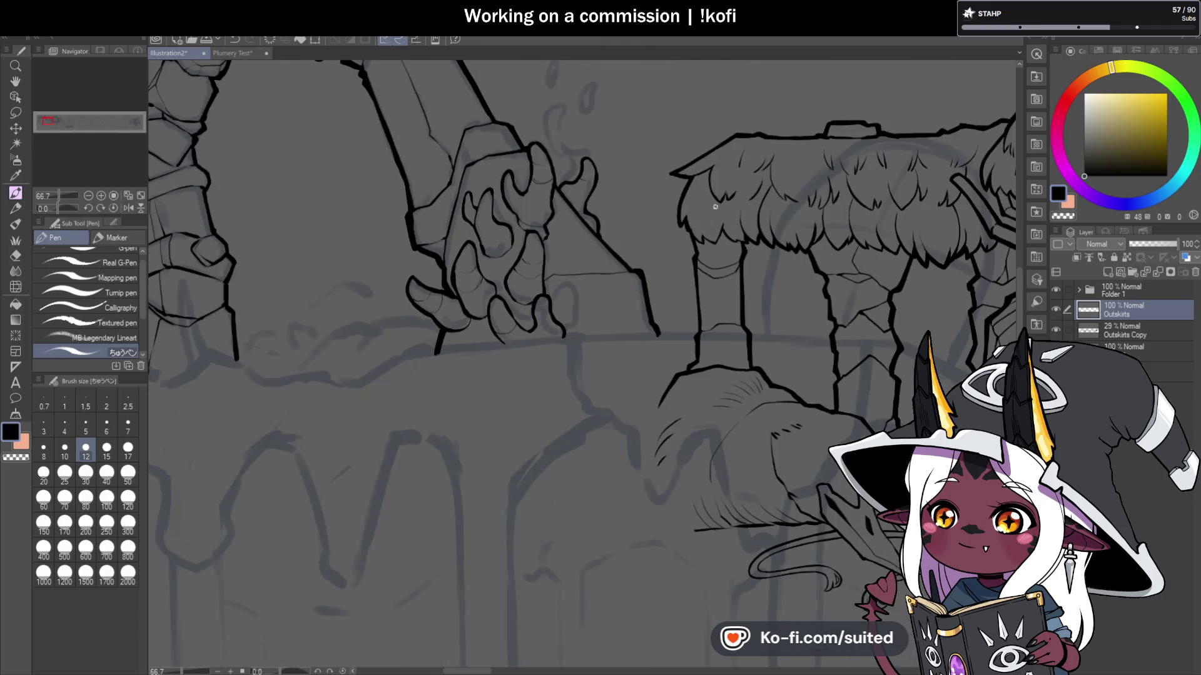
{"action": "scroll", "coordinate": [529, 135], "scroll_direction": "up", "scroll_amount": 3}
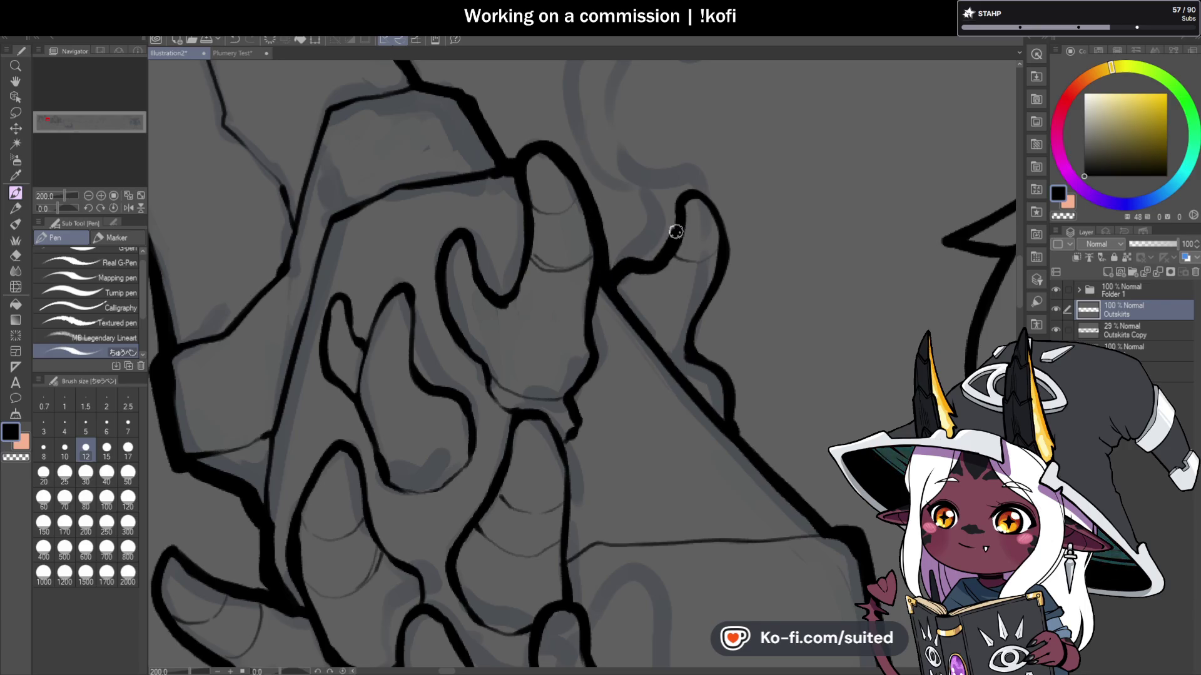
{"action": "scroll", "coordinate": [694, 191], "scroll_direction": "down", "scroll_amount": 3}
{"action": "scroll", "coordinate": [497, 148], "scroll_direction": "up", "scroll_amount": 3}
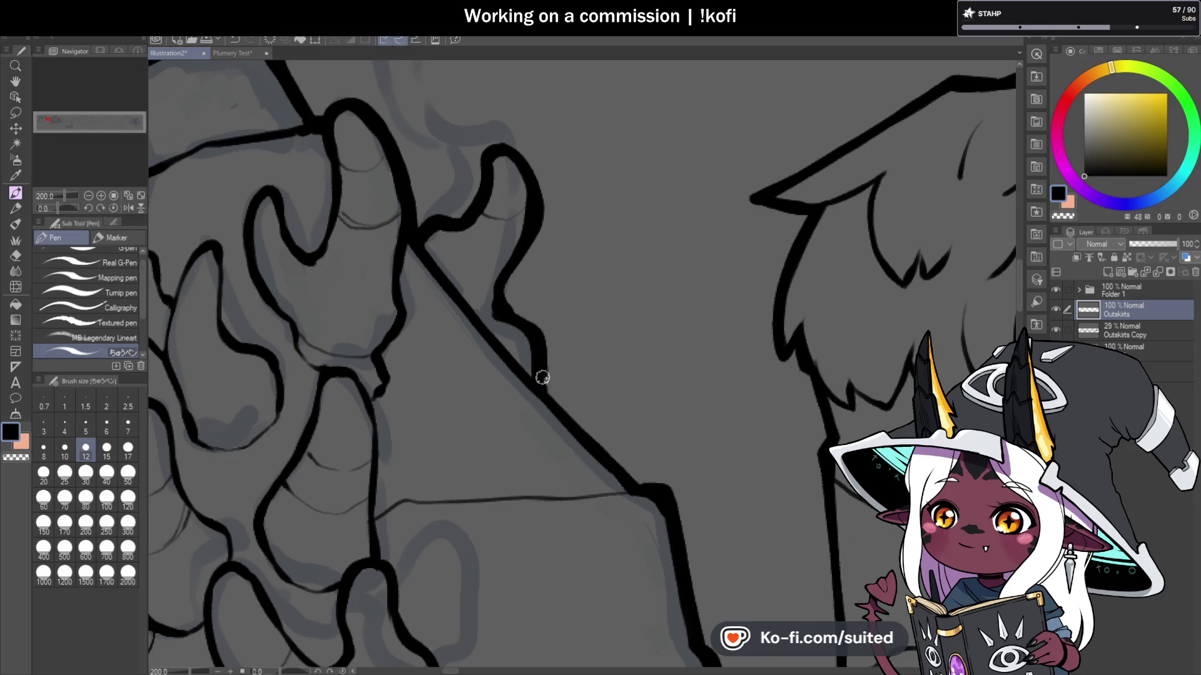
{"action": "scroll", "coordinate": [501, 266], "scroll_direction": "down", "scroll_amount": 3}
{"action": "scroll", "coordinate": [498, 257], "scroll_direction": "up", "scroll_amount": 3}
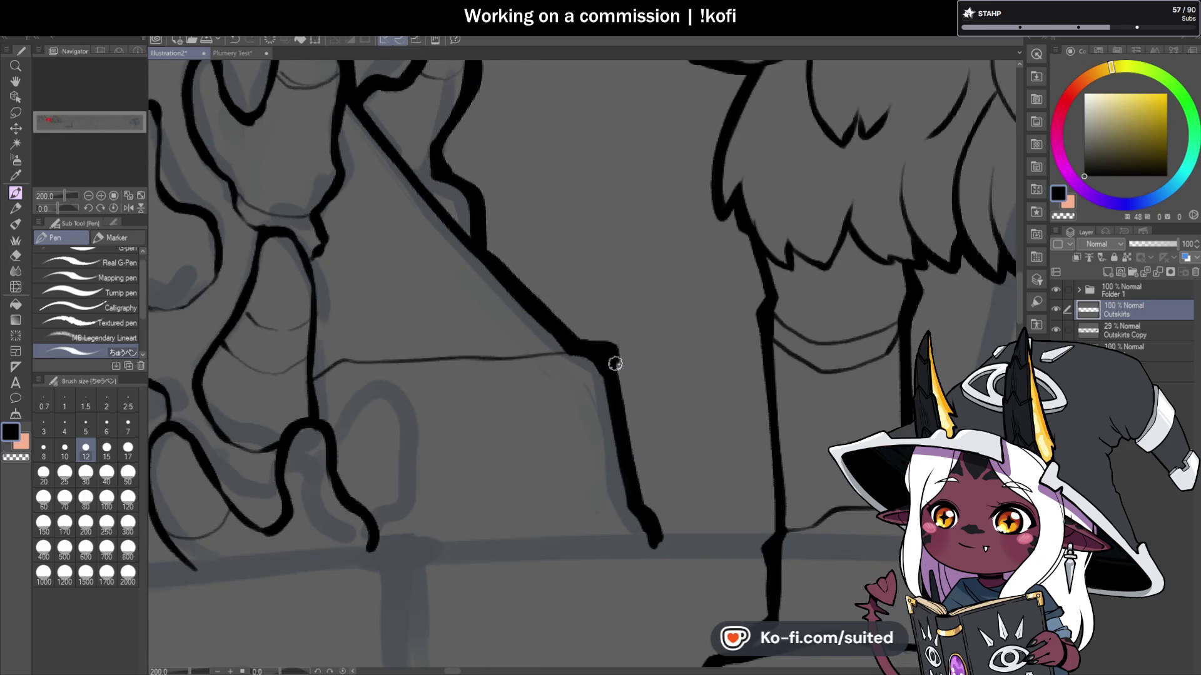
{"action": "scroll", "coordinate": [648, 338], "scroll_direction": "down", "scroll_amount": 5}
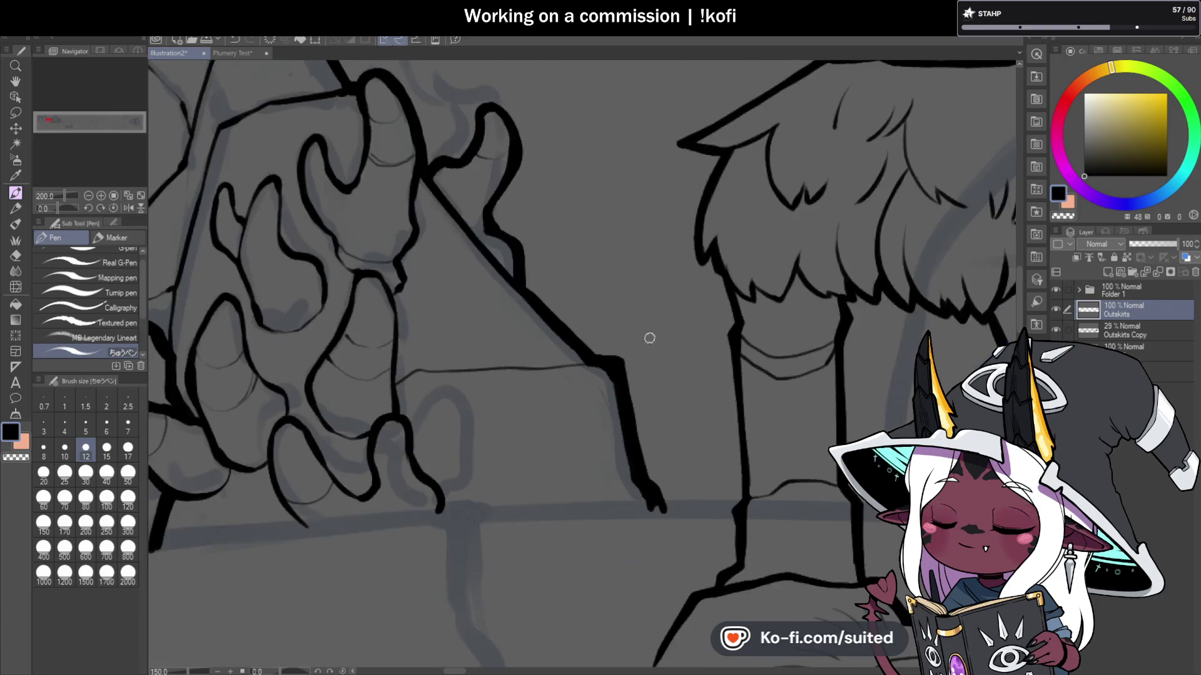
{"action": "scroll", "coordinate": [606, 305], "scroll_direction": "down", "scroll_amount": 3}
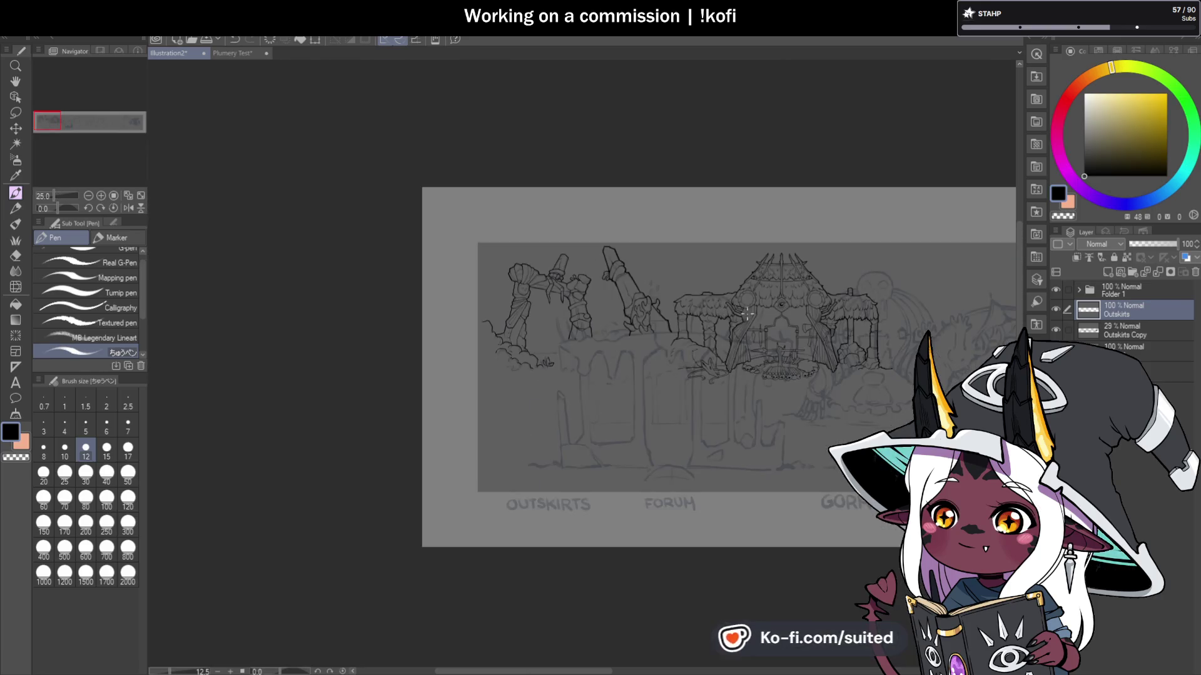
Step: Zoom in and draw one thin pen line down the sword blade's edge above the grip
{"action": "scroll", "coordinate": [725, 354], "scroll_direction": "up", "scroll_amount": 4}
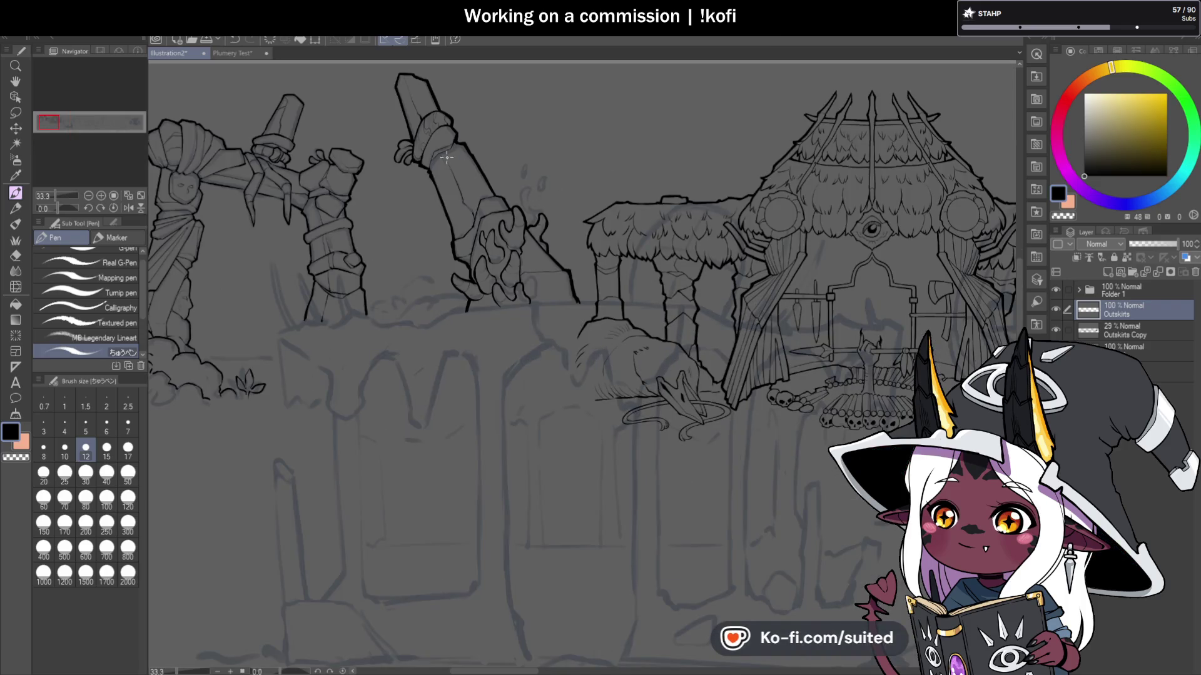
{"action": "scroll", "coordinate": [424, 94], "scroll_direction": "up", "scroll_amount": 4}
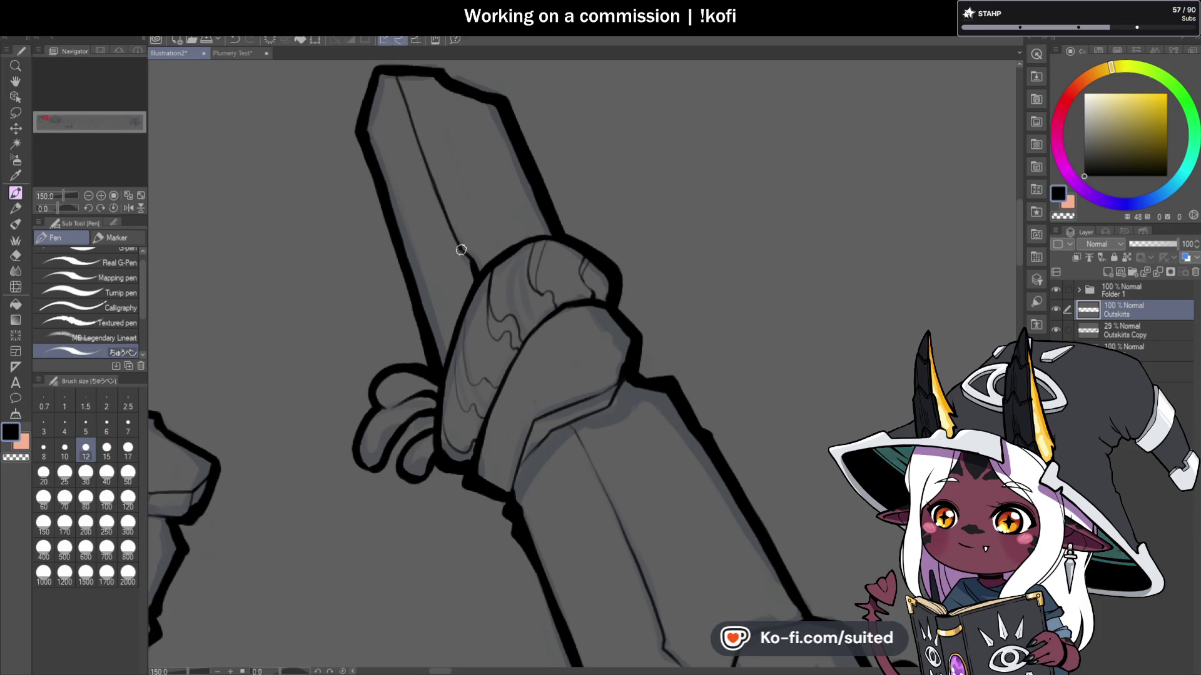
{"action": "scroll", "coordinate": [535, 215], "scroll_direction": "down", "scroll_amount": 4}
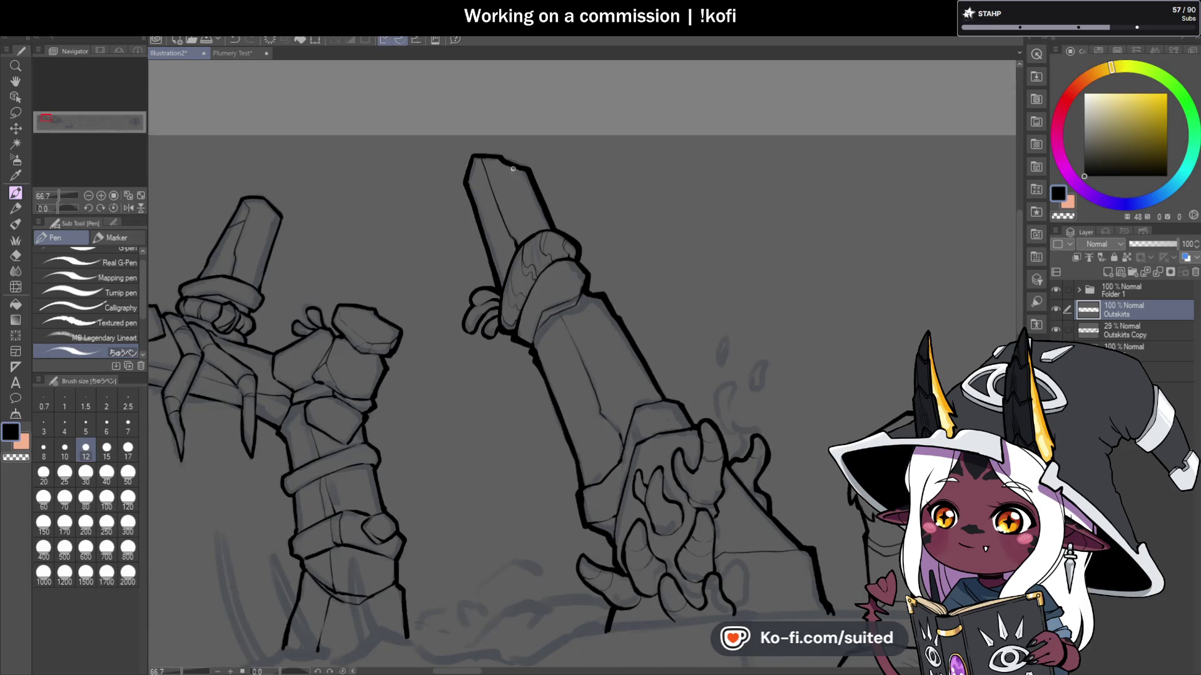
{"action": "scroll", "coordinate": [513, 169], "scroll_direction": "up", "scroll_amount": 4}
{"action": "left_click_drag", "start_coordinate": [503, 149], "coordinate": [545, 251]}
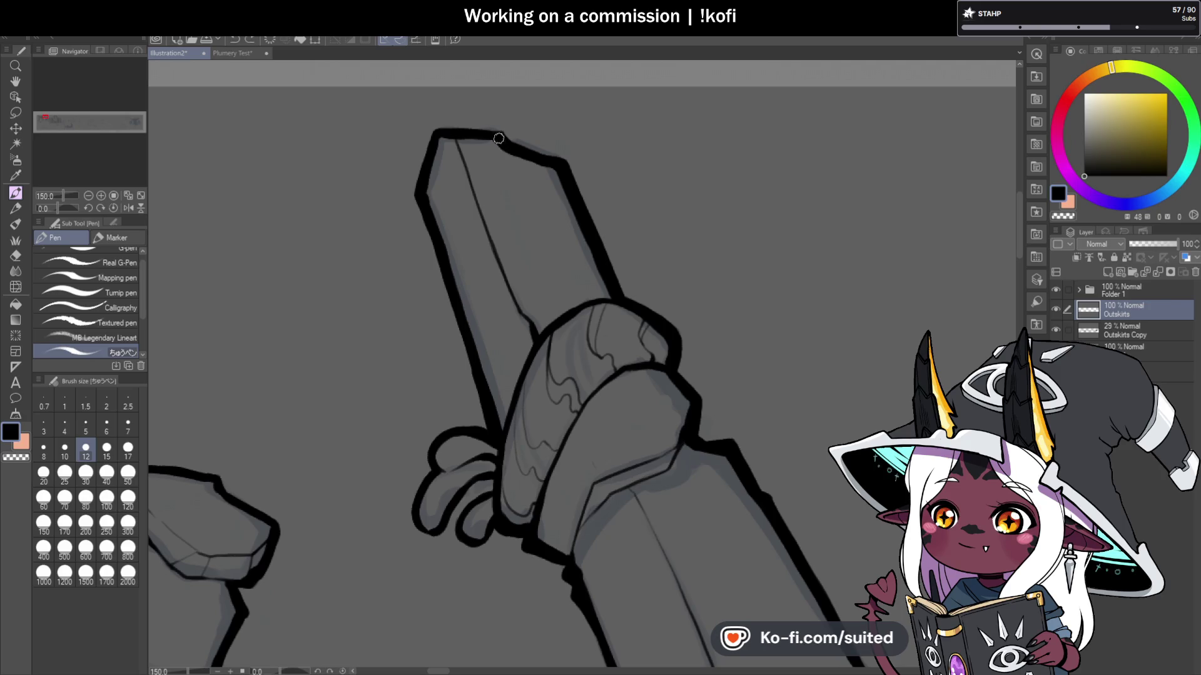
{"action": "scroll", "coordinate": [513, 162], "scroll_direction": "down", "scroll_amount": 4}
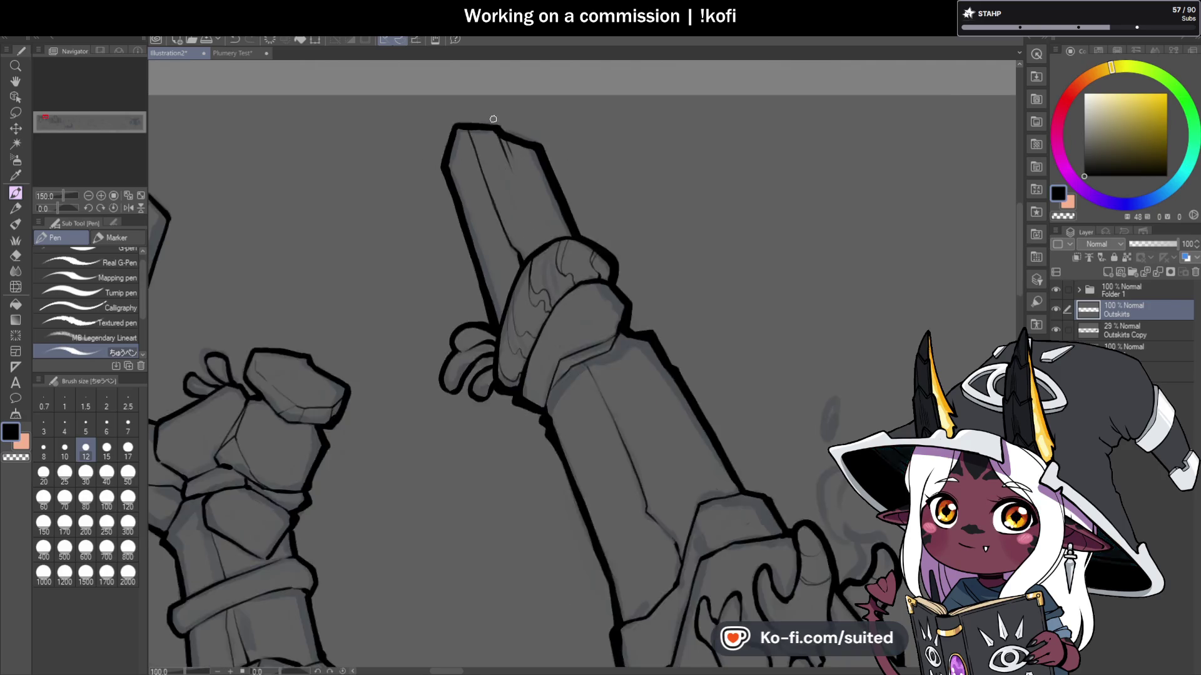
{"action": "scroll", "coordinate": [624, 285], "scroll_direction": "up", "scroll_amount": 1}
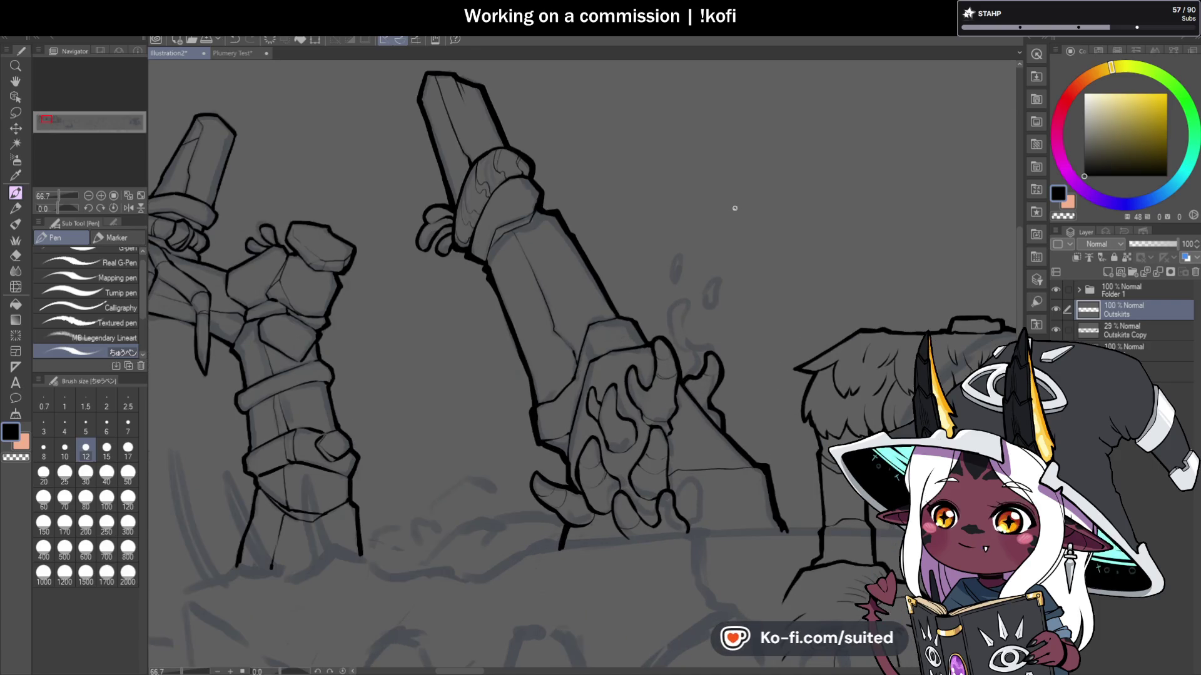
{"action": "scroll", "coordinate": [571, 281], "scroll_direction": "up", "scroll_amount": 5}
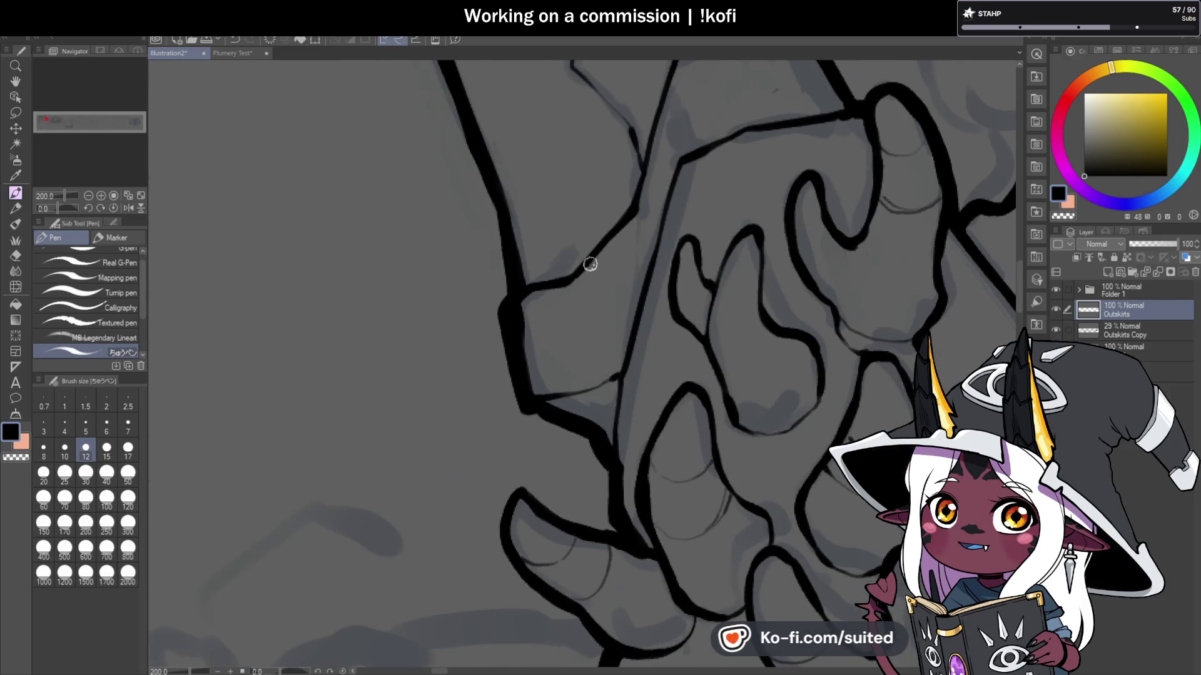
Step: Close the gap at the hand outline's corner and extend the thin line to meet it
{"action": "scroll", "coordinate": [589, 265], "scroll_direction": "down", "scroll_amount": 3}
{"action": "scroll", "coordinate": [626, 194], "scroll_direction": "up", "scroll_amount": 3}
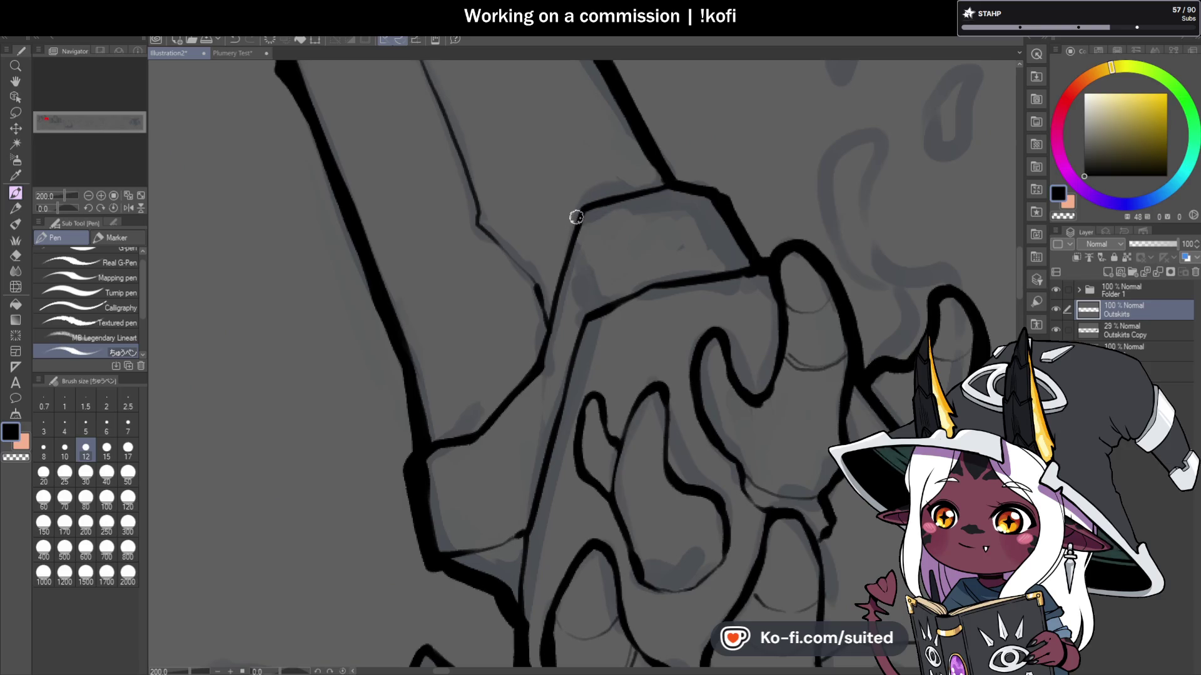
{"action": "left_click_drag", "start_coordinate": [576, 217], "coordinate": [566, 263]}
{"action": "scroll", "coordinate": [547, 307], "scroll_direction": "up", "scroll_amount": 3}
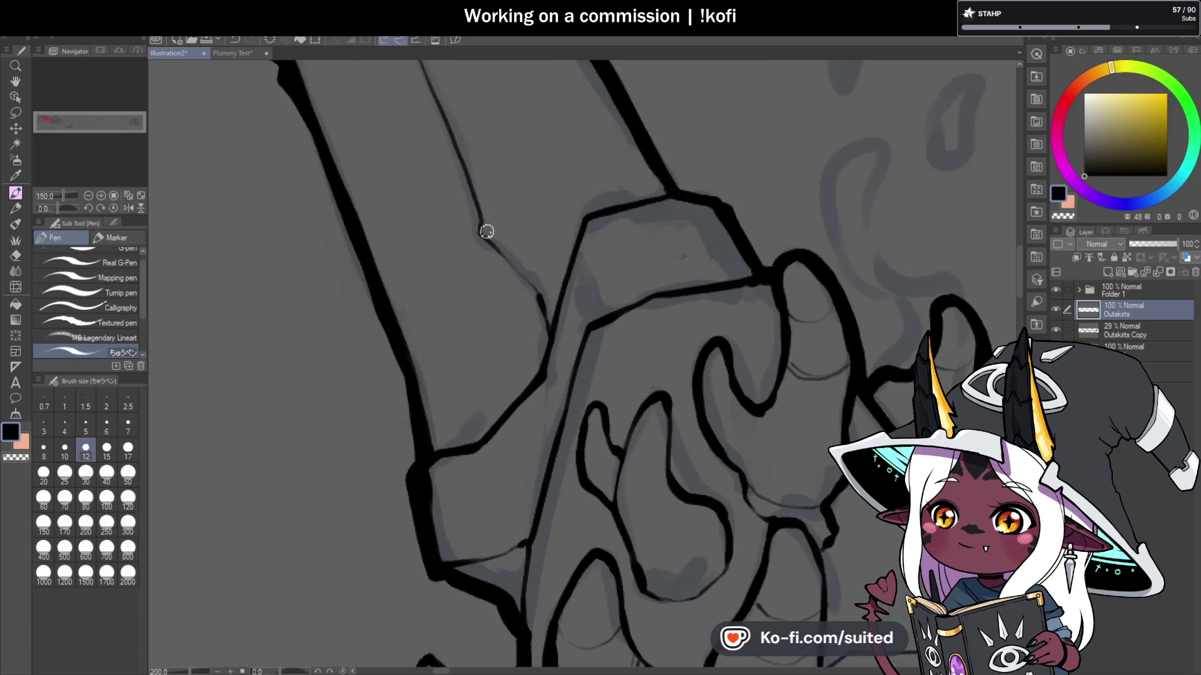
{"action": "scroll", "coordinate": [595, 361], "scroll_direction": "down", "scroll_amount": 3}
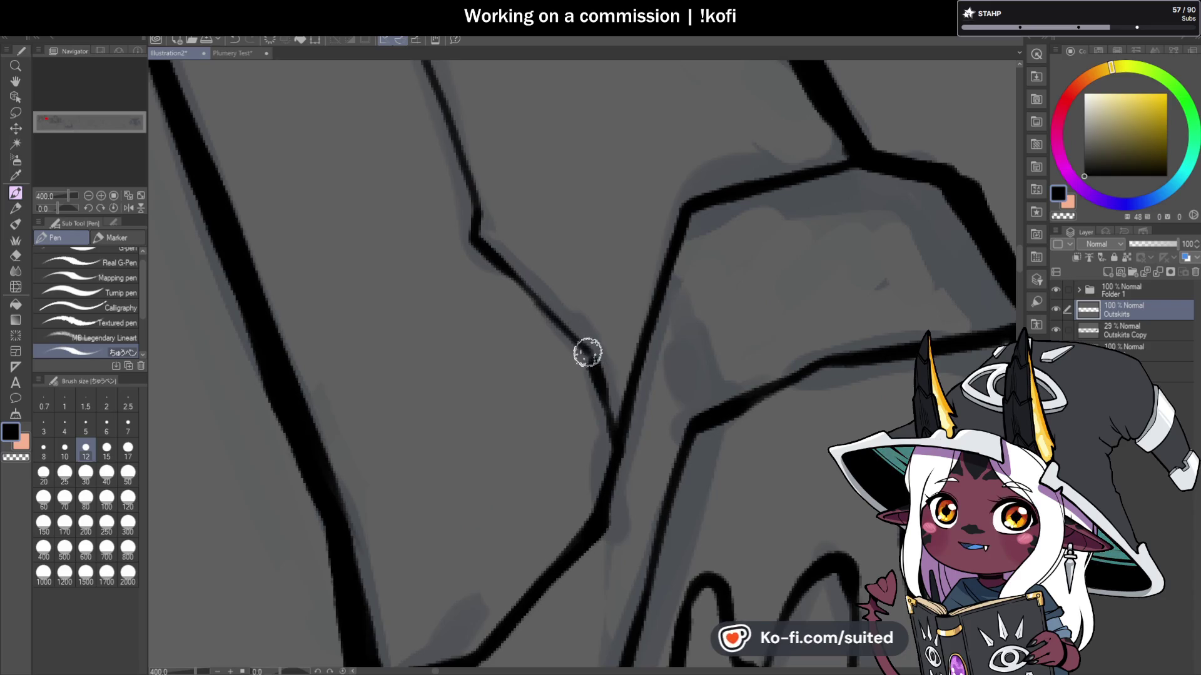
{"action": "scroll", "coordinate": [587, 299], "scroll_direction": "up", "scroll_amount": 3}
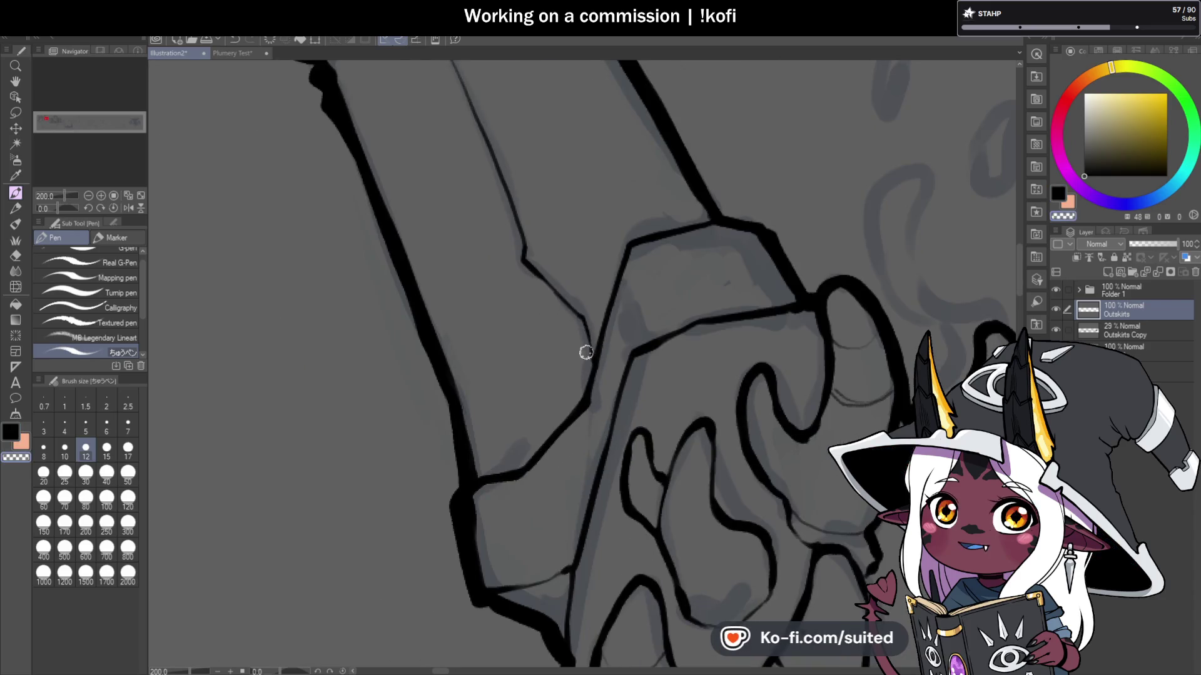
{"action": "left_click_drag", "start_coordinate": [561, 268], "coordinate": [593, 367]}
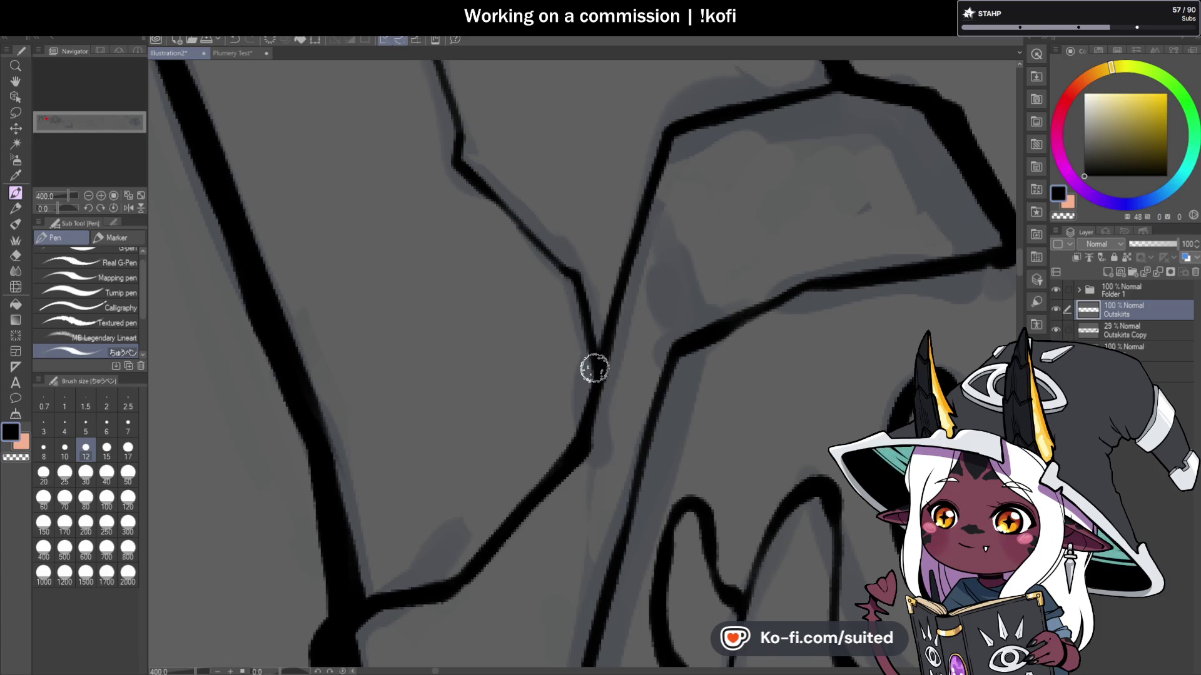
Step: Redraw the arm and cuff seam lines thinly, then zoom out to 33.3%
{"action": "scroll", "coordinate": [592, 367], "scroll_direction": "down", "scroll_amount": 3}
{"action": "scroll", "coordinate": [455, 129], "scroll_direction": "up", "scroll_amount": 1}
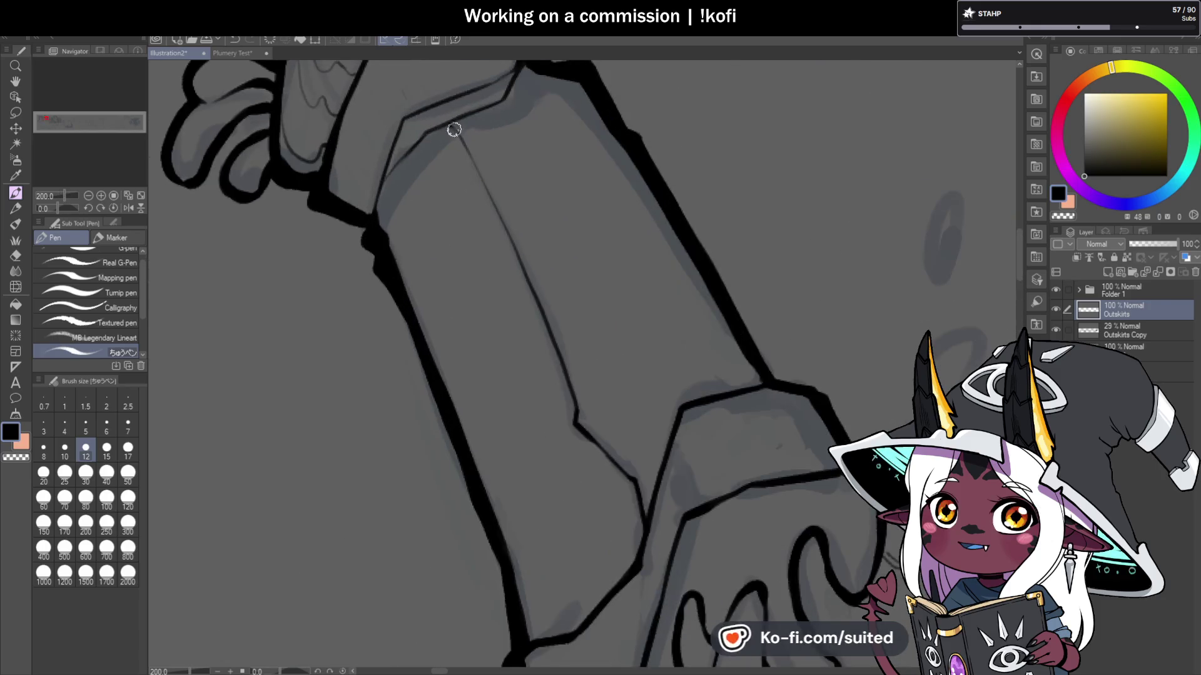
{"action": "left_click_drag", "start_coordinate": [459, 139], "coordinate": [496, 209]}
{"action": "left_click_drag", "start_coordinate": [533, 297], "coordinate": [566, 393]}
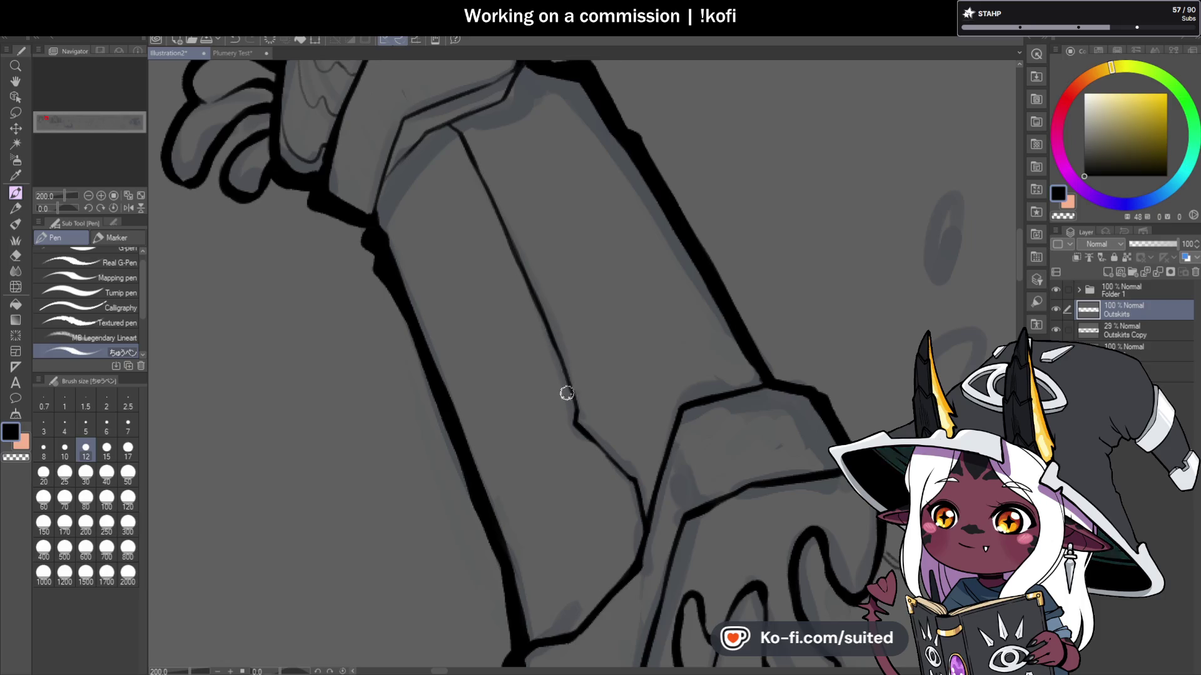
{"action": "scroll", "coordinate": [556, 349], "scroll_direction": "down", "scroll_amount": 2}
{"action": "scroll", "coordinate": [586, 278], "scroll_direction": "up", "scroll_amount": 4}
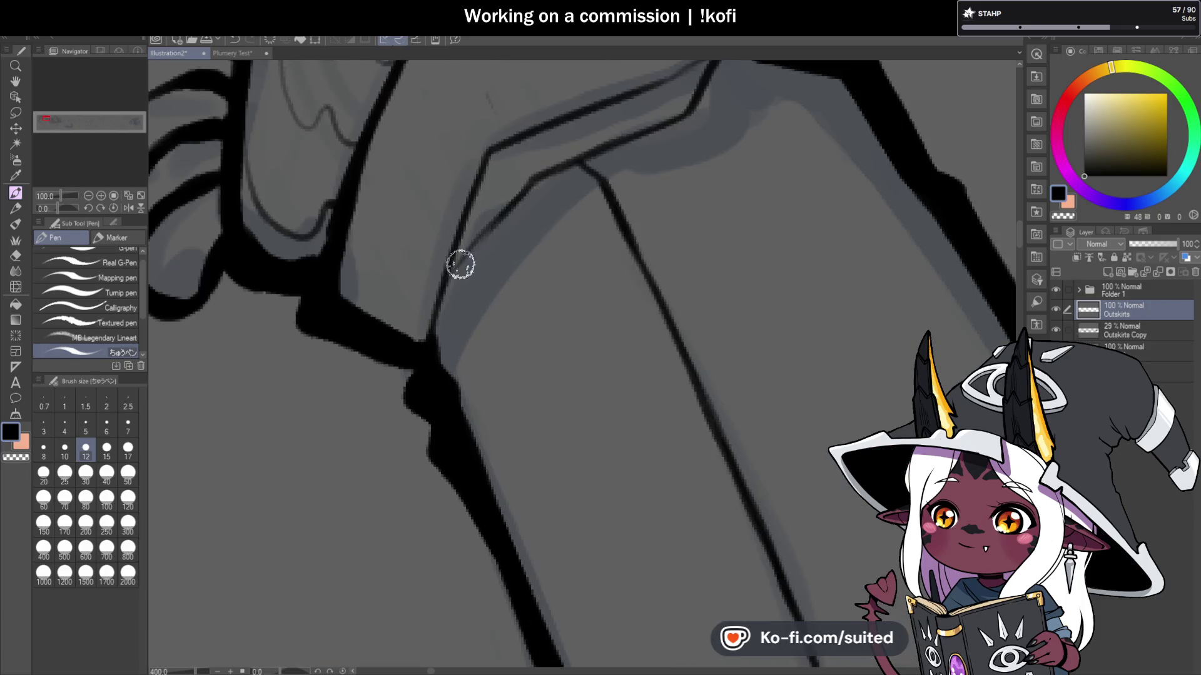
{"action": "mouse_move", "coordinate": [547, 179]}
{"action": "left_mouse_down"}
{"action": "mouse_move", "coordinate": [445, 298]}
{"action": "mouse_move", "coordinate": [448, 260]}
{"action": "mouse_move", "coordinate": [510, 128]}
{"action": "left_mouse_up"}
{"action": "left_click_drag", "start_coordinate": [469, 247], "coordinate": [556, 162]}
{"action": "scroll", "coordinate": [471, 301], "scroll_direction": "down", "scroll_amount": 3}
{"action": "scroll", "coordinate": [470, 255], "scroll_direction": "up", "scroll_amount": 1}
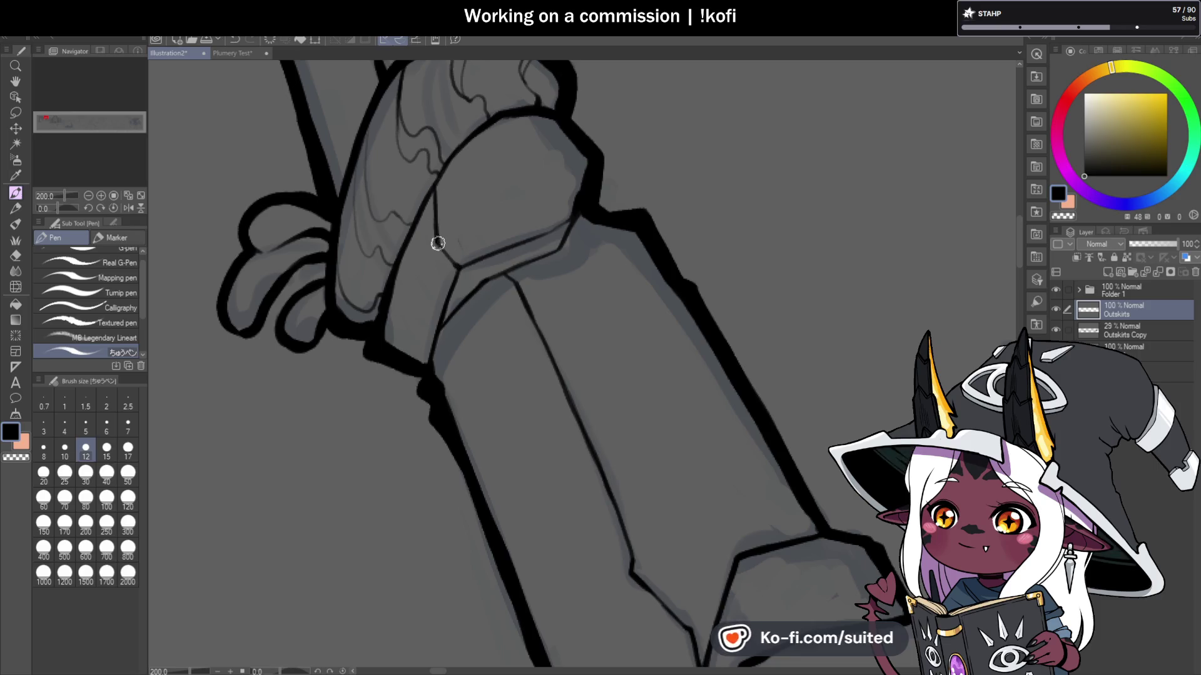
{"action": "scroll", "coordinate": [528, 201], "scroll_direction": "down", "scroll_amount": 5}
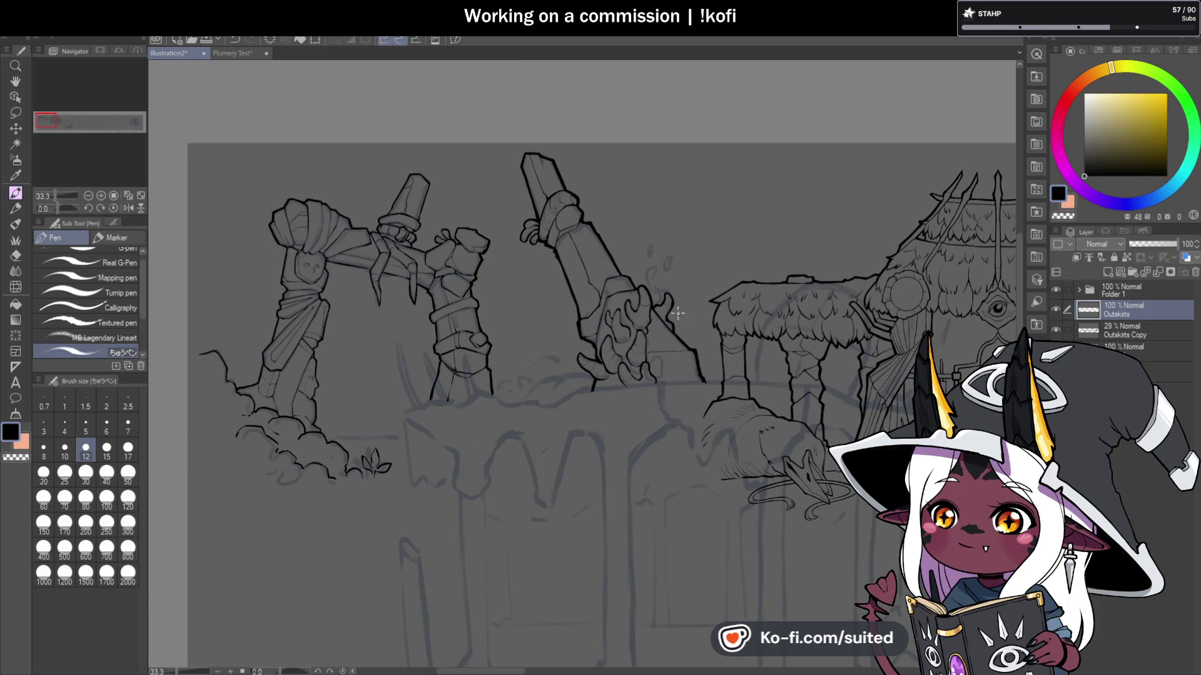
Step: Mirror the canvas view, then ink the knuckle crease and a dark crease across the claw
{"action": "left_click", "coordinate": [129, 207]}
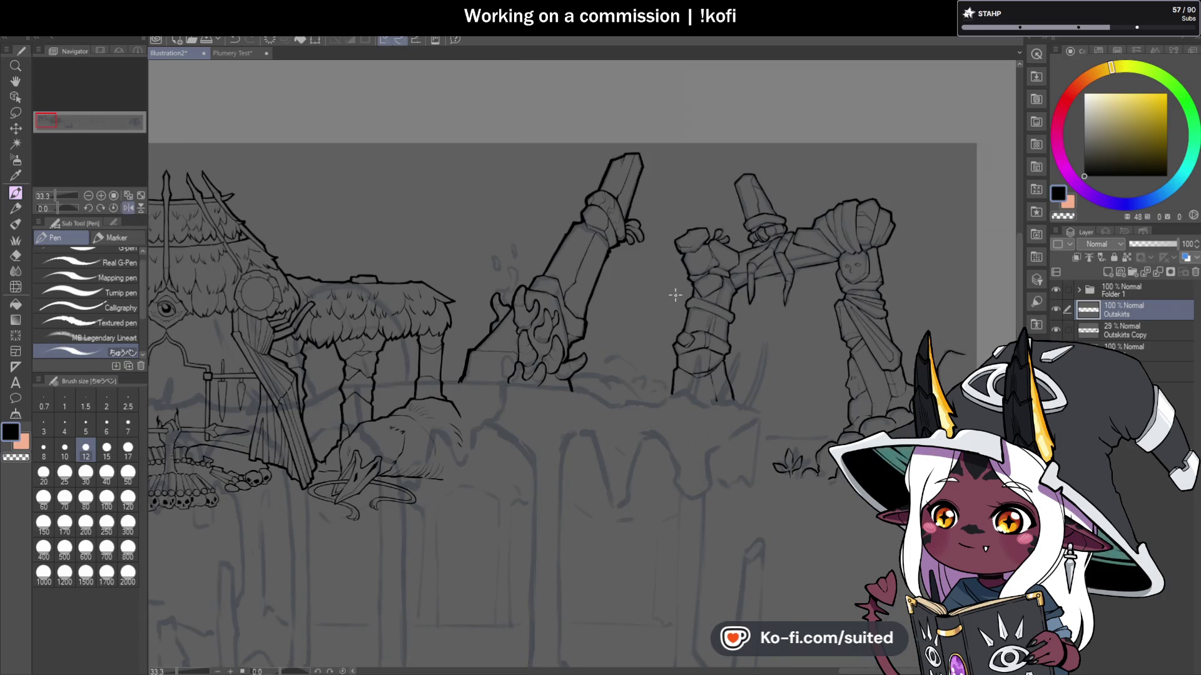
{"action": "scroll", "coordinate": [604, 321], "scroll_direction": "up", "scroll_amount": 3}
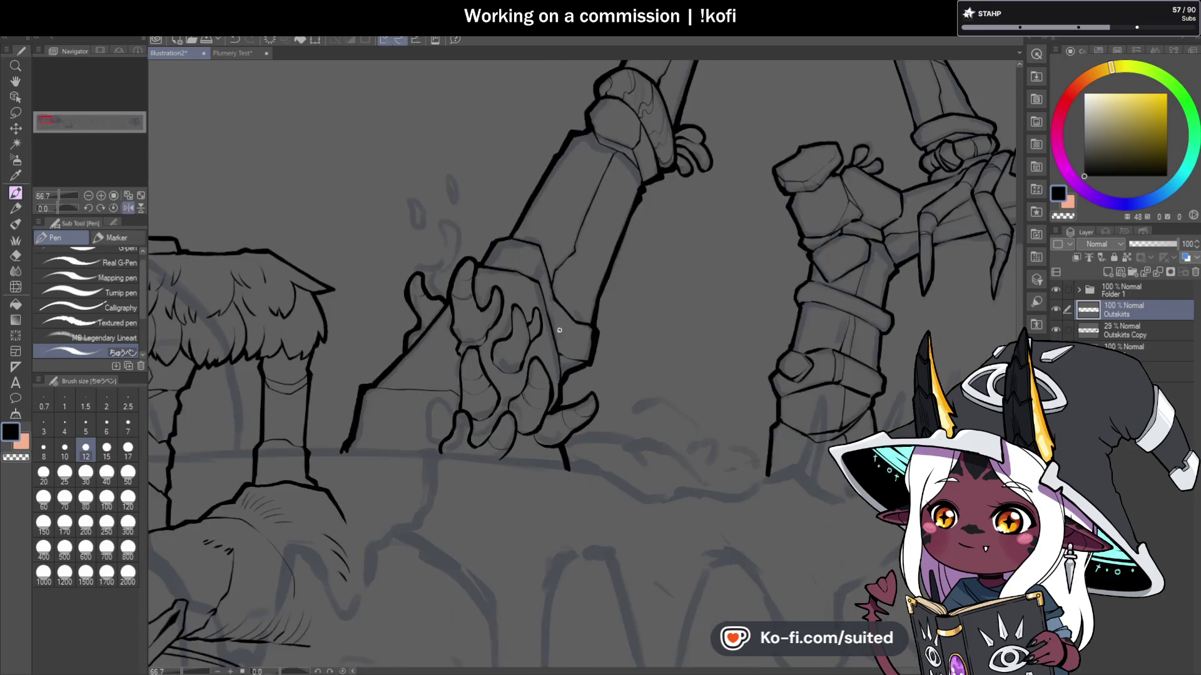
{"action": "scroll", "coordinate": [558, 334], "scroll_direction": "up", "scroll_amount": 2}
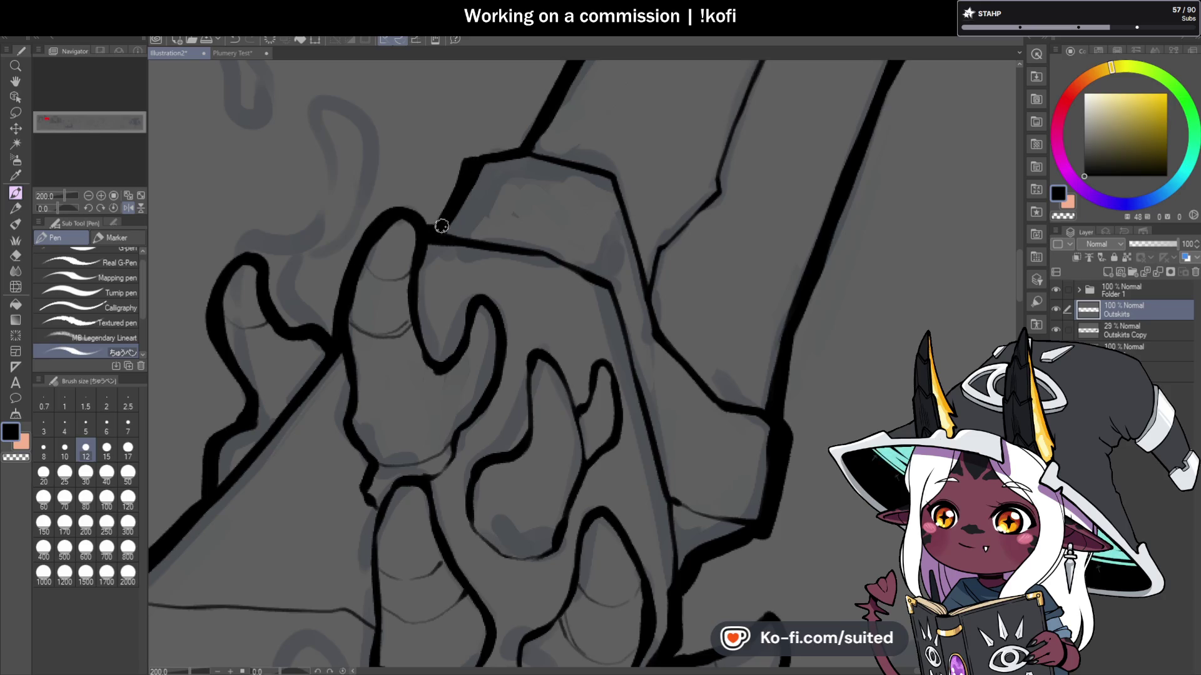
{"action": "scroll", "coordinate": [432, 221], "scroll_direction": "down", "scroll_amount": 3}
{"action": "scroll", "coordinate": [526, 348], "scroll_direction": "up", "scroll_amount": 2}
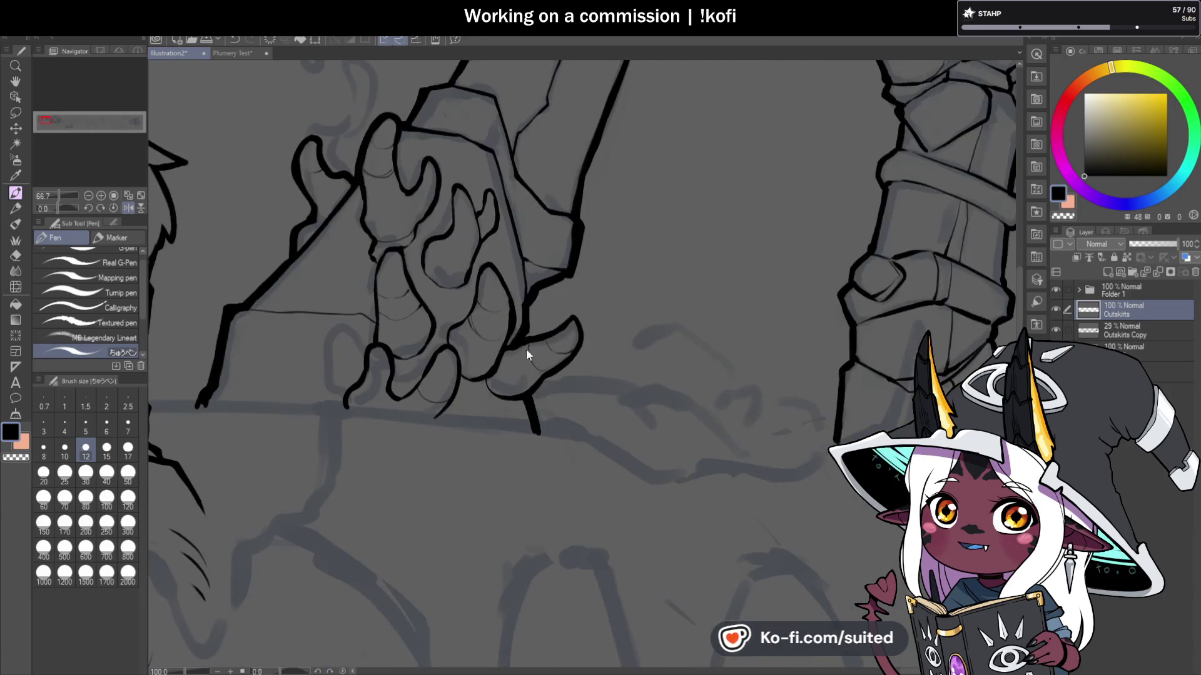
{"action": "scroll", "coordinate": [531, 236], "scroll_direction": "down", "scroll_amount": 4}
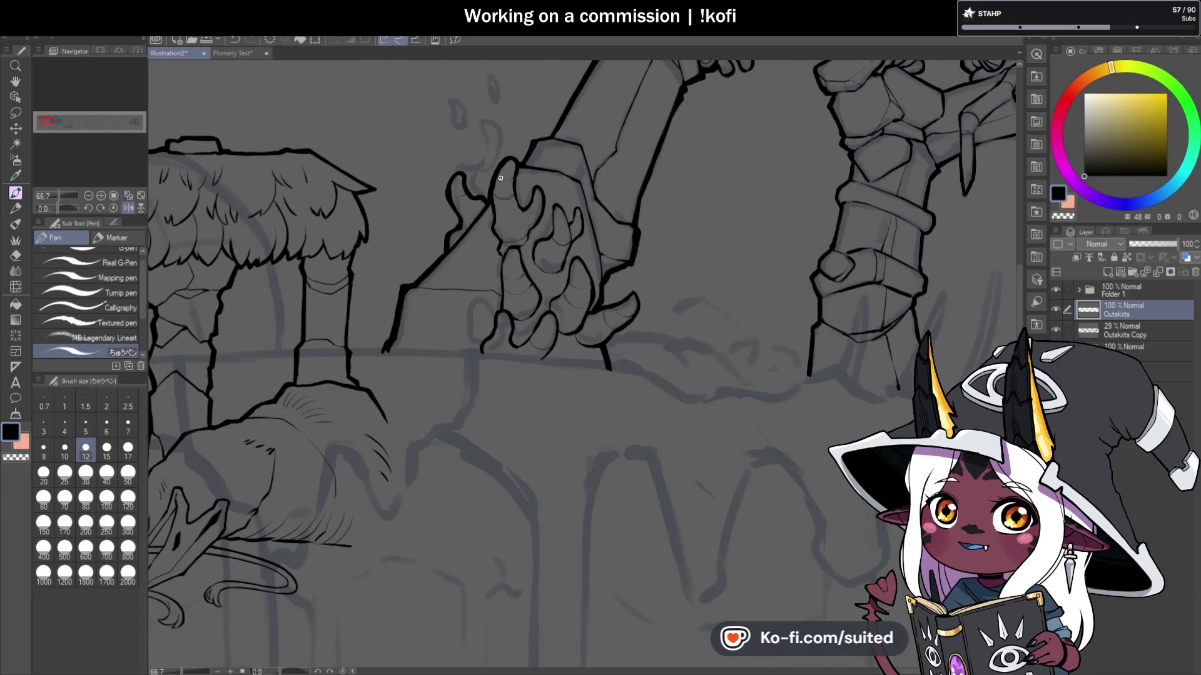
{"action": "scroll", "coordinate": [498, 180], "scroll_direction": "up", "scroll_amount": 6}
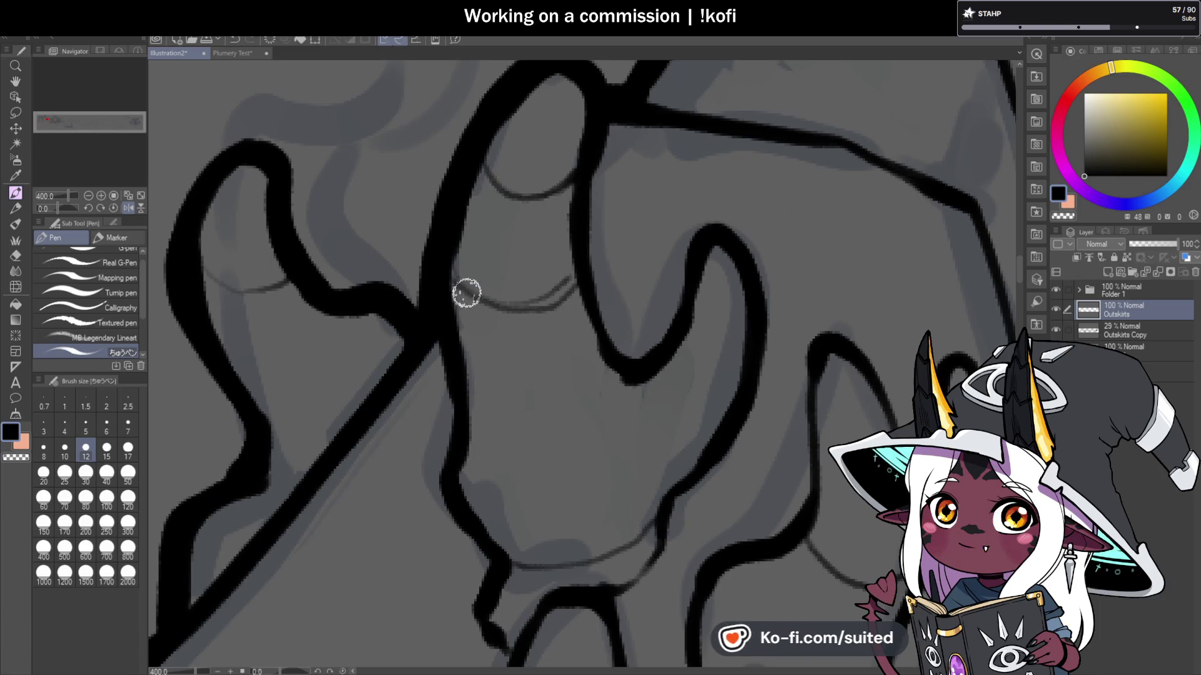
{"action": "mouse_move", "coordinate": [475, 295]}
{"action": "left_mouse_down"}
{"action": "mouse_move", "coordinate": [581, 286]}
{"action": "mouse_move", "coordinate": [488, 302]}
{"action": "left_mouse_up"}
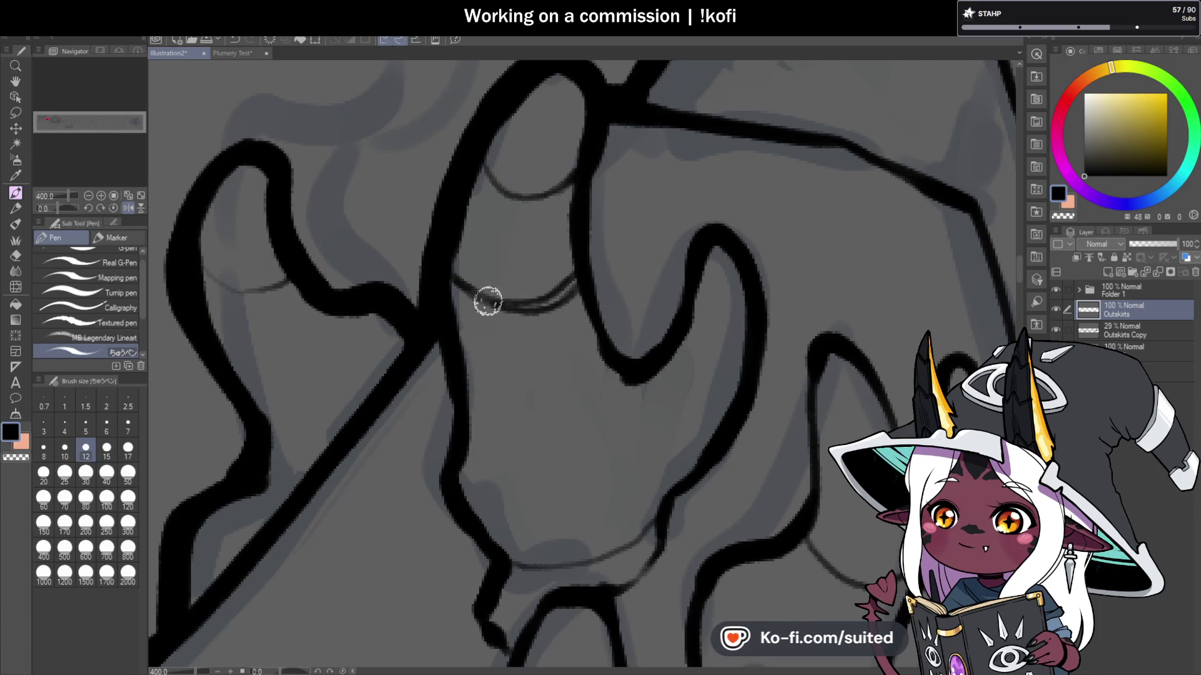
{"action": "left_click_drag", "start_coordinate": [207, 278], "coordinate": [261, 294]}
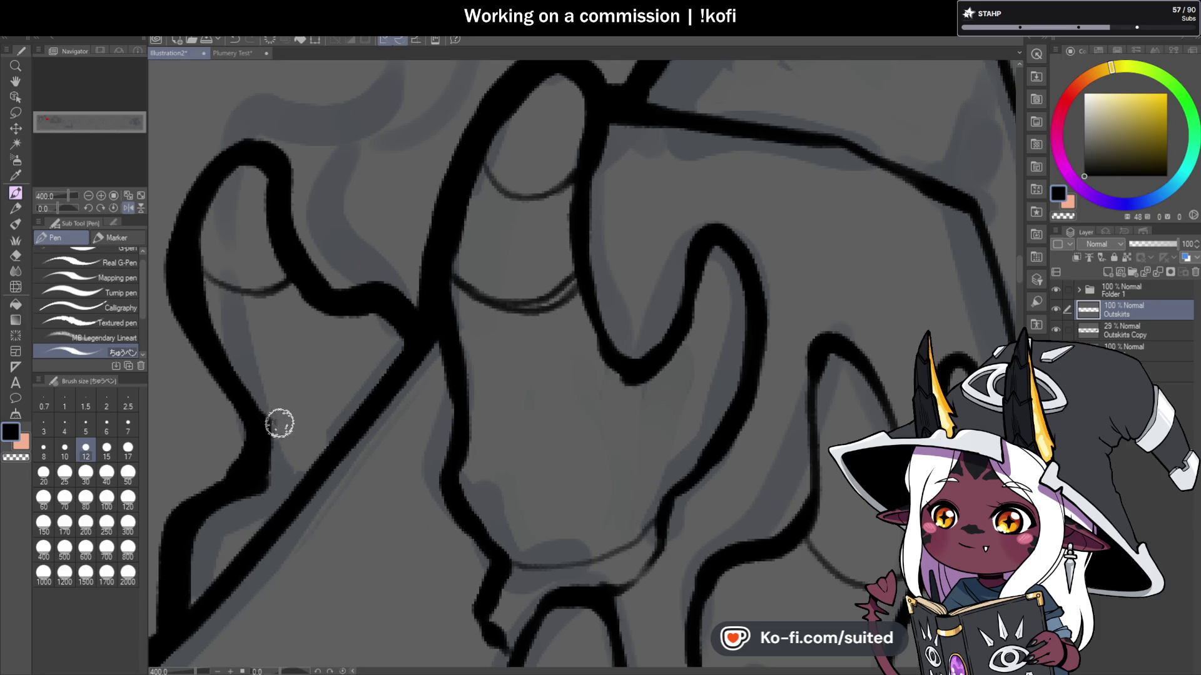
Step: Ink a claw contour over the sketch and darken the thin finger line
{"action": "scroll", "coordinate": [337, 258], "scroll_direction": "down", "scroll_amount": 5}
{"action": "scroll", "coordinate": [418, 368], "scroll_direction": "up", "scroll_amount": 1}
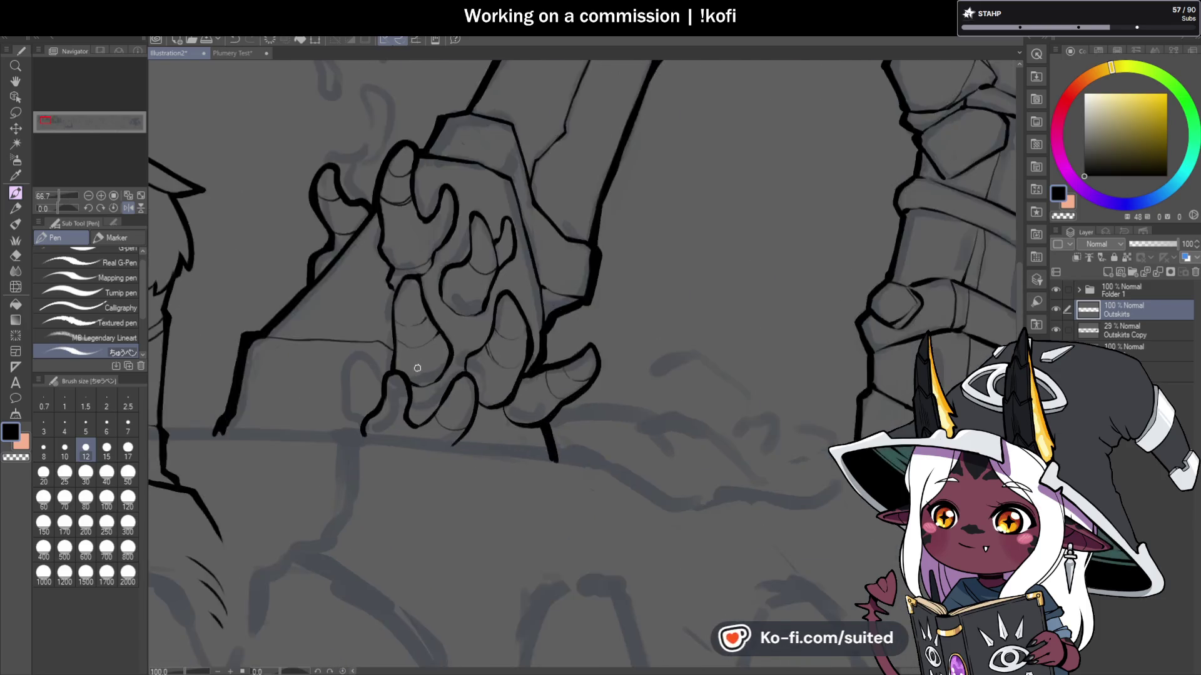
{"action": "scroll", "coordinate": [417, 368], "scroll_direction": "up", "scroll_amount": 5}
{"action": "mouse_move", "coordinate": [335, 236]}
{"action": "left_mouse_down"}
{"action": "mouse_move", "coordinate": [569, 249]}
{"action": "mouse_move", "coordinate": [544, 257]}
{"action": "left_mouse_up"}
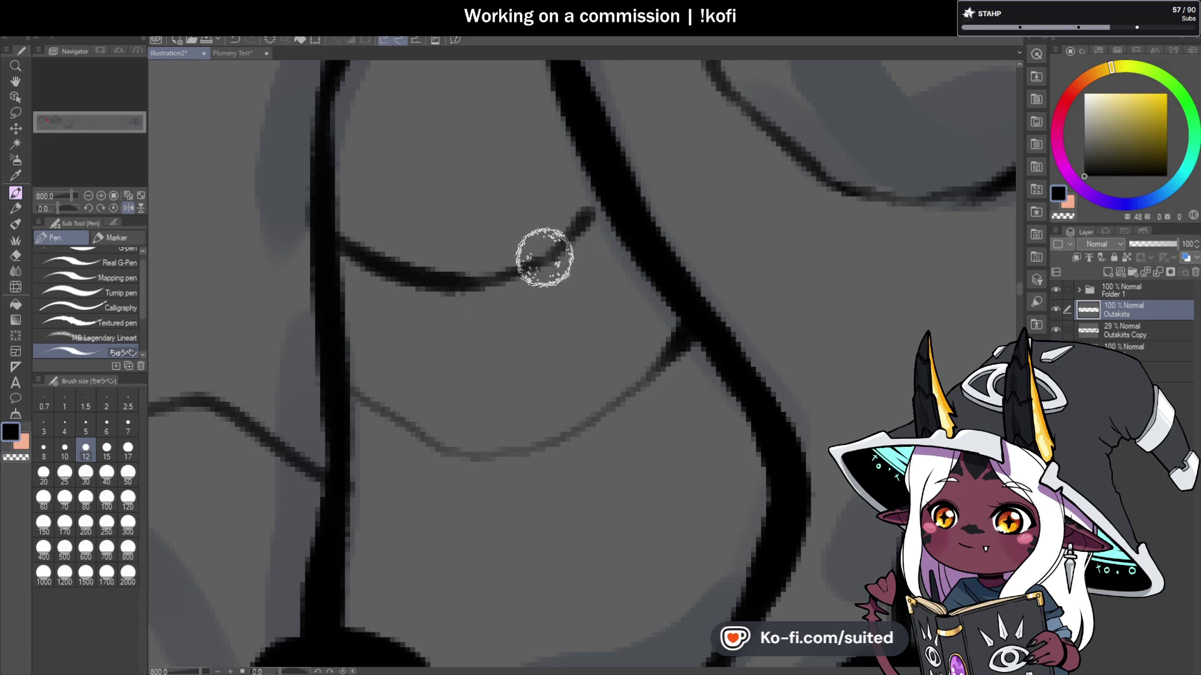
{"action": "scroll", "coordinate": [509, 225], "scroll_direction": "down", "scroll_amount": 5}
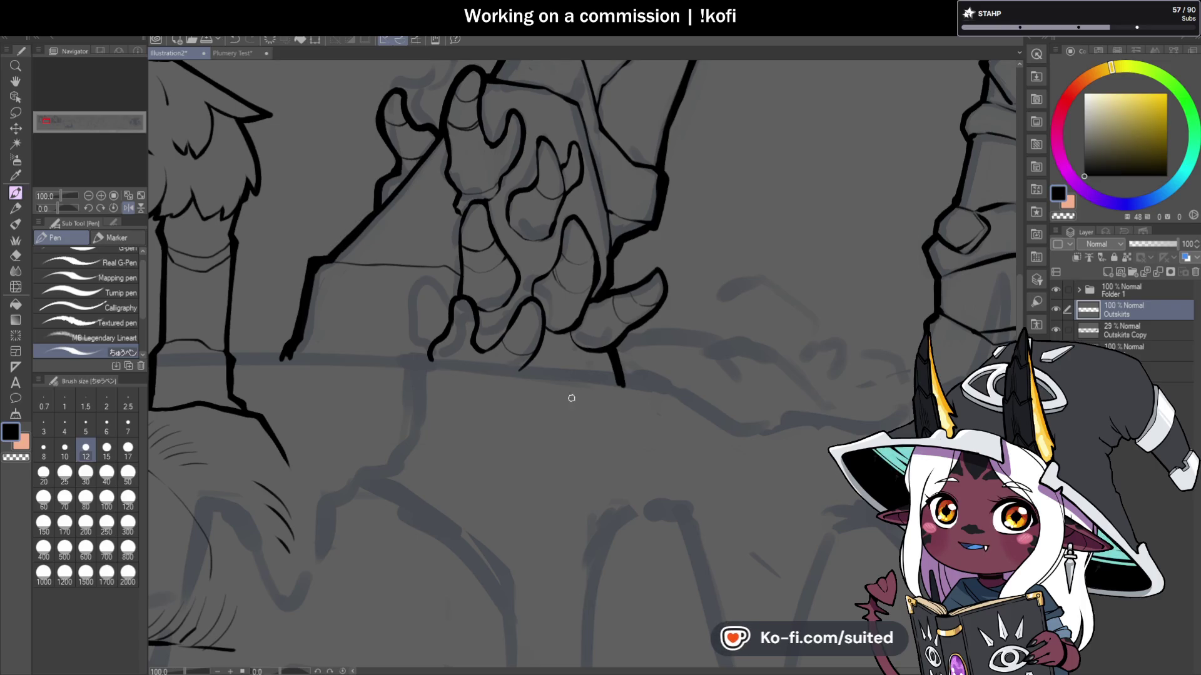
{"action": "scroll", "coordinate": [571, 398], "scroll_direction": "up", "scroll_amount": 4}
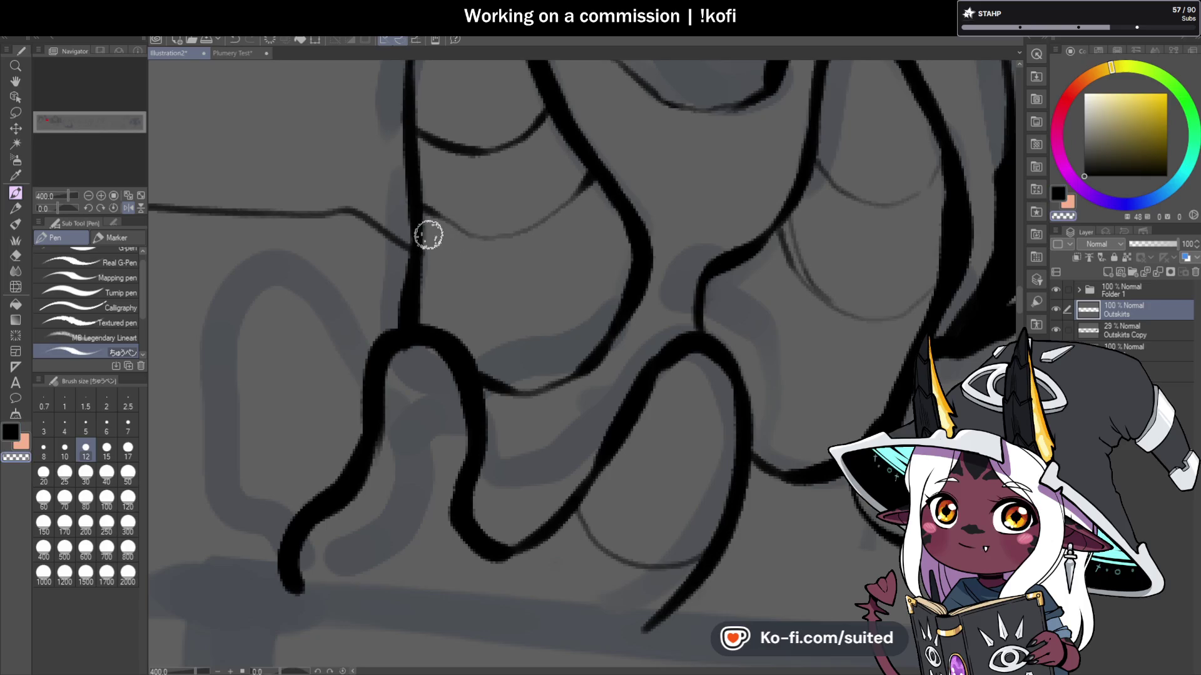
{"action": "mouse_move", "coordinate": [435, 209]}
{"action": "left_mouse_down"}
{"action": "mouse_move", "coordinate": [526, 226]}
{"action": "mouse_move", "coordinate": [582, 186]}
{"action": "left_mouse_up"}
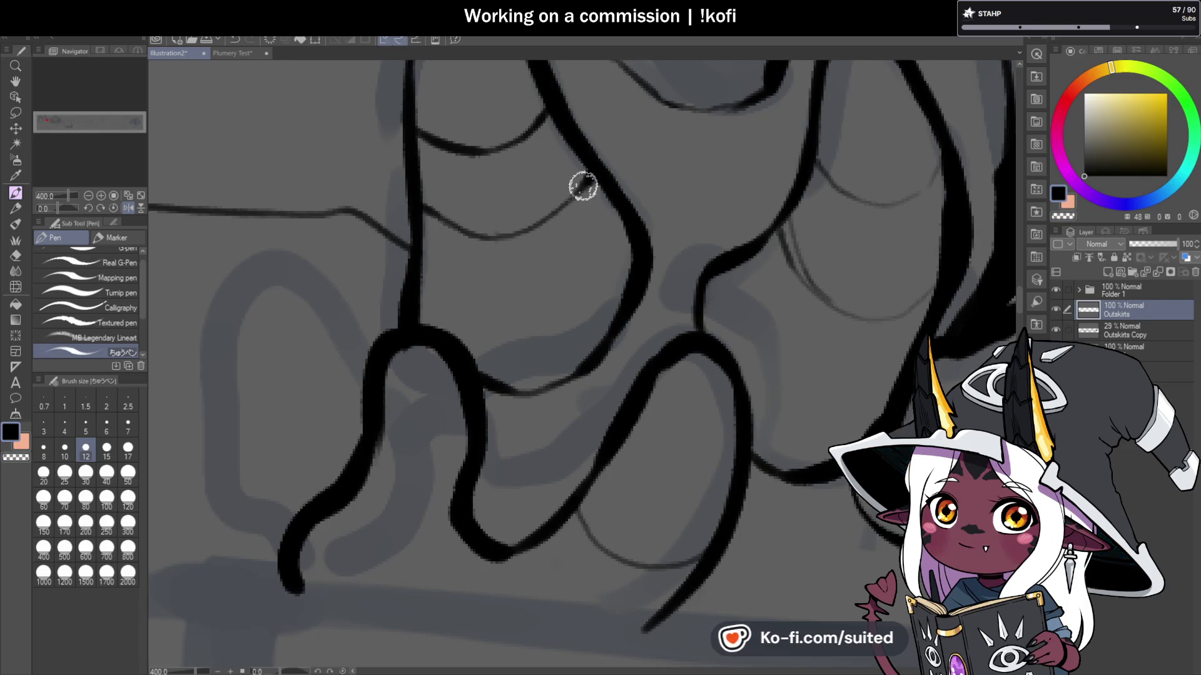
Step: Ink the curved knuckle line and left curve, redrawing the upper curve after an undo
{"action": "scroll", "coordinate": [583, 185], "scroll_direction": "down", "scroll_amount": 4}
{"action": "scroll", "coordinate": [673, 317], "scroll_direction": "up", "scroll_amount": 2}
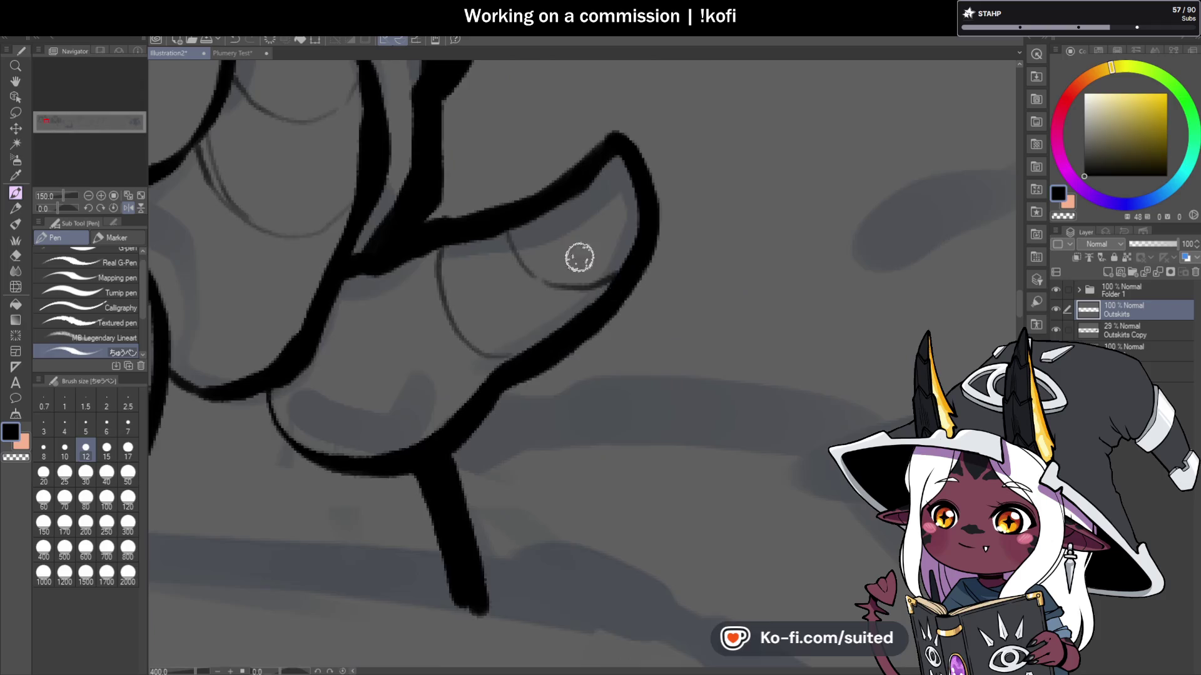
{"action": "scroll", "coordinate": [579, 257], "scroll_direction": "up", "scroll_amount": 5}
{"action": "mouse_move", "coordinate": [438, 195]}
{"action": "left_mouse_down"}
{"action": "mouse_move", "coordinate": [601, 308]}
{"action": "mouse_move", "coordinate": [556, 314]}
{"action": "left_mouse_up"}
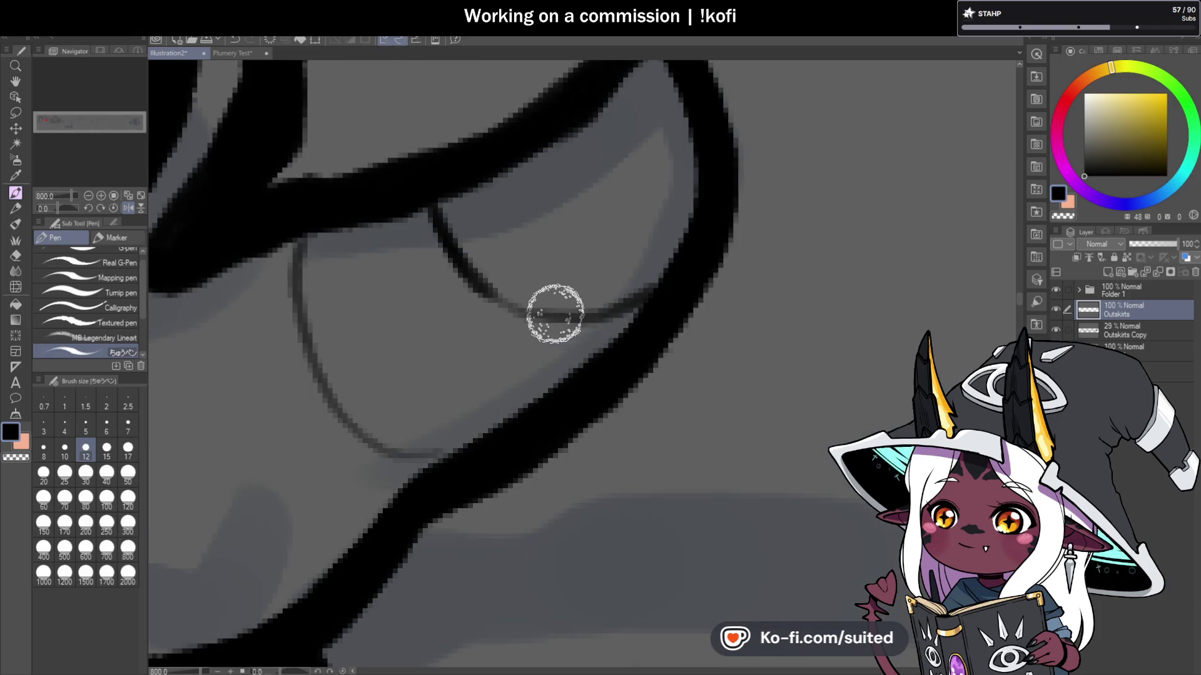
{"action": "mouse_move", "coordinate": [303, 219]}
{"action": "left_mouse_down"}
{"action": "mouse_move", "coordinate": [292, 303]}
{"action": "mouse_move", "coordinate": [480, 448]}
{"action": "left_mouse_up"}
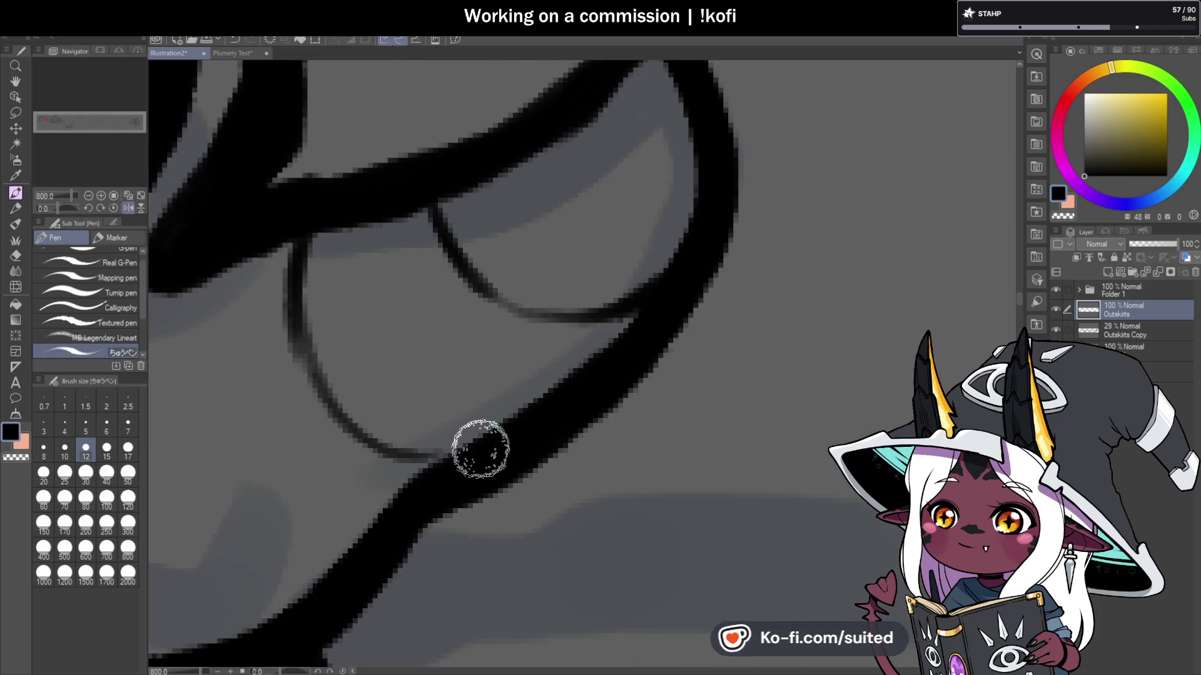
{"action": "scroll", "coordinate": [576, 287], "scroll_direction": "down", "scroll_amount": 4}
{"action": "scroll", "coordinate": [469, 194], "scroll_direction": "up", "scroll_amount": 4}
{"action": "left_click_drag", "start_coordinate": [479, 156], "coordinate": [511, 298]}
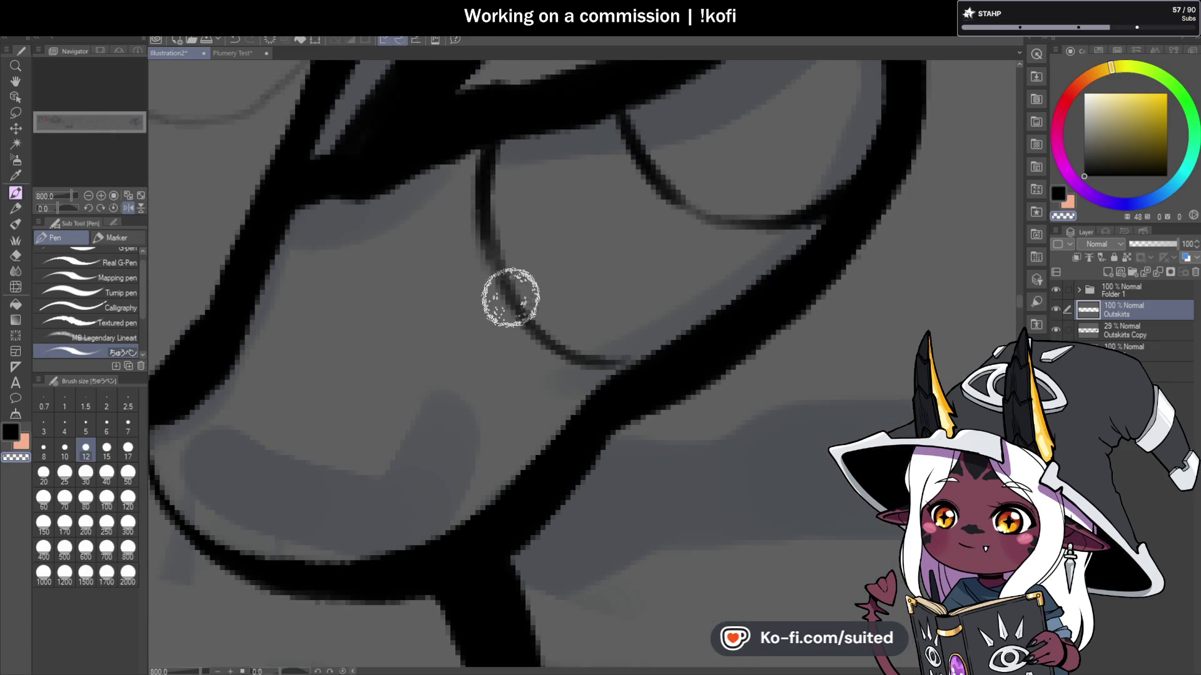
{"action": "key", "text": "ctrl+z"}
{"action": "mouse_move", "coordinate": [493, 142]}
{"action": "left_mouse_down"}
{"action": "mouse_move", "coordinate": [573, 351]}
{"action": "mouse_move", "coordinate": [608, 361]}
{"action": "left_mouse_up"}
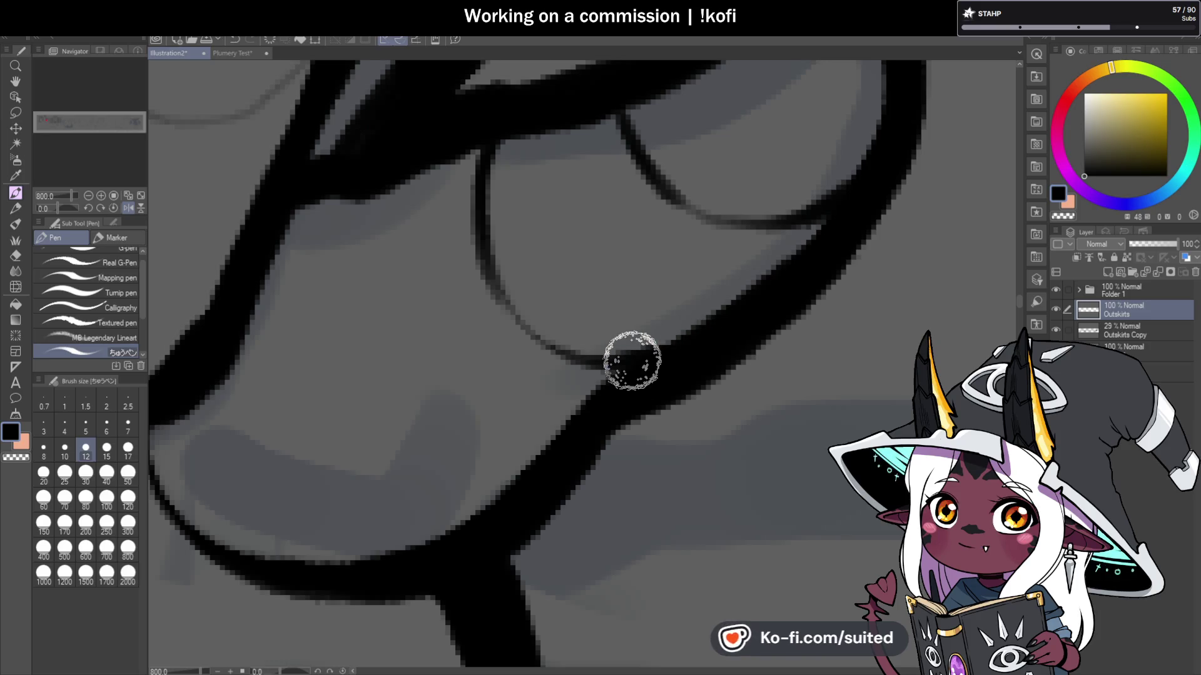
Step: Rotate the view and ink the upper, lower-left, right and lower claw-segment curves
{"action": "scroll", "coordinate": [659, 325], "scroll_direction": "down", "scroll_amount": 5}
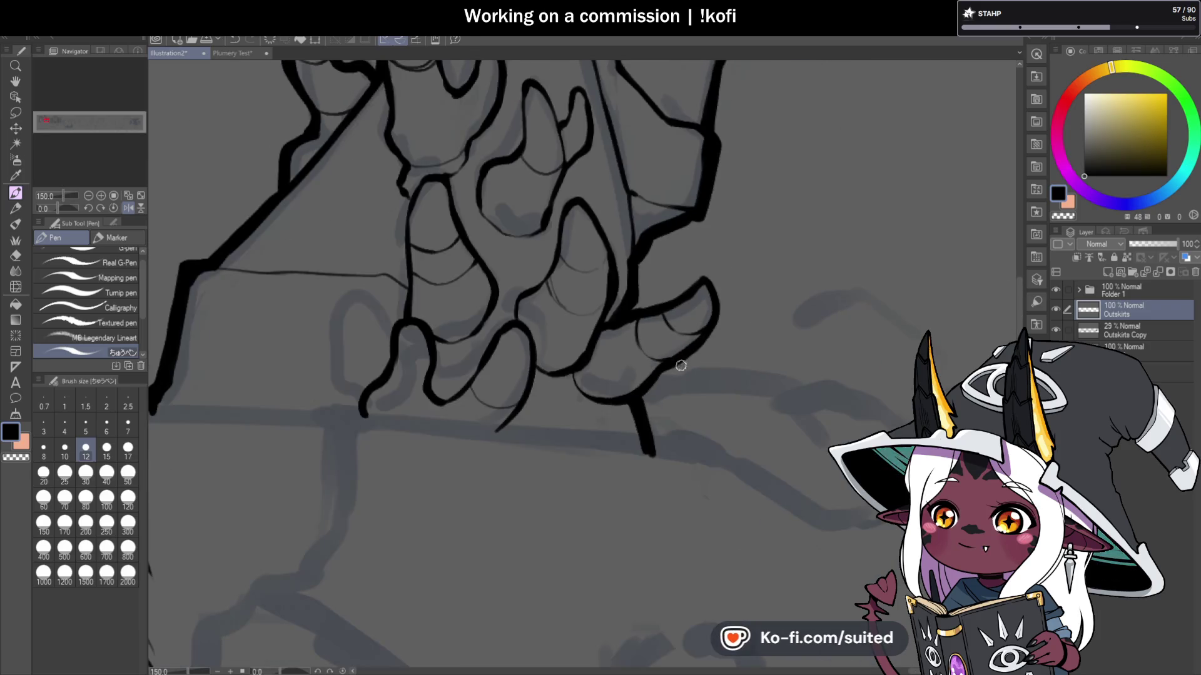
{"action": "scroll", "coordinate": [569, 392], "scroll_direction": "up", "scroll_amount": 5}
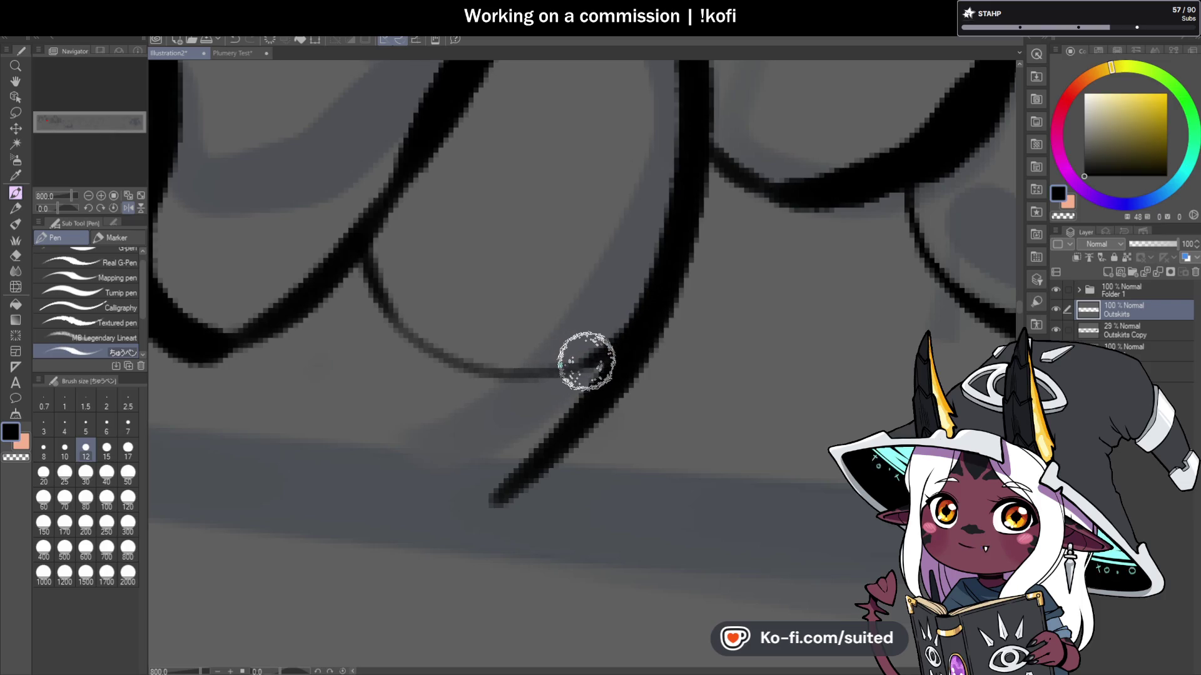
{"action": "scroll", "coordinate": [532, 379], "scroll_direction": "down", "scroll_amount": 2}
{"action": "scroll", "coordinate": [470, 407], "scroll_direction": "down", "scroll_amount": 3}
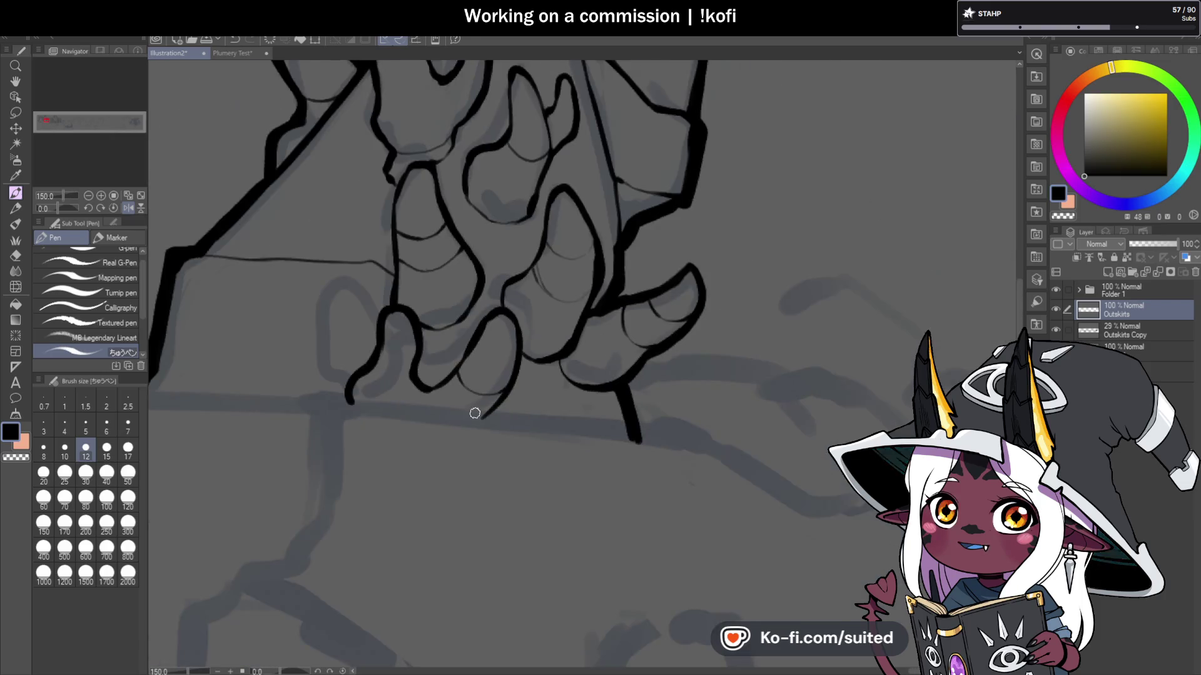
{"action": "left_click_drag", "start_coordinate": [481, 293], "coordinate": [477, 384]}
{"action": "scroll", "coordinate": [465, 292], "scroll_direction": "up", "scroll_amount": 5}
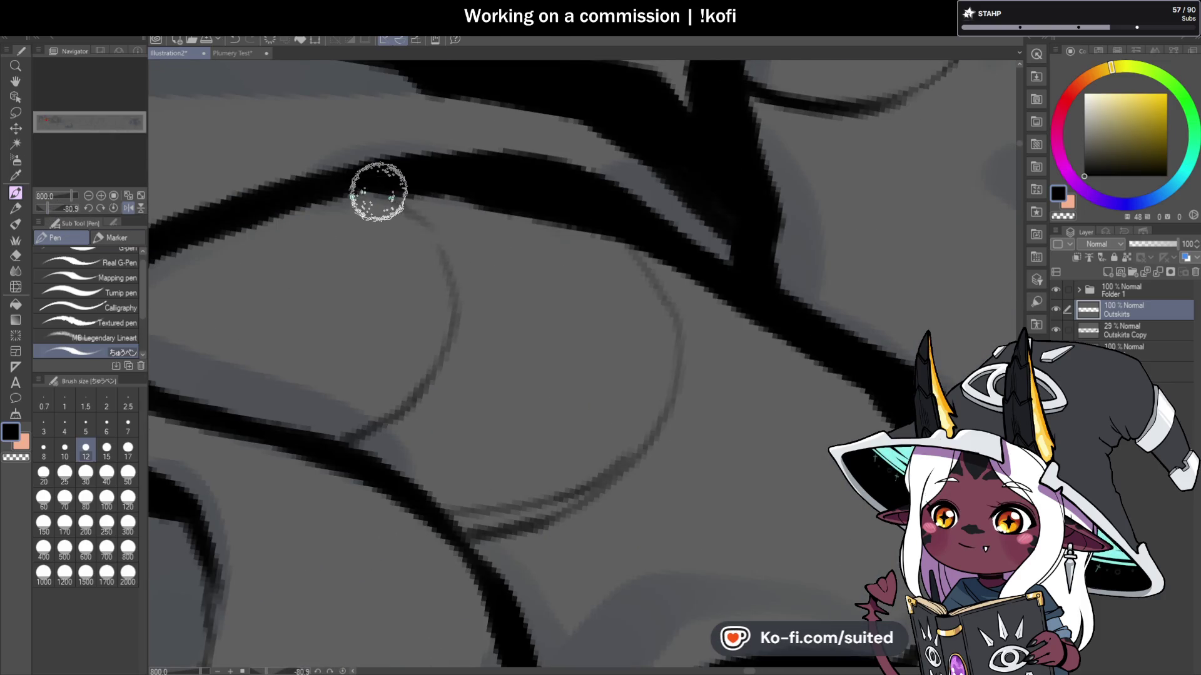
{"action": "left_click_drag", "start_coordinate": [410, 200], "coordinate": [460, 276]}
{"action": "mouse_move", "coordinate": [341, 451]}
{"action": "left_mouse_down"}
{"action": "mouse_move", "coordinate": [430, 377]}
{"action": "mouse_move", "coordinate": [451, 295]}
{"action": "left_mouse_up"}
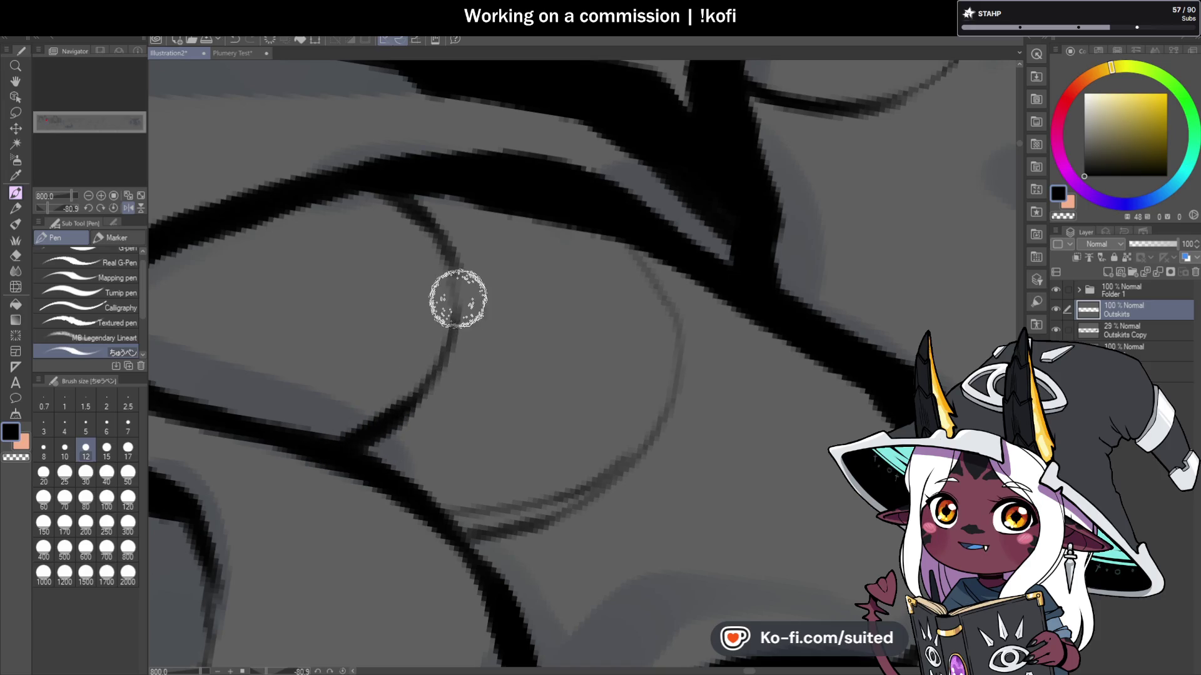
{"action": "scroll", "coordinate": [458, 246], "scroll_direction": "down", "scroll_amount": 2}
{"action": "scroll", "coordinate": [576, 284], "scroll_direction": "up", "scroll_amount": 2}
{"action": "left_click_drag", "start_coordinate": [534, 219], "coordinate": [578, 331]}
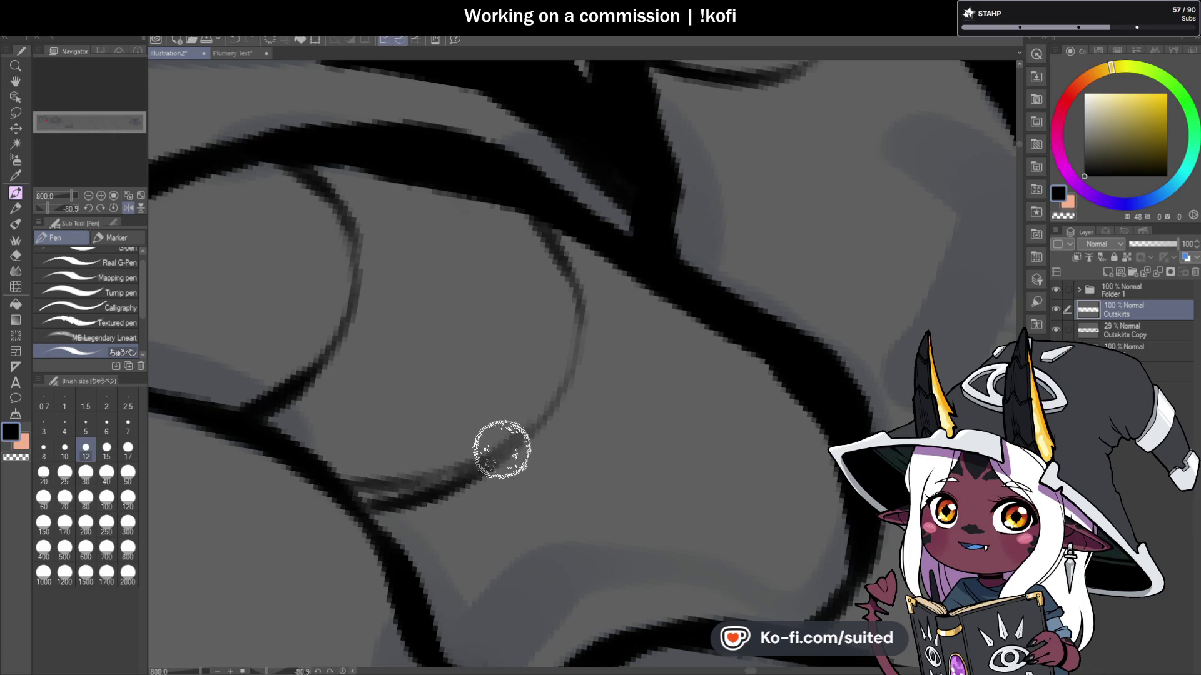
{"action": "left_click_drag", "start_coordinate": [350, 495], "coordinate": [518, 447]}
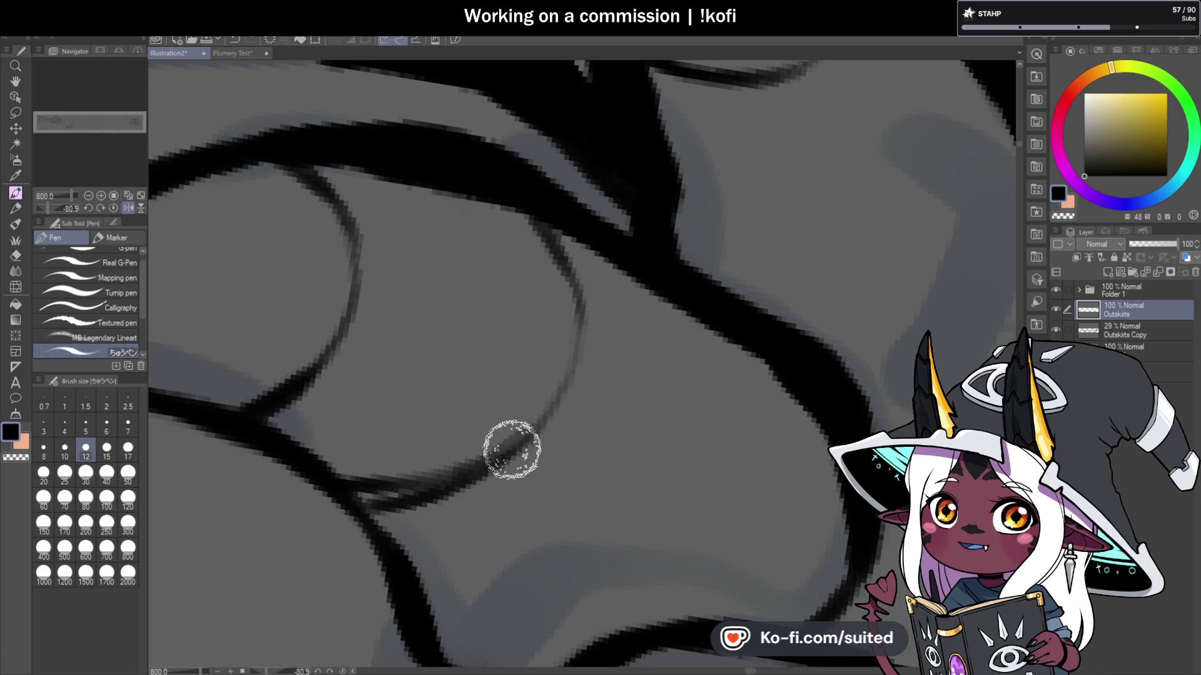
{"action": "scroll", "coordinate": [584, 269], "scroll_direction": "down", "scroll_amount": 5}
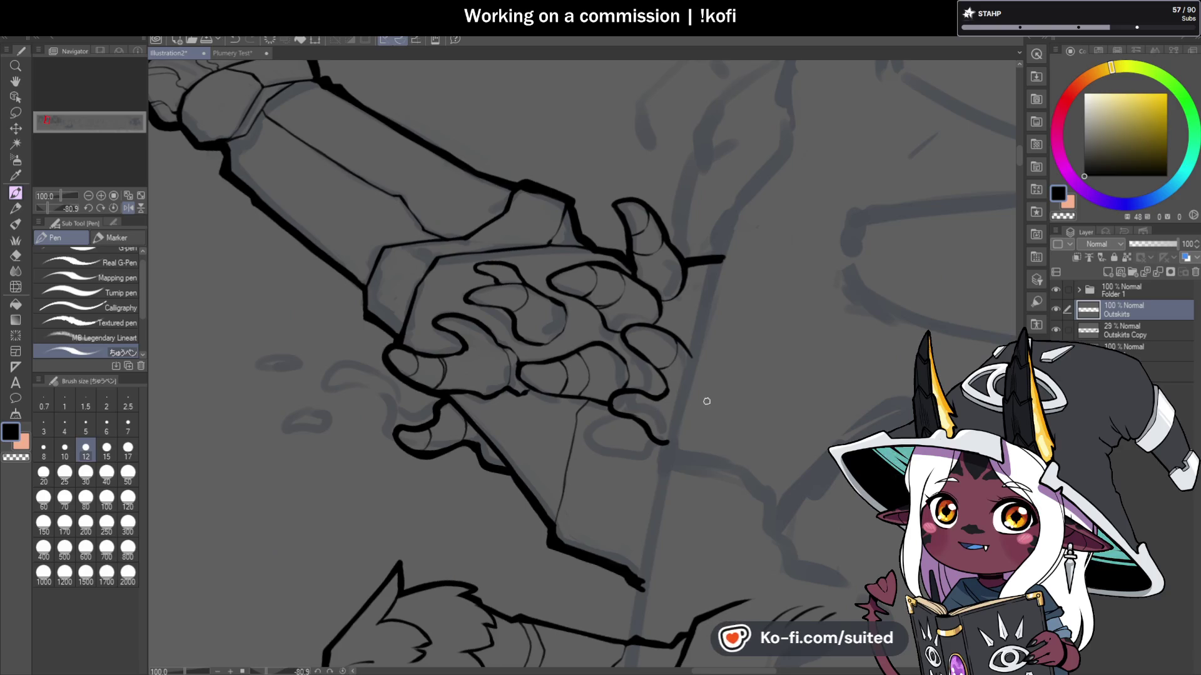
Step: Ink thin lines along the finger, claw edge and curl near the wrist
{"action": "scroll", "coordinate": [681, 396], "scroll_direction": "up", "scroll_amount": 4}
{"action": "left_click_drag", "start_coordinate": [588, 334], "coordinate": [549, 422]}
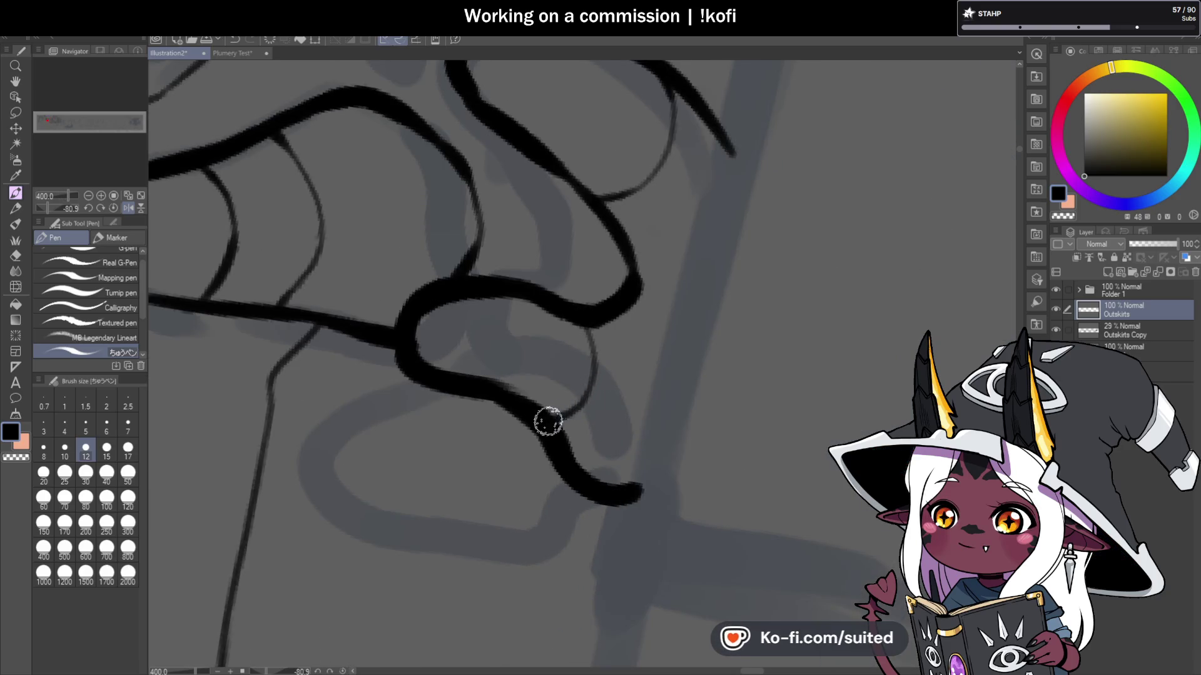
{"action": "scroll", "coordinate": [253, 271], "scroll_direction": "down", "scroll_amount": 6}
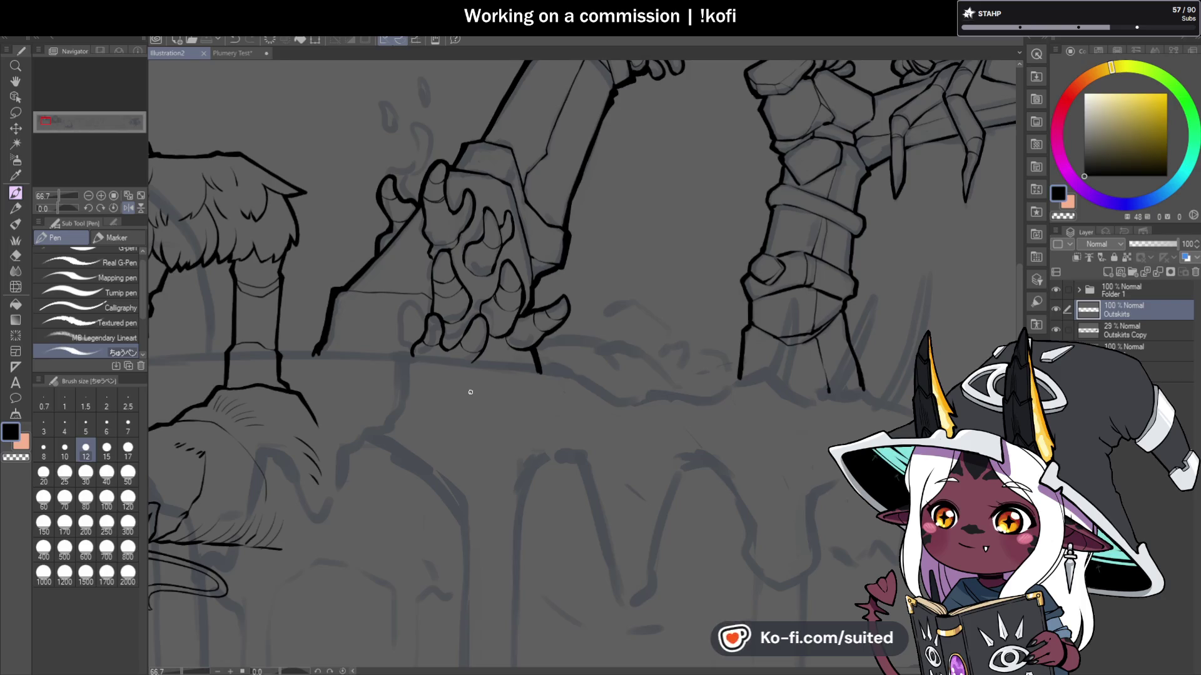
{"action": "scroll", "coordinate": [468, 398], "scroll_direction": "up", "scroll_amount": 5}
{"action": "left_click_drag", "start_coordinate": [504, 194], "coordinate": [509, 209]}
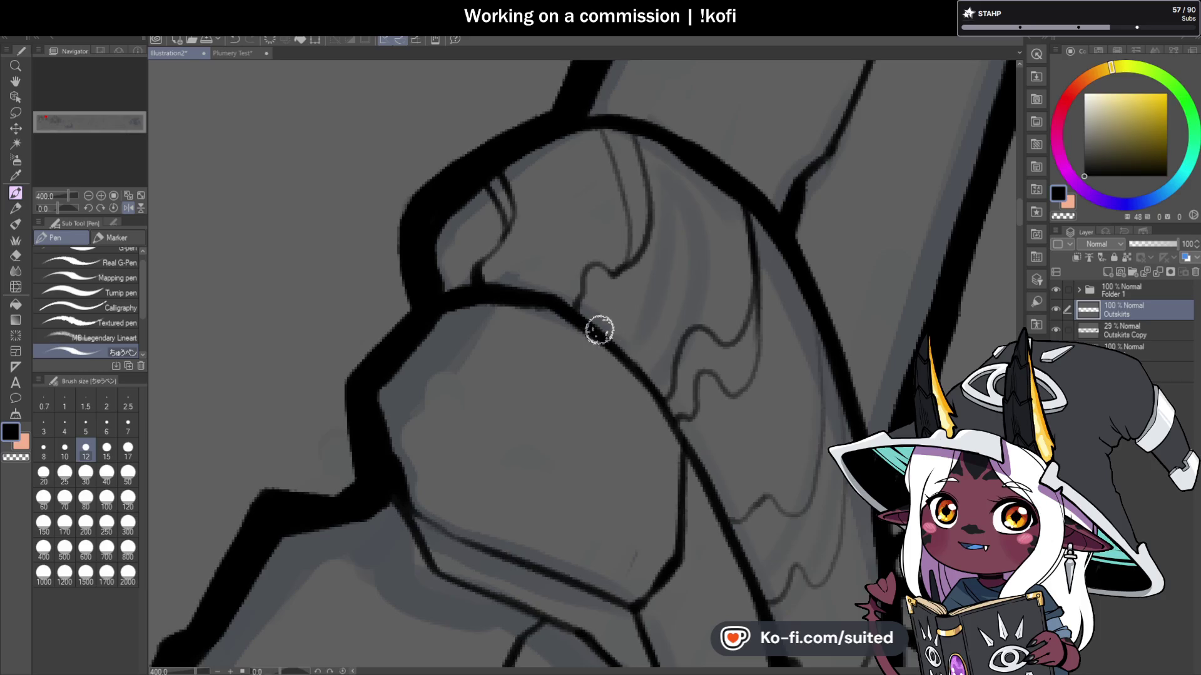
{"action": "mouse_move", "coordinate": [601, 128]}
{"action": "left_mouse_down"}
{"action": "mouse_move", "coordinate": [630, 236]}
{"action": "mouse_move", "coordinate": [621, 260]}
{"action": "mouse_move", "coordinate": [589, 265]}
{"action": "left_mouse_up"}
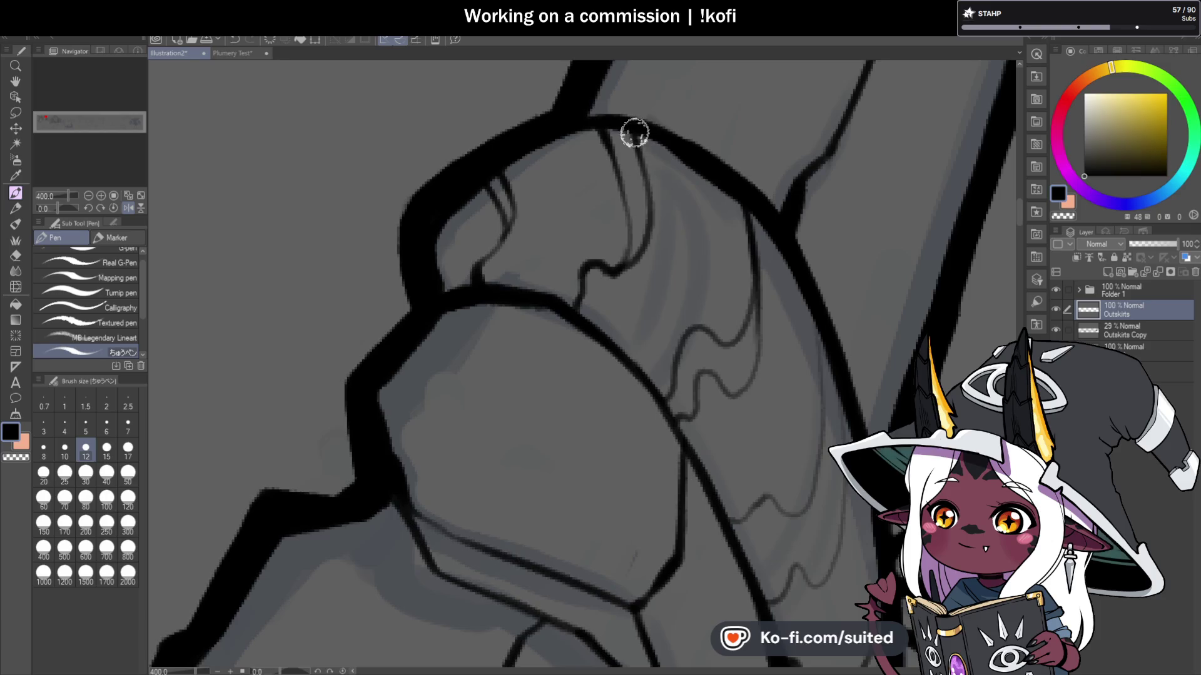
{"action": "scroll", "coordinate": [425, 253], "scroll_direction": "down", "scroll_amount": 4}
{"action": "scroll", "coordinate": [571, 275], "scroll_direction": "up", "scroll_amount": 4}
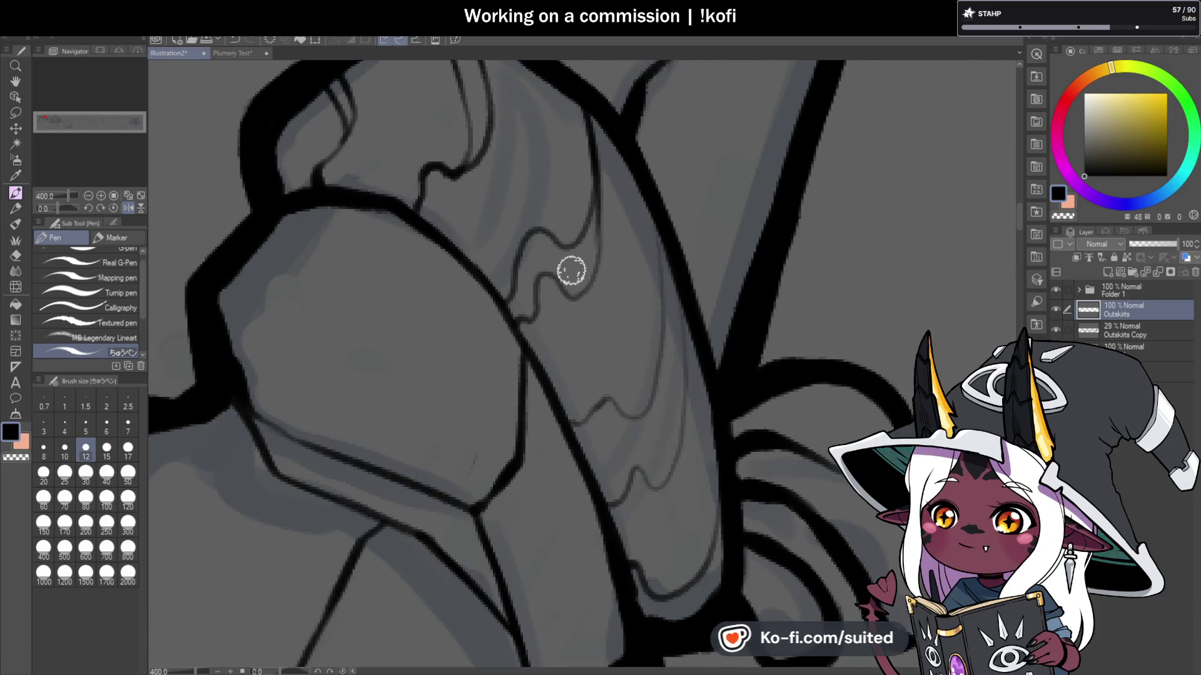
{"action": "left_click_drag", "start_coordinate": [506, 301], "coordinate": [526, 238]}
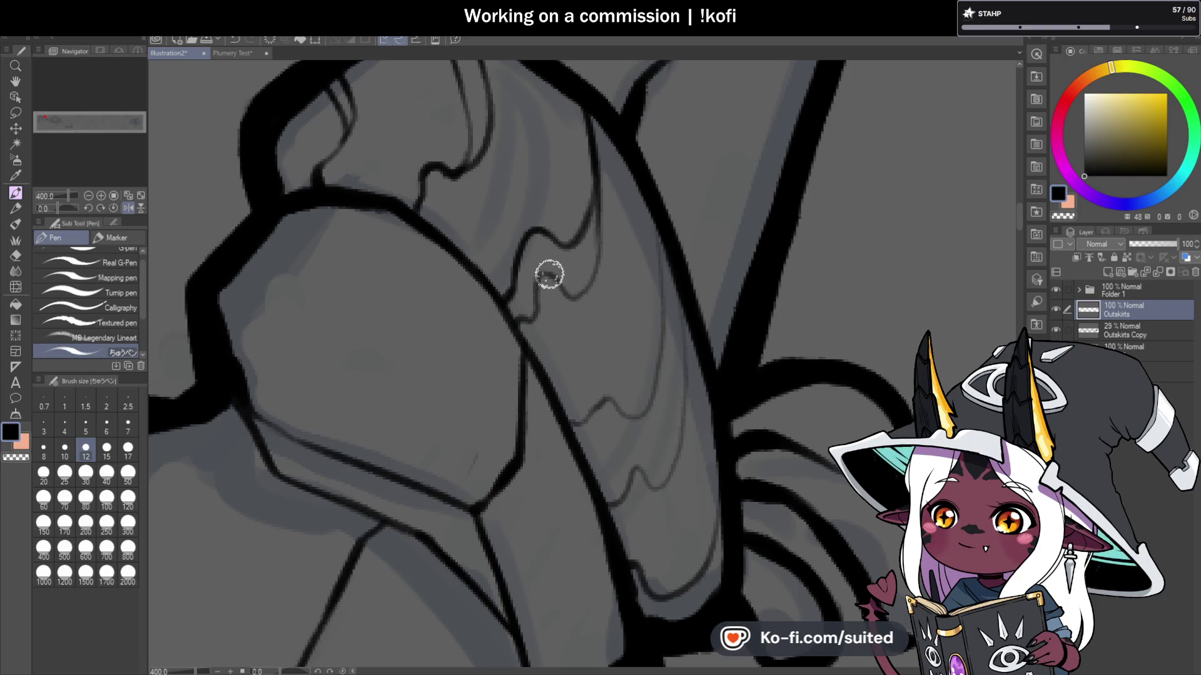
{"action": "mouse_move", "coordinate": [536, 282]}
{"action": "left_mouse_down"}
{"action": "mouse_move", "coordinate": [579, 286]}
{"action": "mouse_move", "coordinate": [610, 233]}
{"action": "left_mouse_up"}
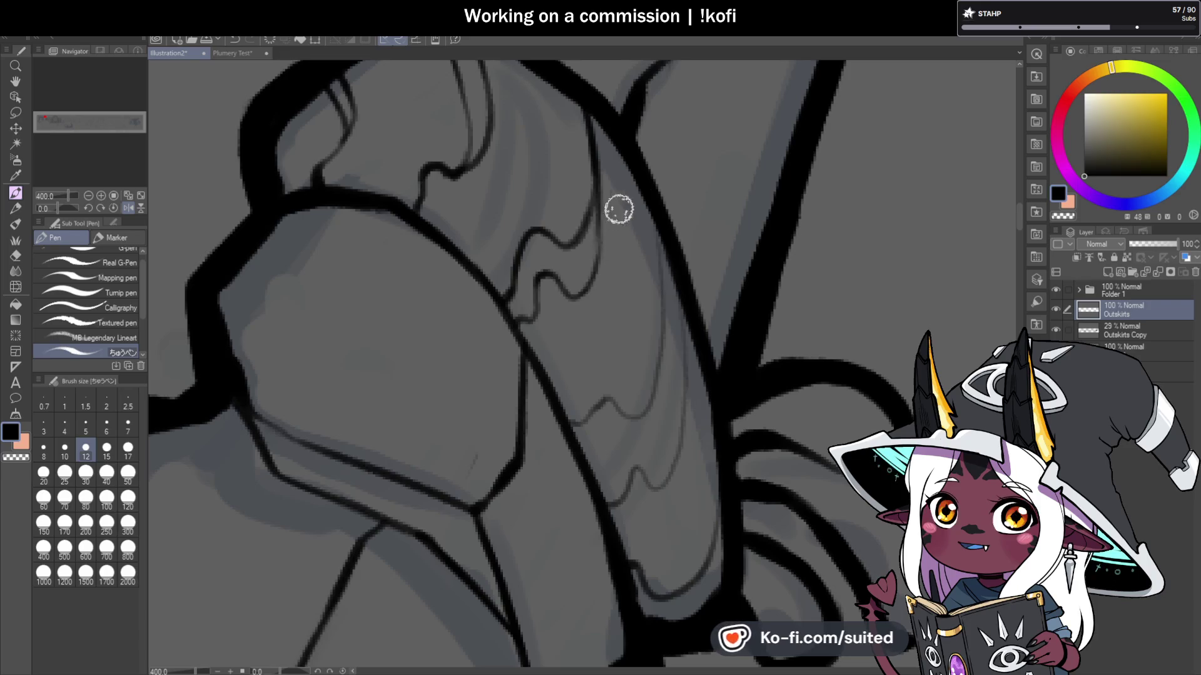
Step: Ink the cuff's wavy edge and lower edge, then turn off the mirrored view
{"action": "scroll", "coordinate": [662, 188], "scroll_direction": "down", "scroll_amount": 3}
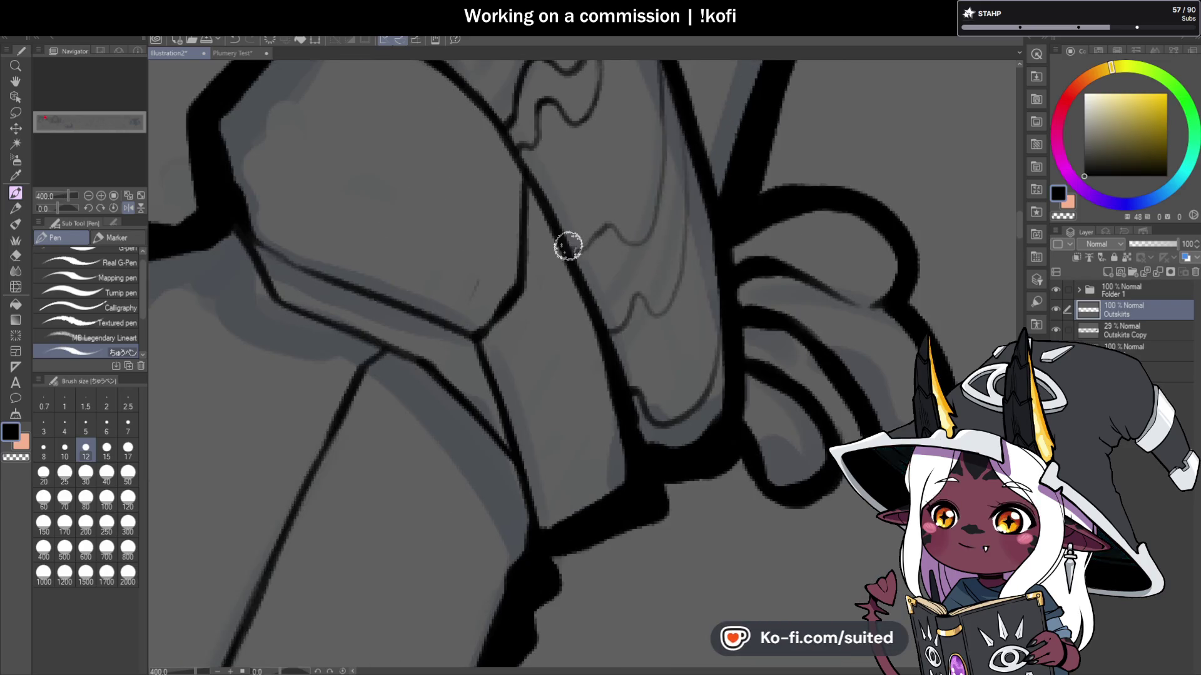
{"action": "left_click_drag", "start_coordinate": [606, 225], "coordinate": [646, 237]}
{"action": "left_click_drag", "start_coordinate": [669, 105], "coordinate": [656, 212]}
{"action": "left_click_drag", "start_coordinate": [610, 332], "coordinate": [637, 312]}
{"action": "scroll", "coordinate": [672, 299], "scroll_direction": "down", "scroll_amount": 3}
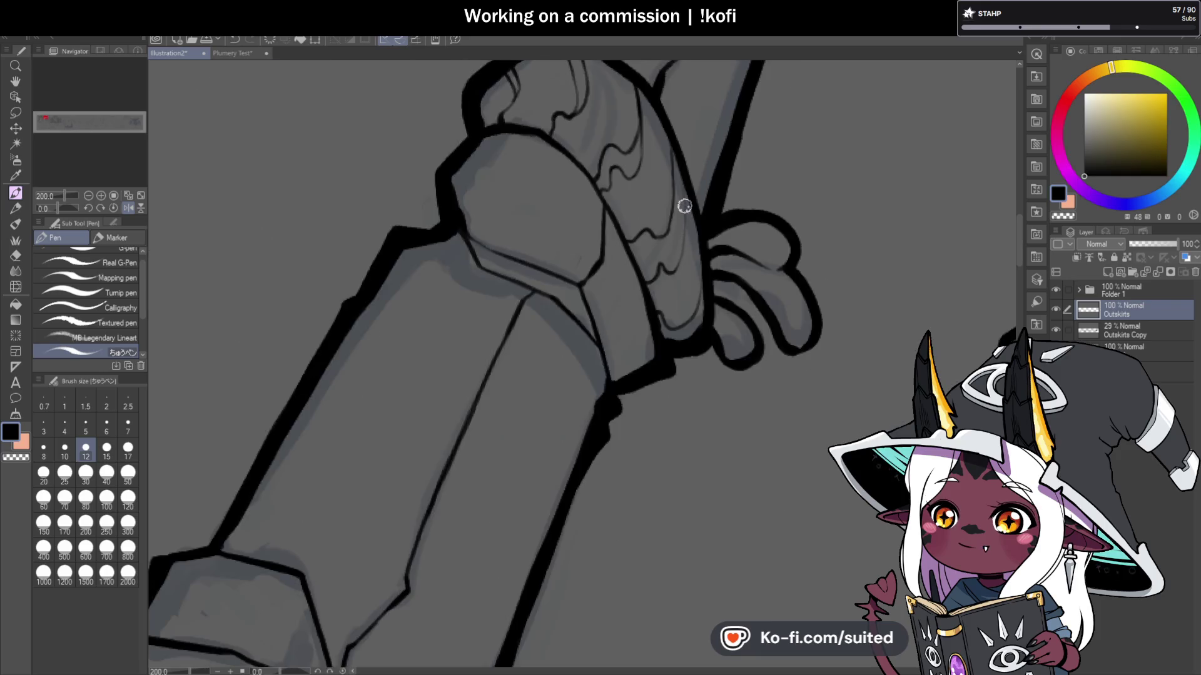
{"action": "scroll", "coordinate": [562, 344], "scroll_direction": "down", "scroll_amount": 1}
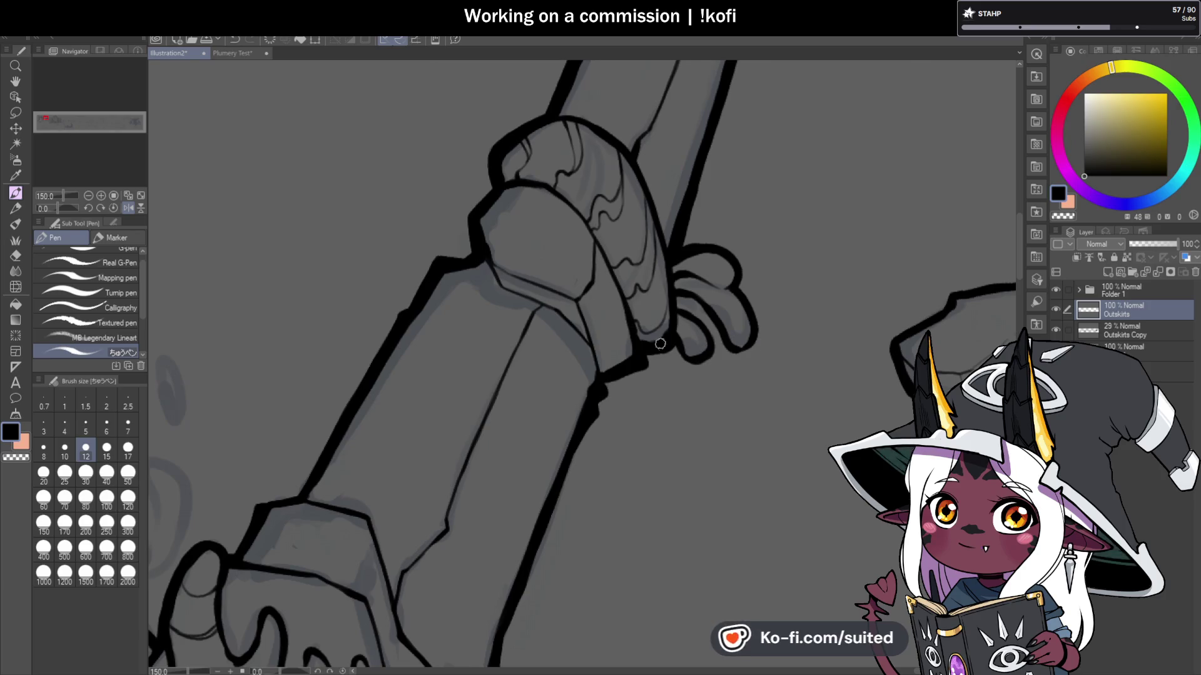
{"action": "scroll", "coordinate": [660, 322], "scroll_direction": "up", "scroll_amount": 3}
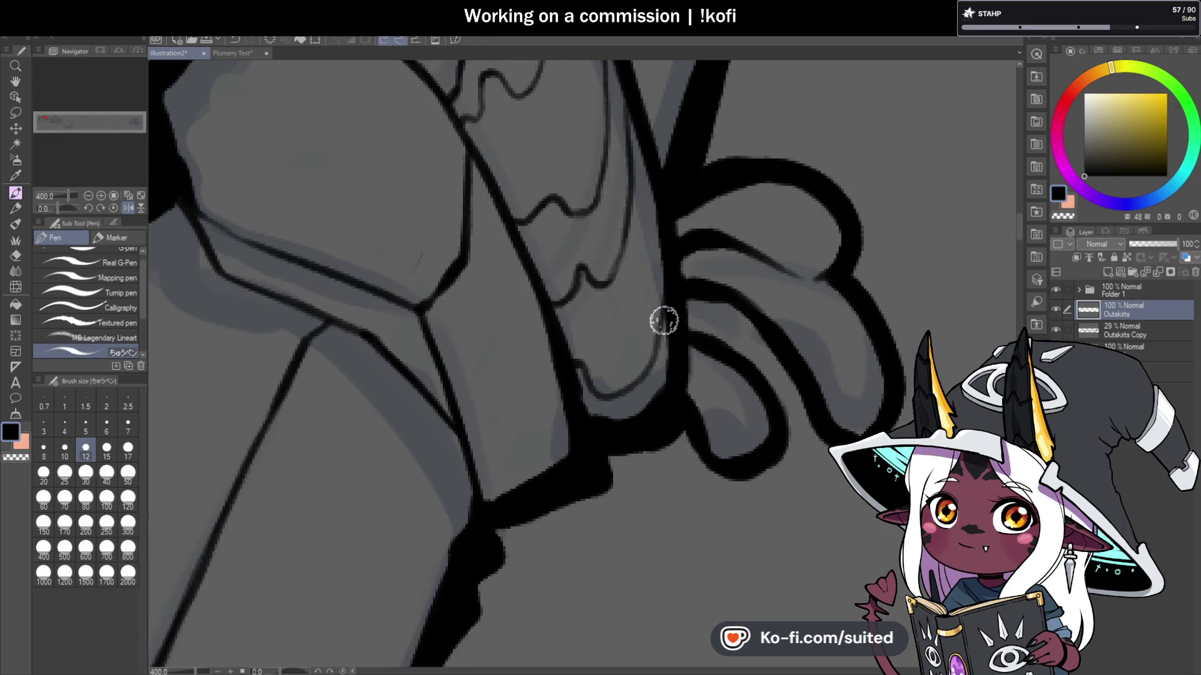
{"action": "scroll", "coordinate": [656, 339], "scroll_direction": "down", "scroll_amount": 6}
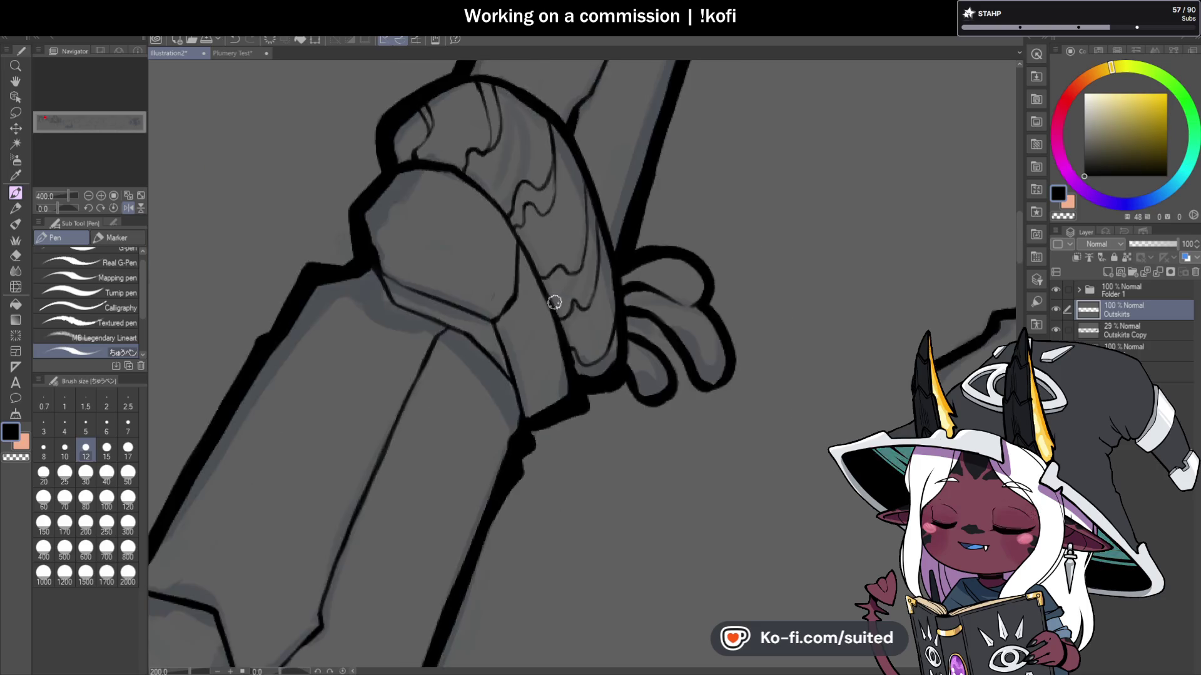
{"action": "left_click", "coordinate": [128, 208]}
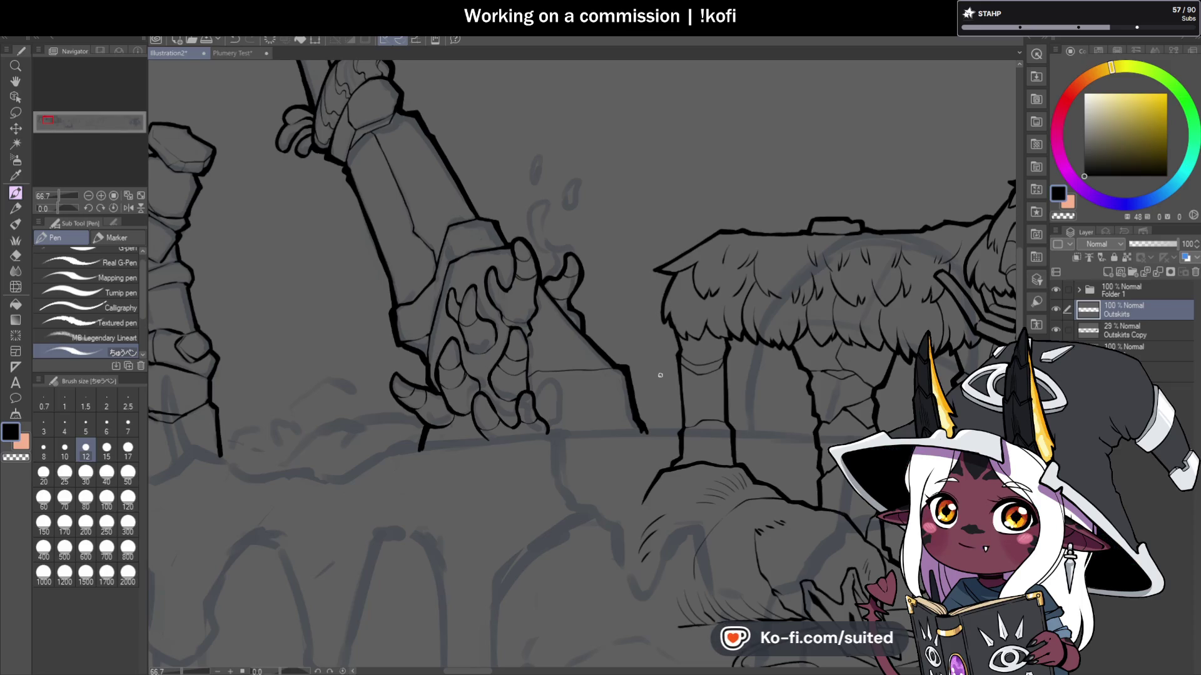
Step: Ink the hooked tip of the lower claw on the gripping hand
{"action": "scroll", "coordinate": [623, 261], "scroll_direction": "down", "scroll_amount": 2}
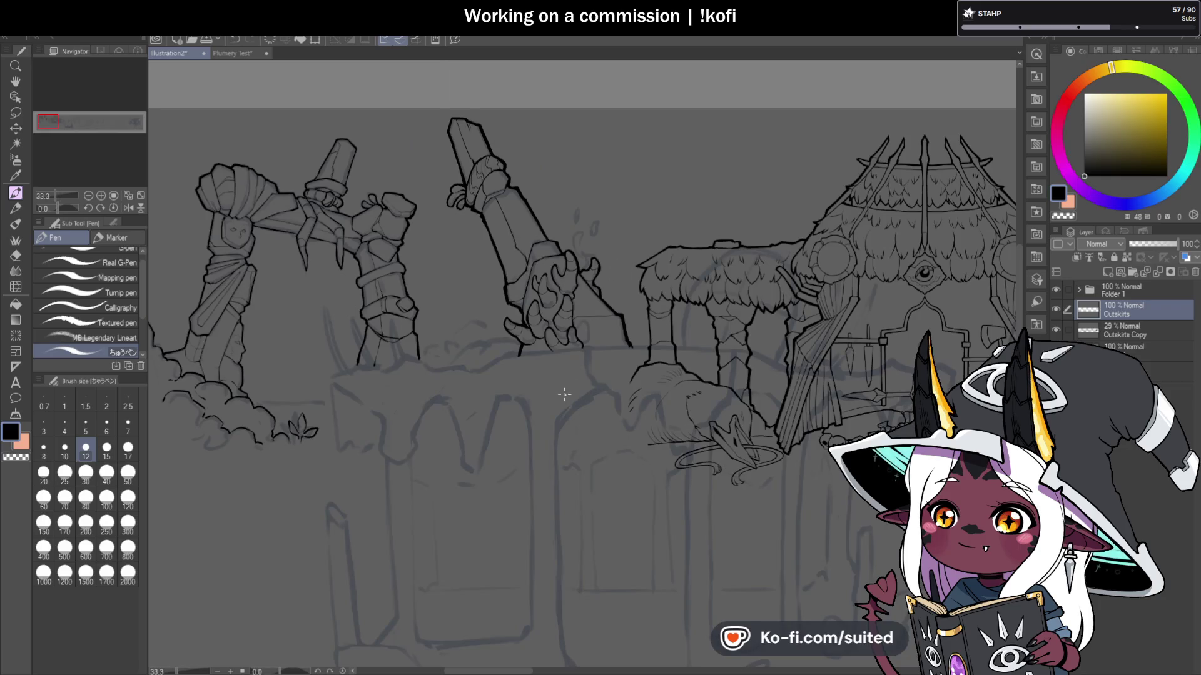
{"action": "scroll", "coordinate": [565, 394], "scroll_direction": "up", "scroll_amount": 5}
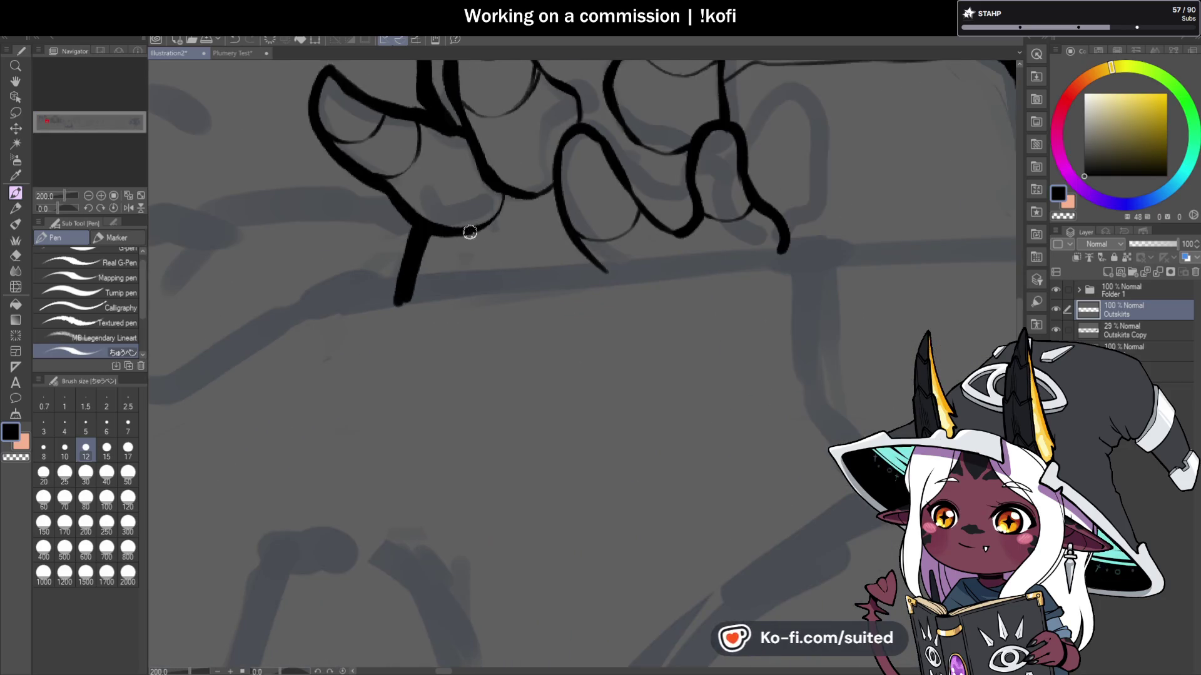
{"action": "left_click_drag", "start_coordinate": [442, 256], "coordinate": [475, 259]}
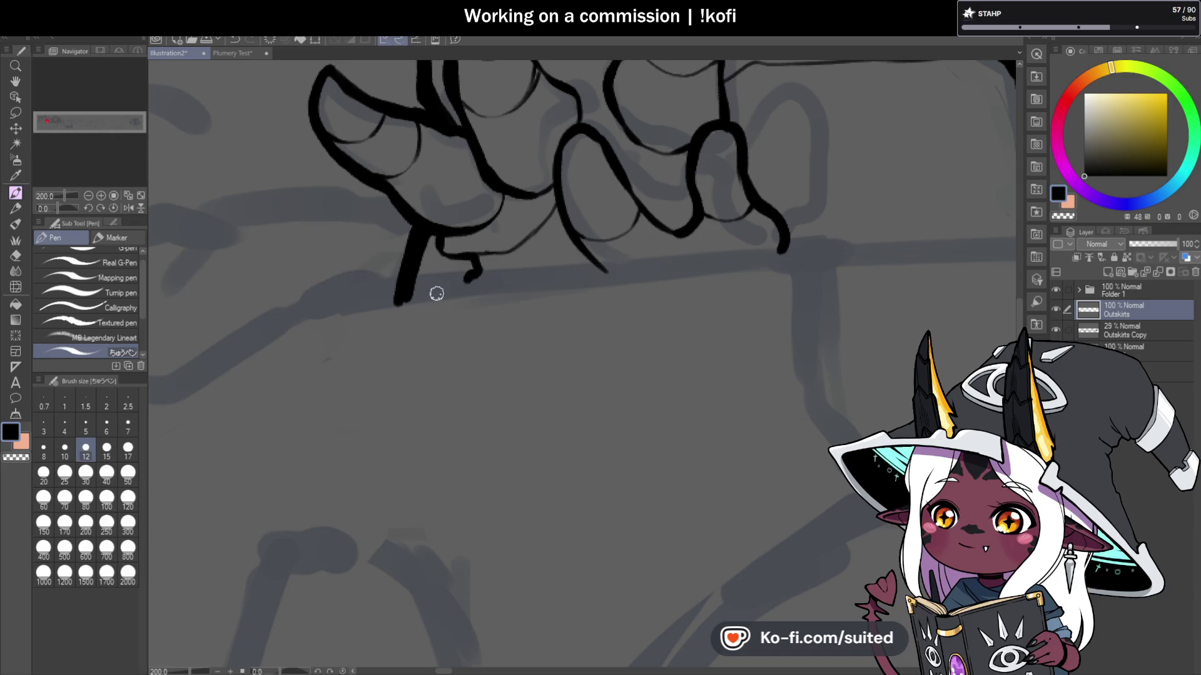
{"action": "scroll", "coordinate": [437, 294], "scroll_direction": "up", "scroll_amount": 3}
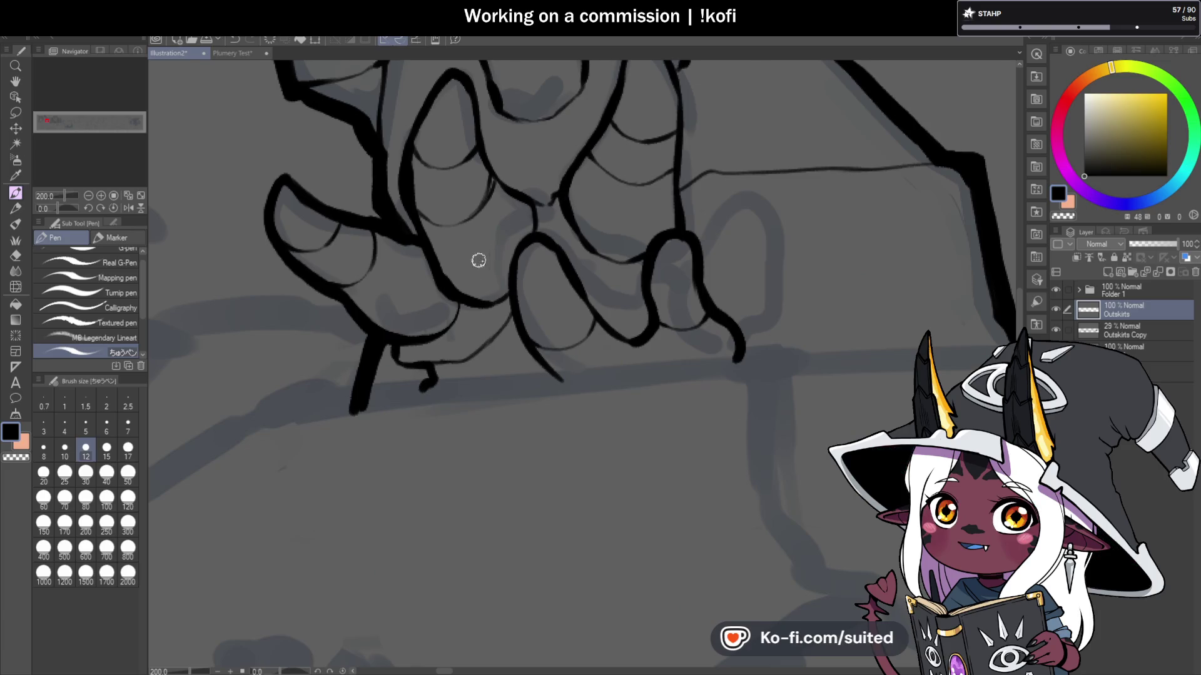
{"action": "scroll", "coordinate": [448, 299], "scroll_direction": "down", "scroll_amount": 2}
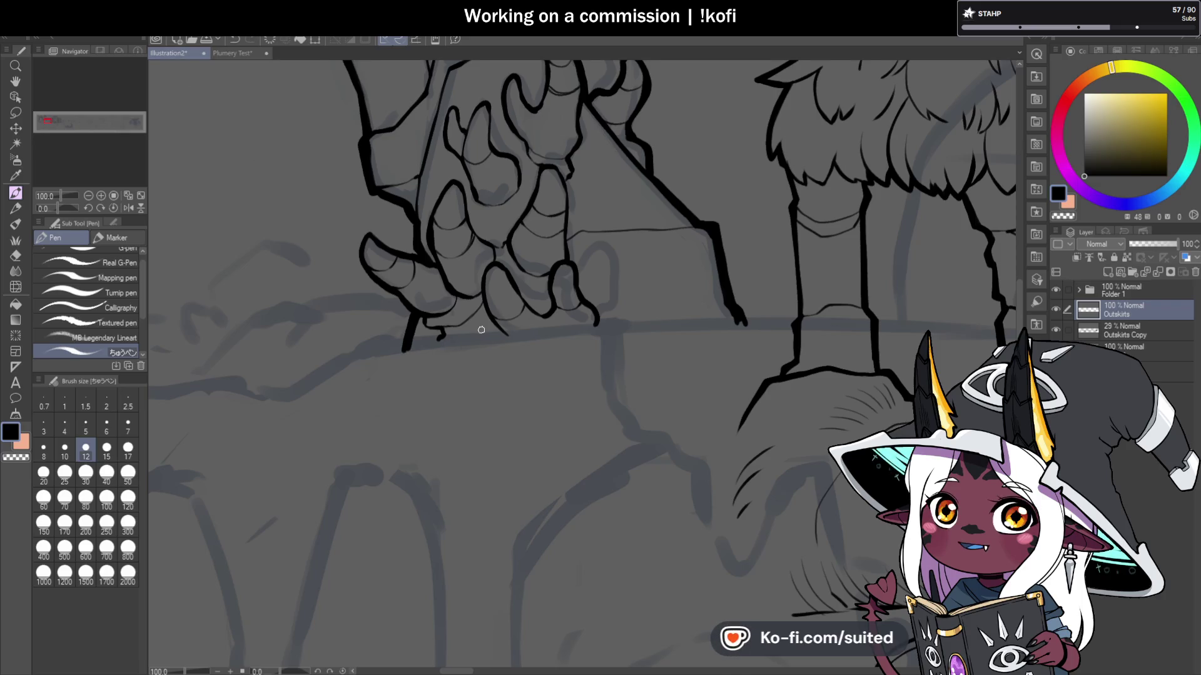
{"action": "scroll", "coordinate": [485, 311], "scroll_direction": "down", "scroll_amount": 4}
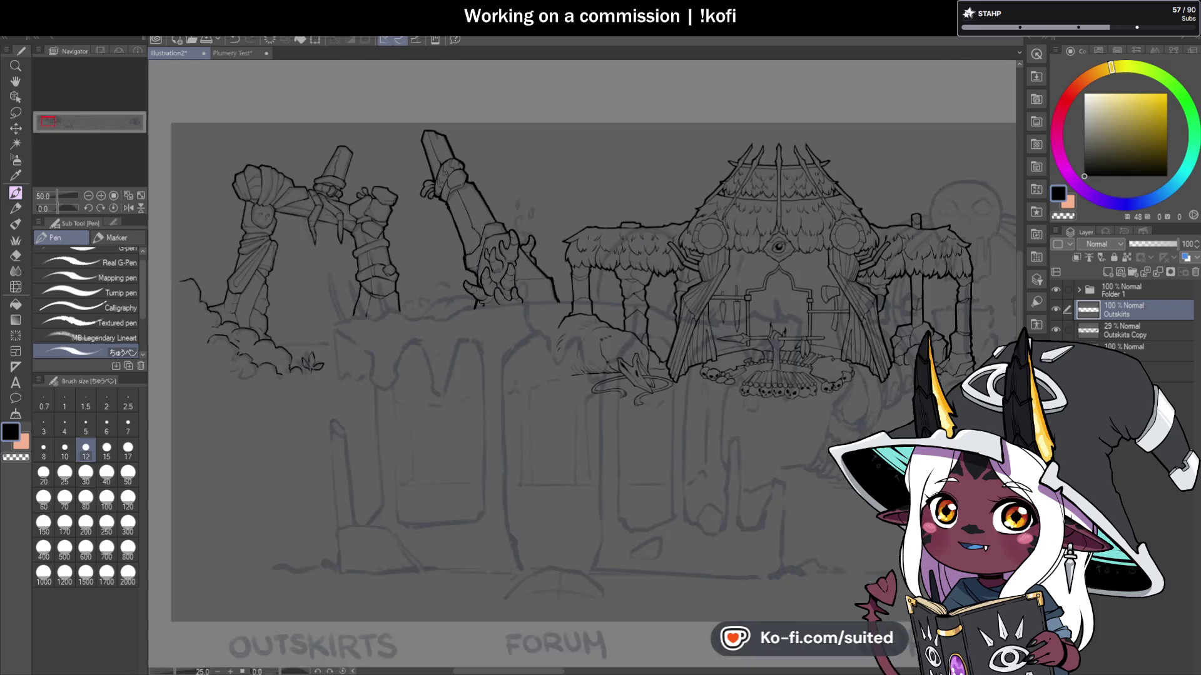
{"action": "left_click", "coordinate": [16, 82]}
{"action": "left_click_drag", "start_coordinate": [1013, 383], "coordinate": [662, 372]}
{"action": "left_click_drag", "start_coordinate": [938, 373], "coordinate": [601, 366]}
{"action": "left_click_drag", "start_coordinate": [822, 369], "coordinate": [606, 362]}
{"action": "mouse_move", "coordinate": [1000, 391]}
{"action": "left_mouse_down"}
{"action": "mouse_move", "coordinate": [812, 397]}
{"action": "mouse_move", "coordinate": [740, 381]}
{"action": "mouse_move", "coordinate": [786, 381]}
{"action": "mouse_move", "coordinate": [657, 442]}
{"action": "mouse_move", "coordinate": [730, 378]}
{"action": "mouse_move", "coordinate": [938, 375]}
{"action": "mouse_move", "coordinate": [477, 375]}
{"action": "mouse_move", "coordinate": [738, 344]}
{"action": "left_mouse_up"}
{"action": "mouse_move", "coordinate": [250, 350]}
{"action": "left_mouse_down"}
{"action": "mouse_move", "coordinate": [536, 349]}
{"action": "mouse_move", "coordinate": [441, 371]}
{"action": "left_mouse_up"}
{"action": "mouse_move", "coordinate": [341, 315]}
{"action": "left_mouse_down"}
{"action": "mouse_move", "coordinate": [822, 337]}
{"action": "mouse_move", "coordinate": [859, 351]}
{"action": "left_mouse_up"}
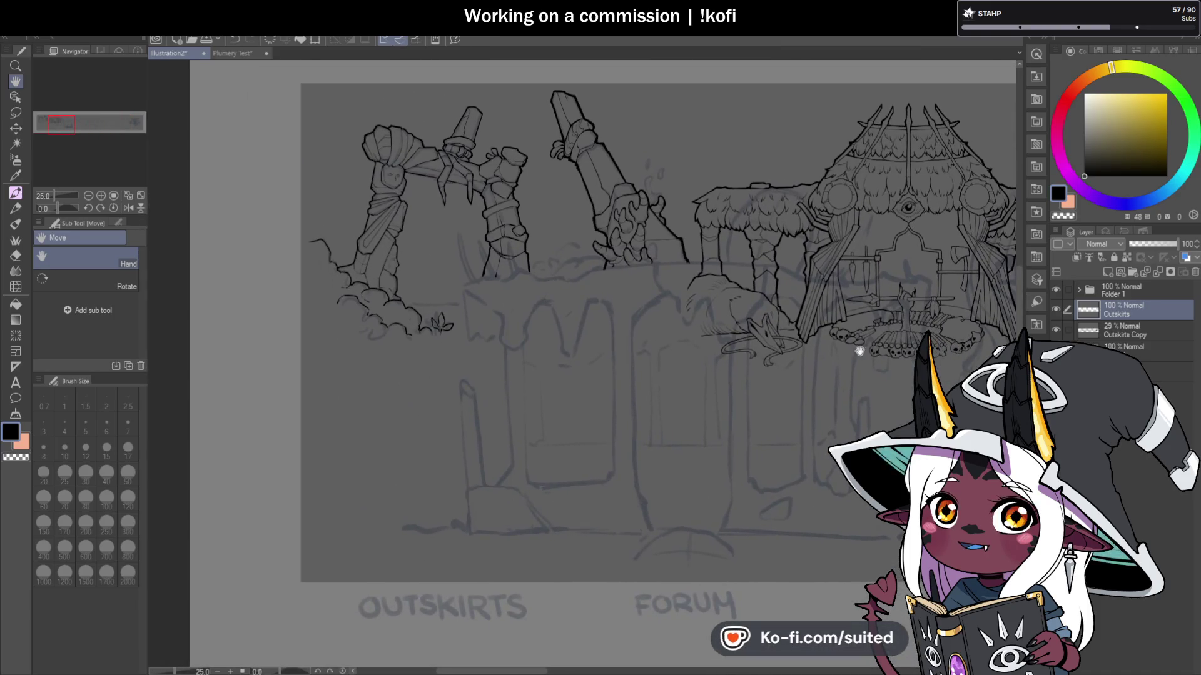
{"action": "scroll", "coordinate": [463, 278], "scroll_direction": "up", "scroll_amount": 5}
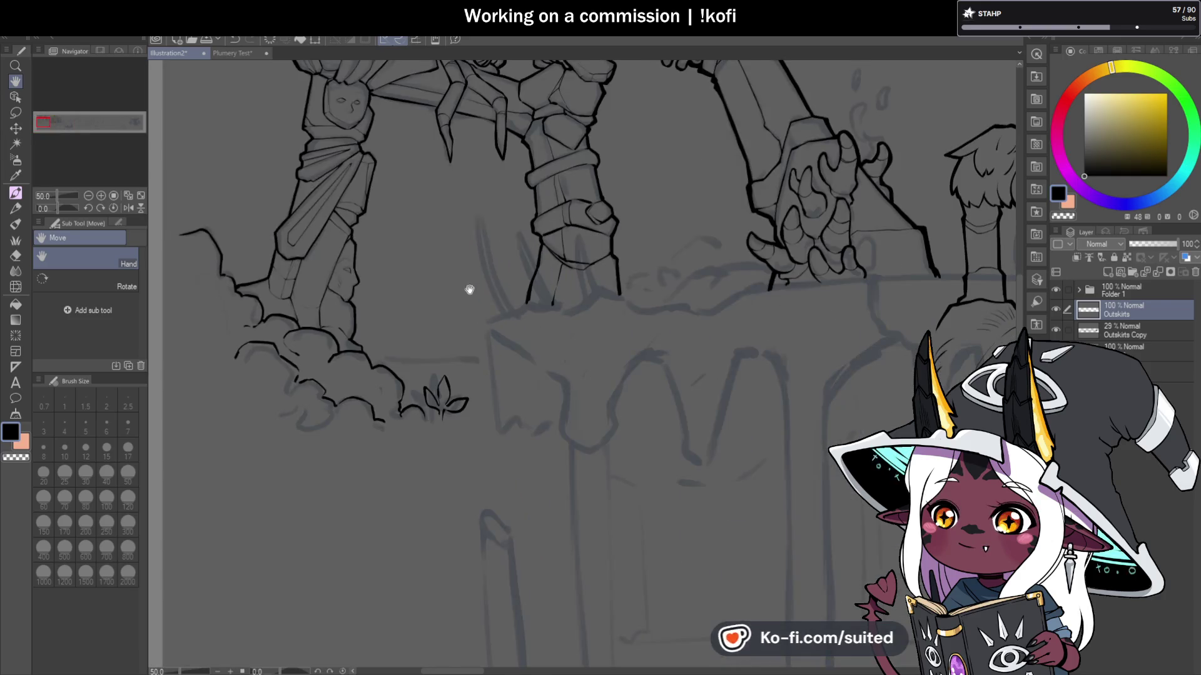
{"action": "key", "text": "space"}
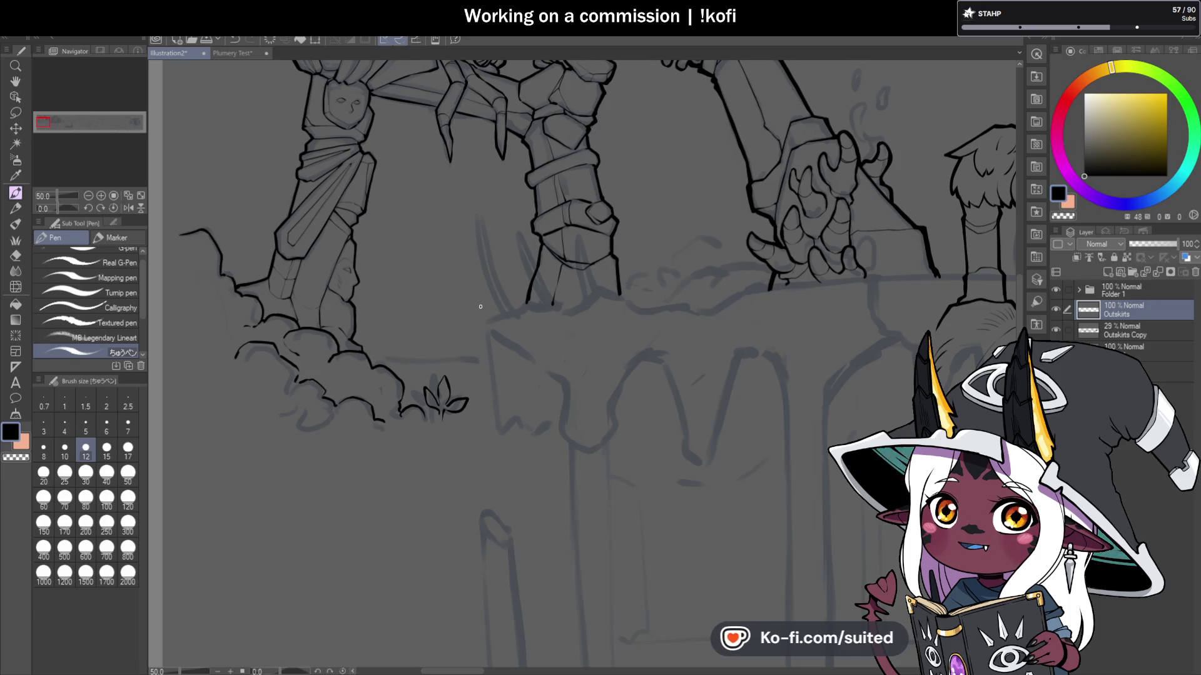
Step: Darken the pillar column's left edge line, then switch to transparent colour with C
{"action": "scroll", "coordinate": [559, 273], "scroll_direction": "up", "scroll_amount": 5}
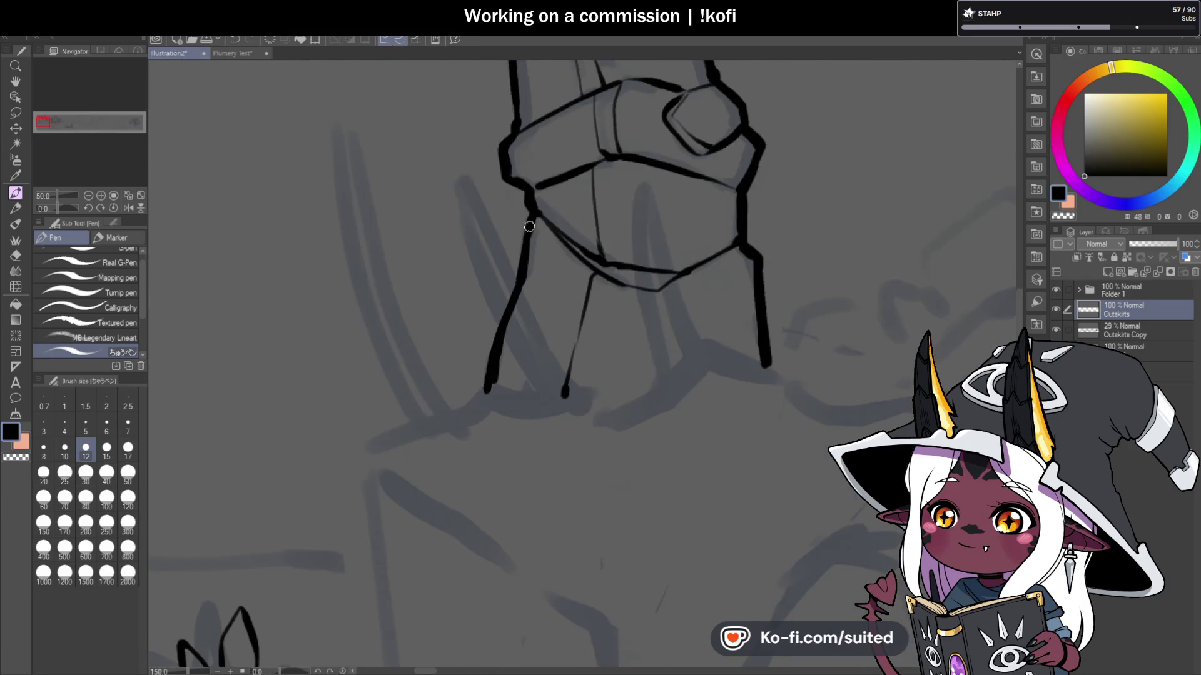
{"action": "left_click_drag", "start_coordinate": [529, 226], "coordinate": [485, 400]}
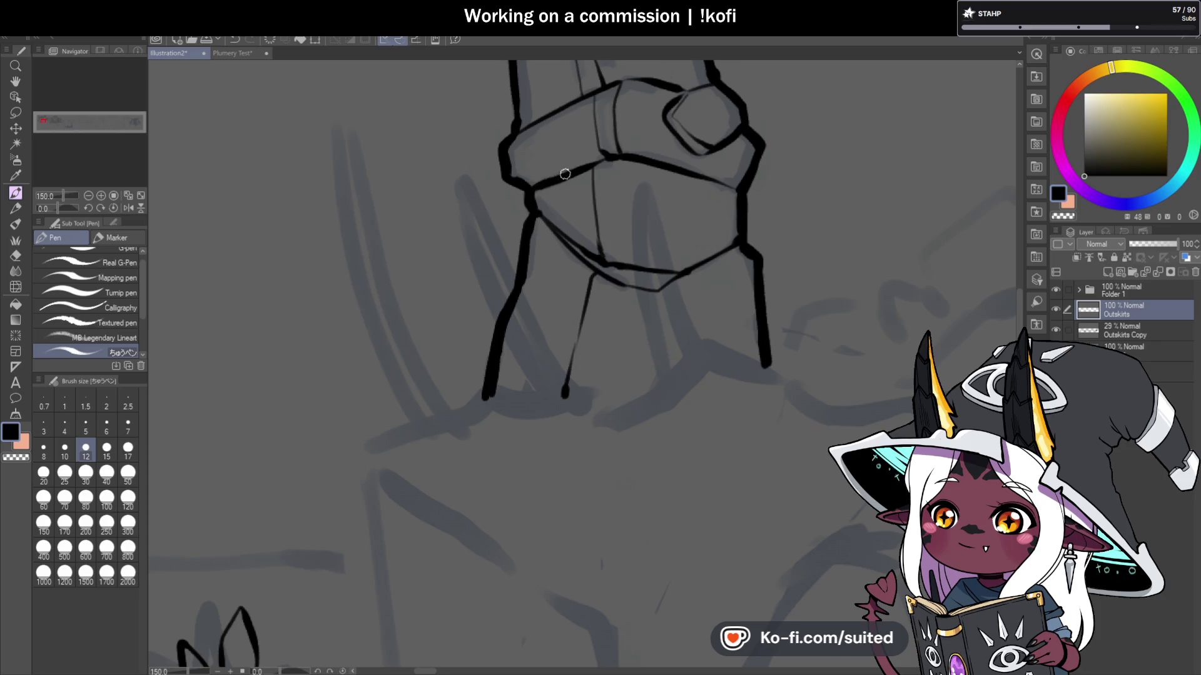
{"action": "scroll", "coordinate": [606, 263], "scroll_direction": "down", "scroll_amount": 3}
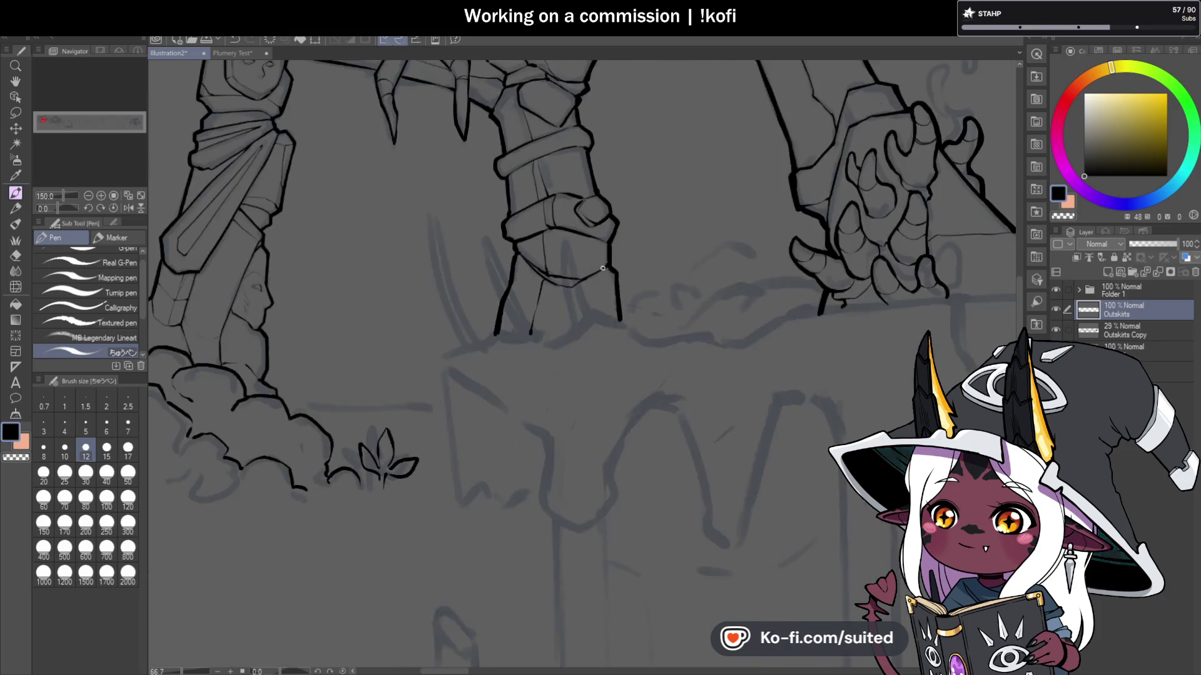
{"action": "scroll", "coordinate": [591, 191], "scroll_direction": "up", "scroll_amount": 4}
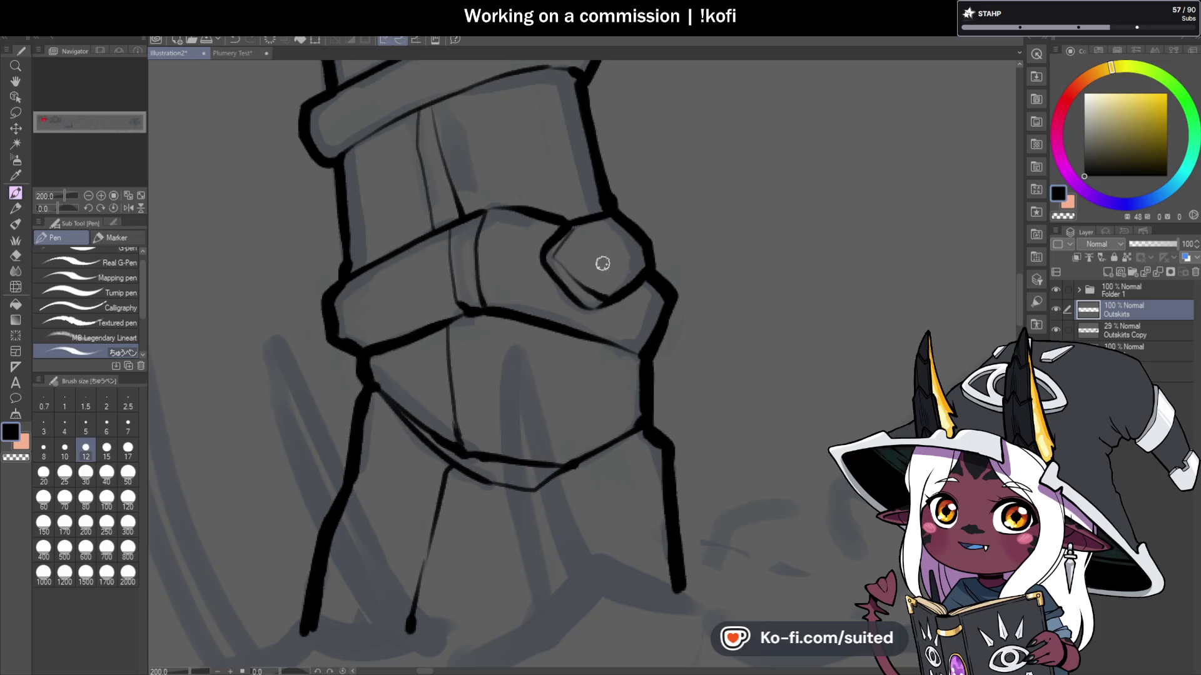
{"action": "key", "text": "c"}
{"action": "key", "text": "c"}
{"action": "key", "text": "c"}
{"action": "key", "text": "c"}
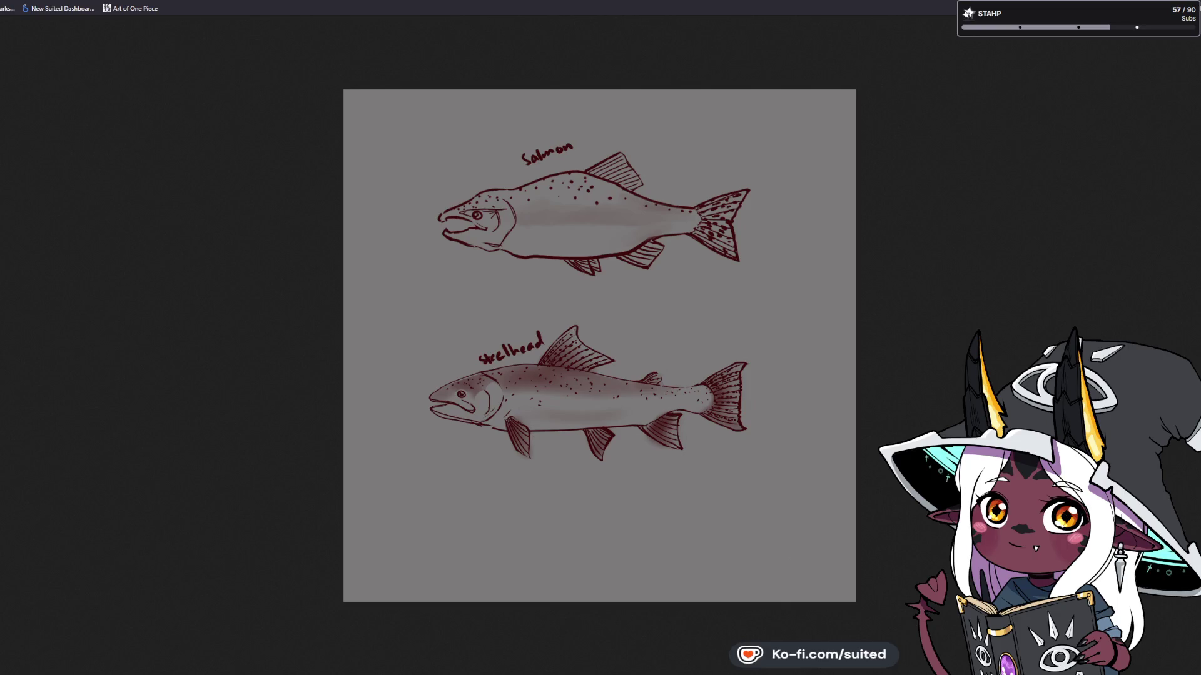
Step: Step to the next fish study sheet with the Right arrow key
{"action": "key", "text": "Right"}
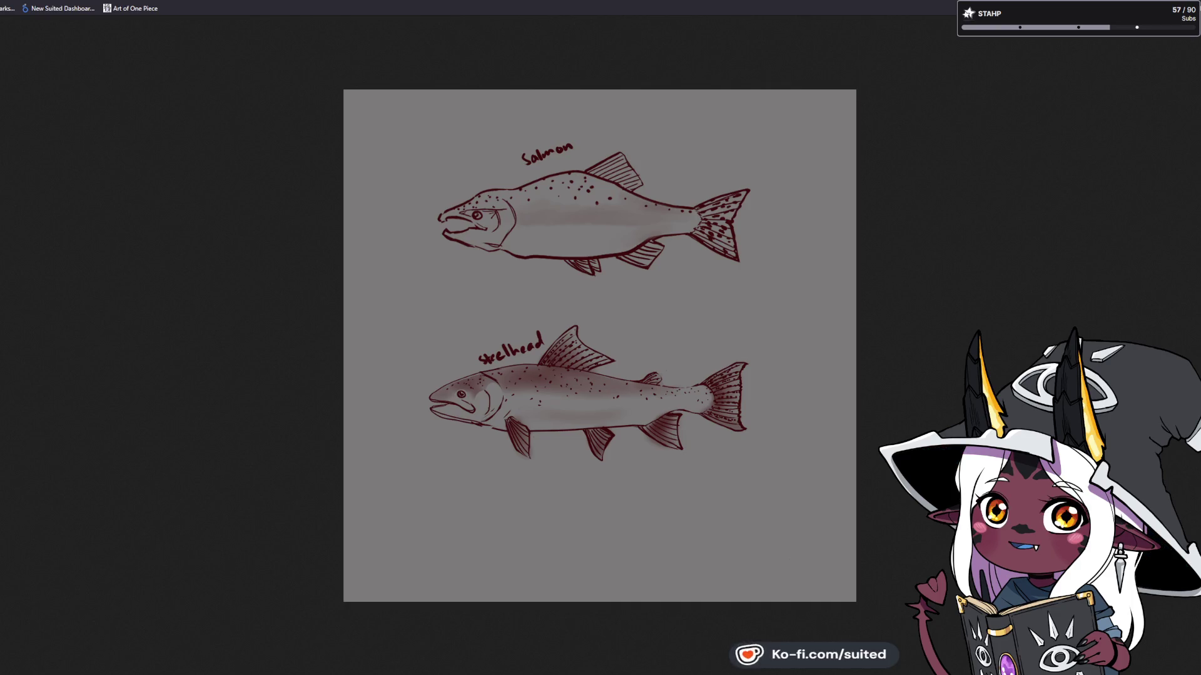
Step: Advance the browser image viewer to the next fish sketch sheet with the Right arrow
{"action": "key", "text": "Right"}
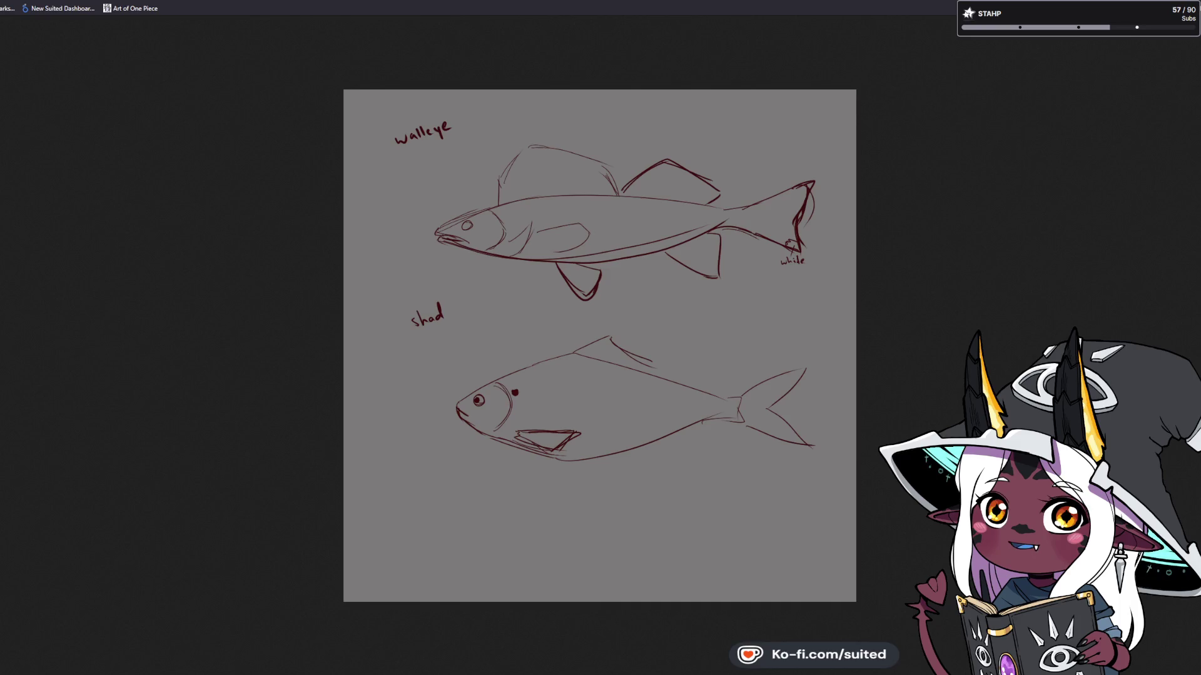
{"action": "key", "text": "Right"}
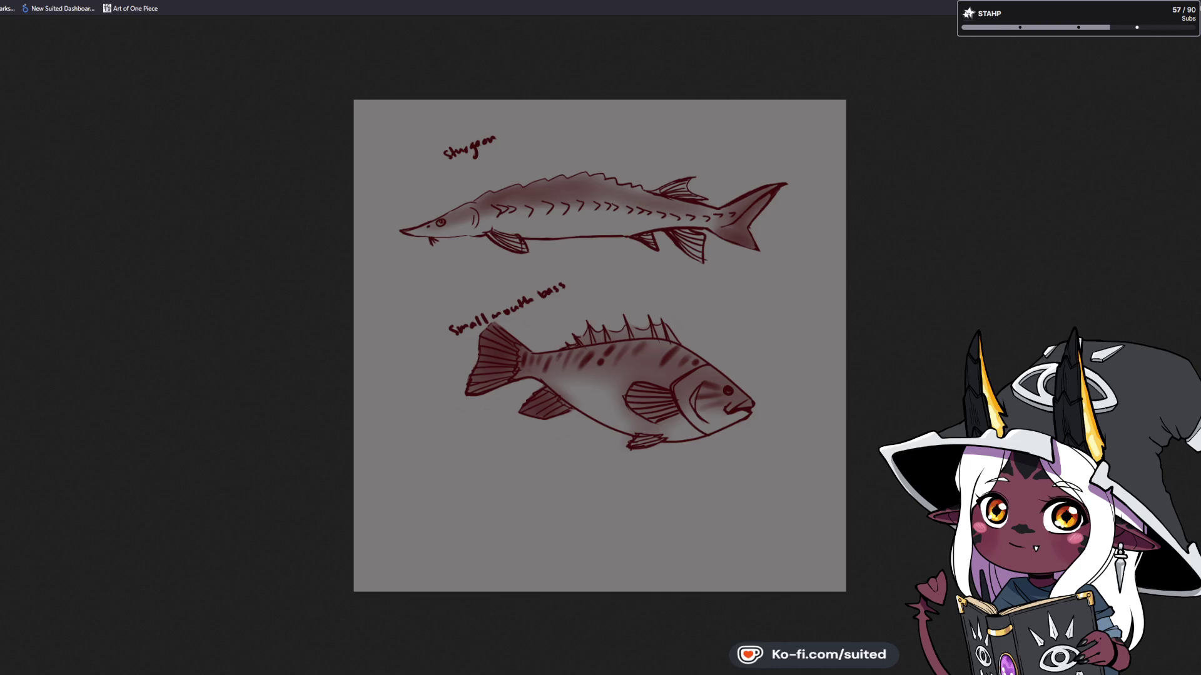
{"action": "key", "text": "Right"}
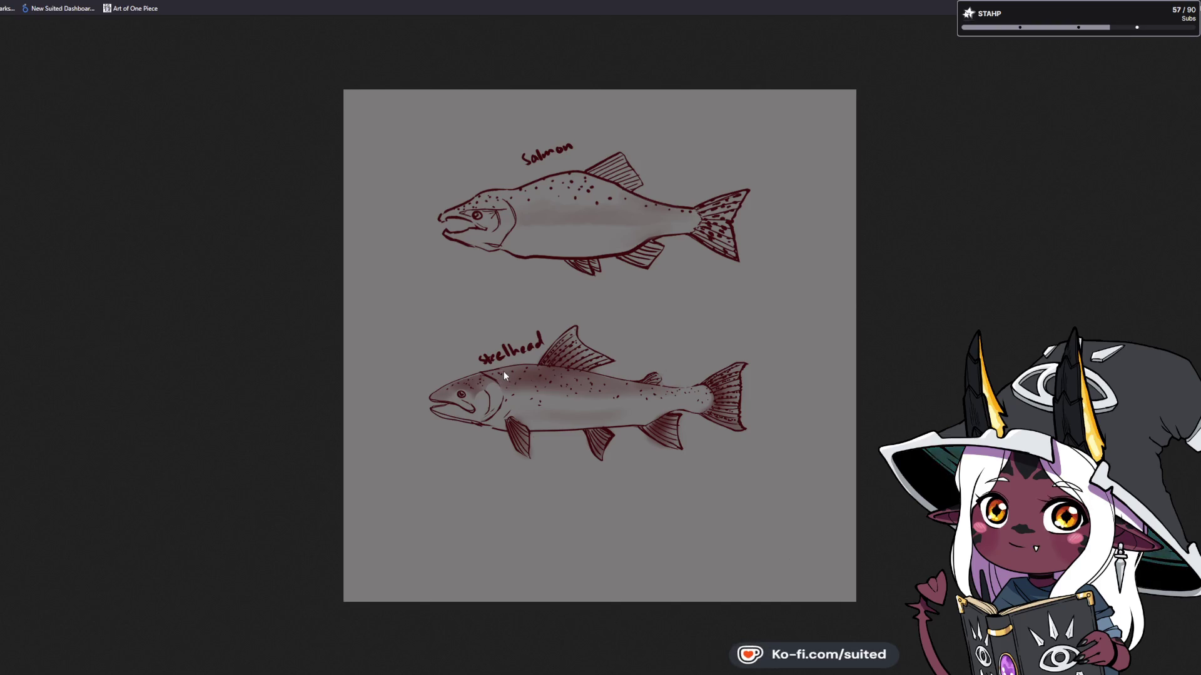
{"action": "key", "text": "Left"}
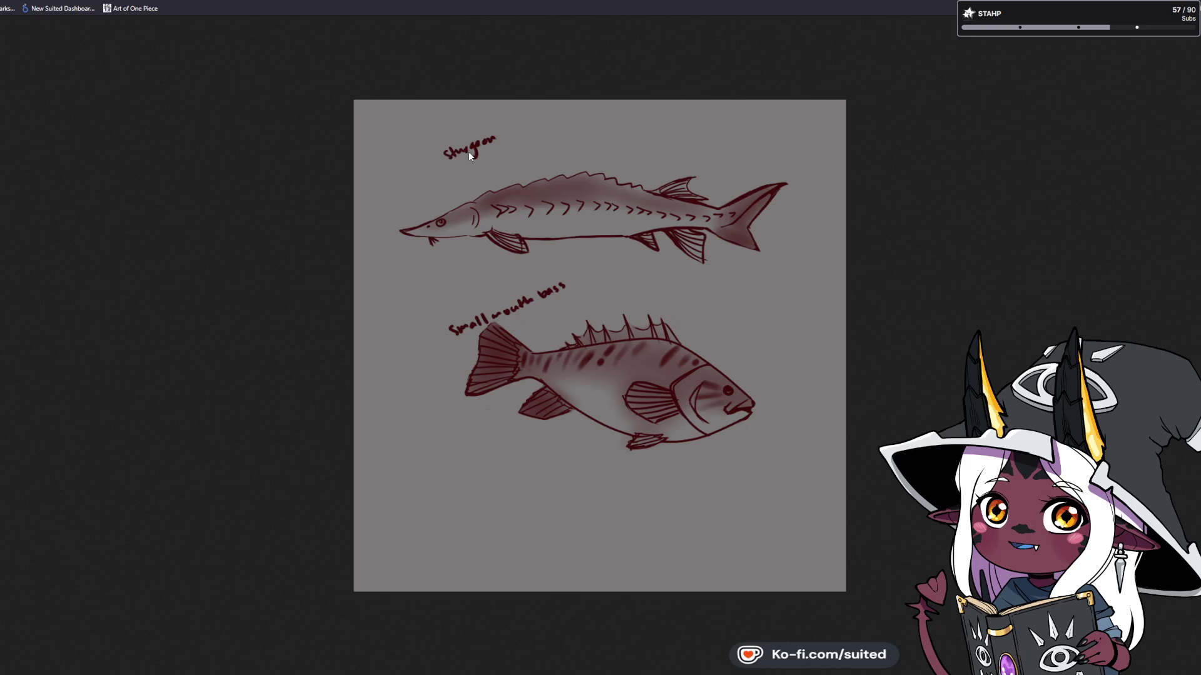
{"action": "key", "text": "Left"}
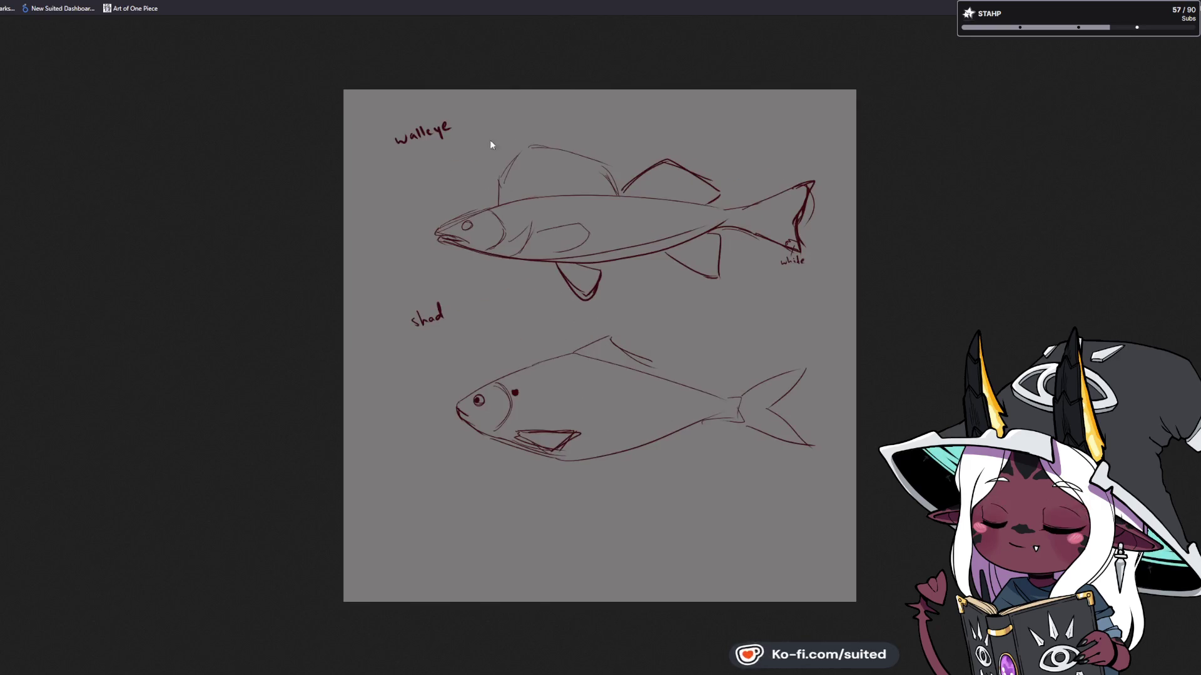